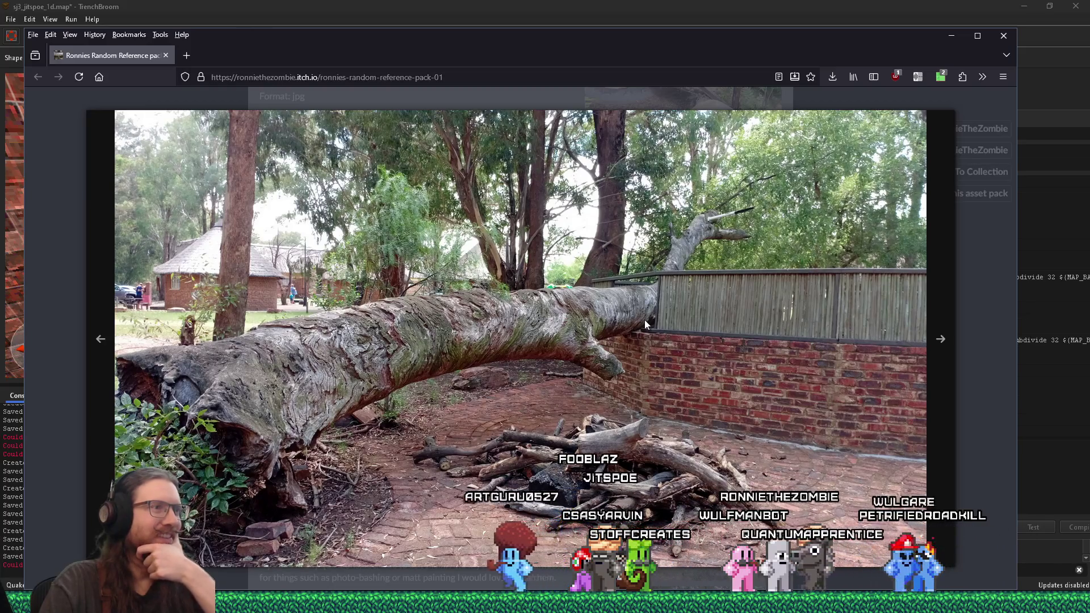
Page through the reference photos from tangled branches to the thatched brick church
click(940, 341)
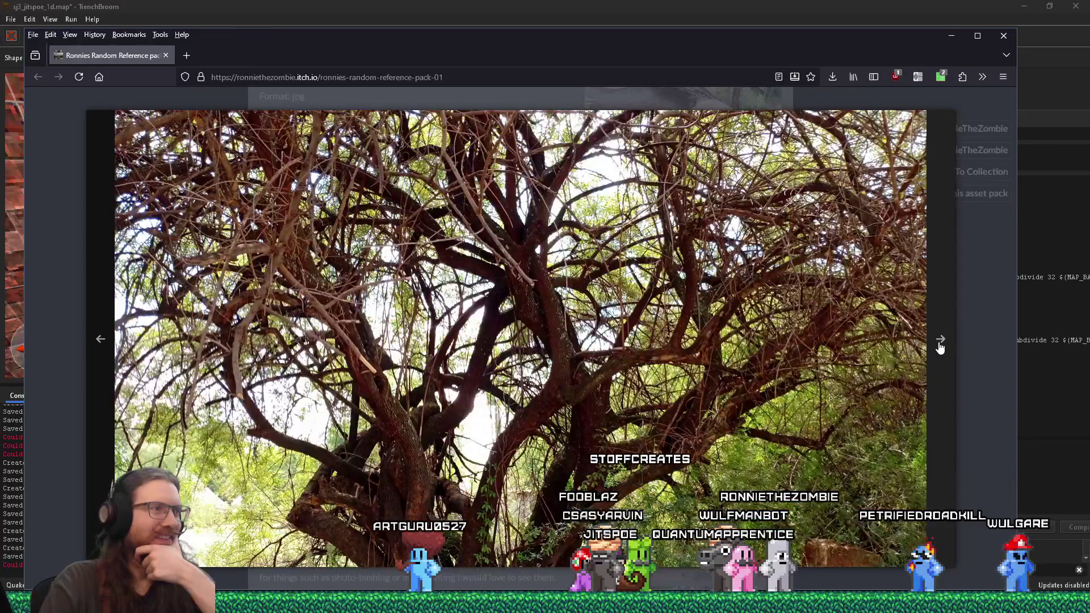
click(939, 343)
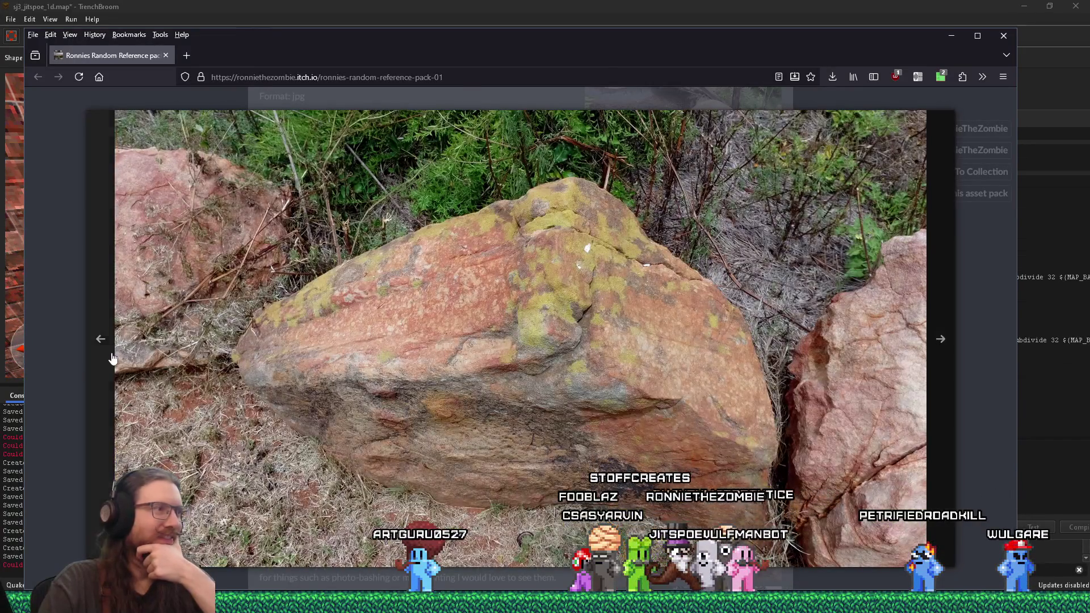
click(104, 345)
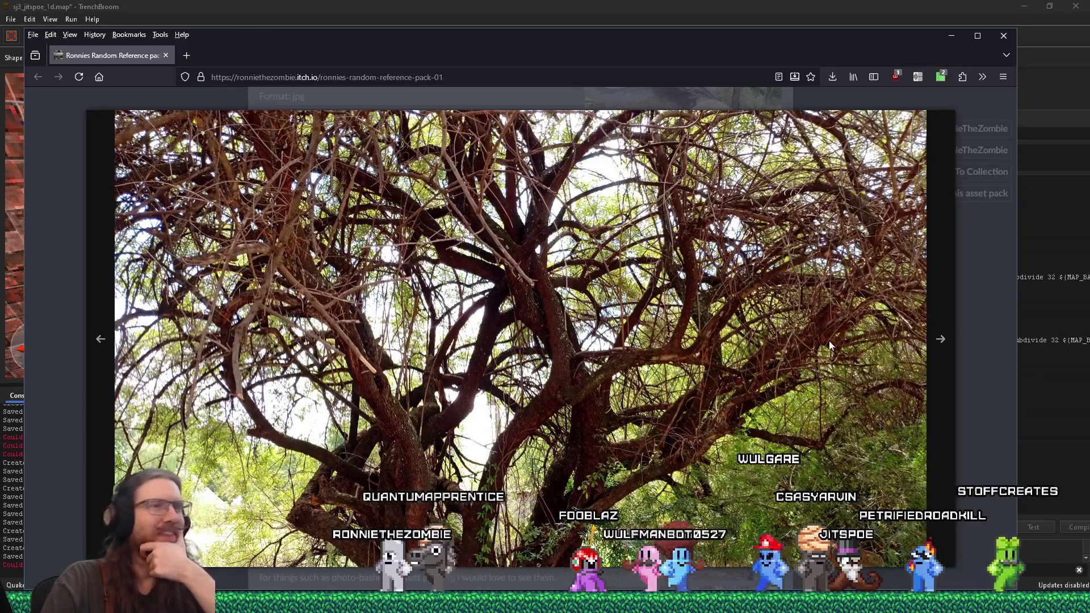
click(939, 340)
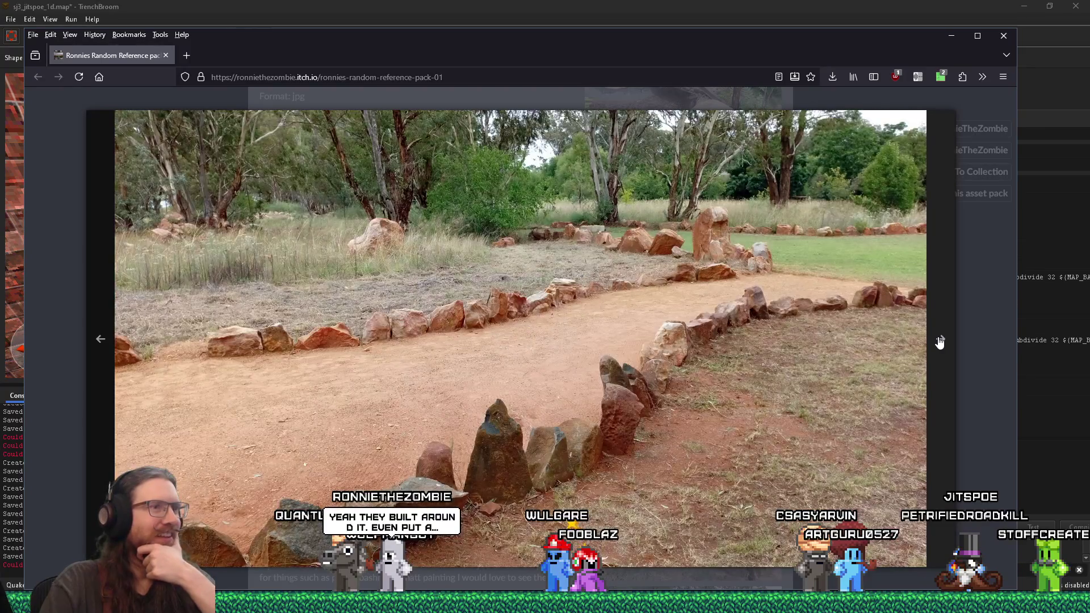
click(940, 341)
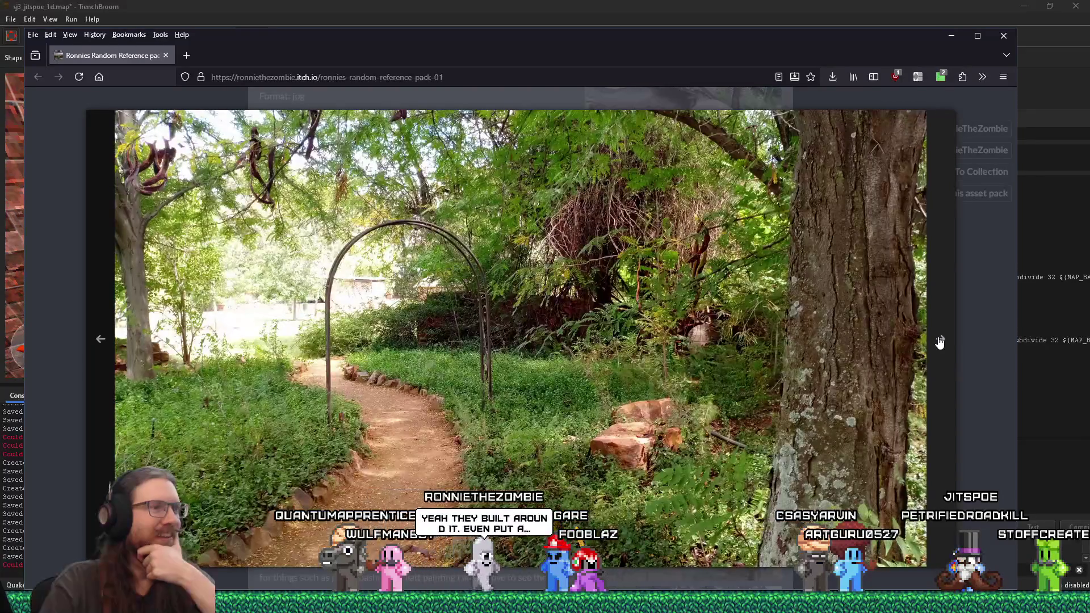
click(940, 341)
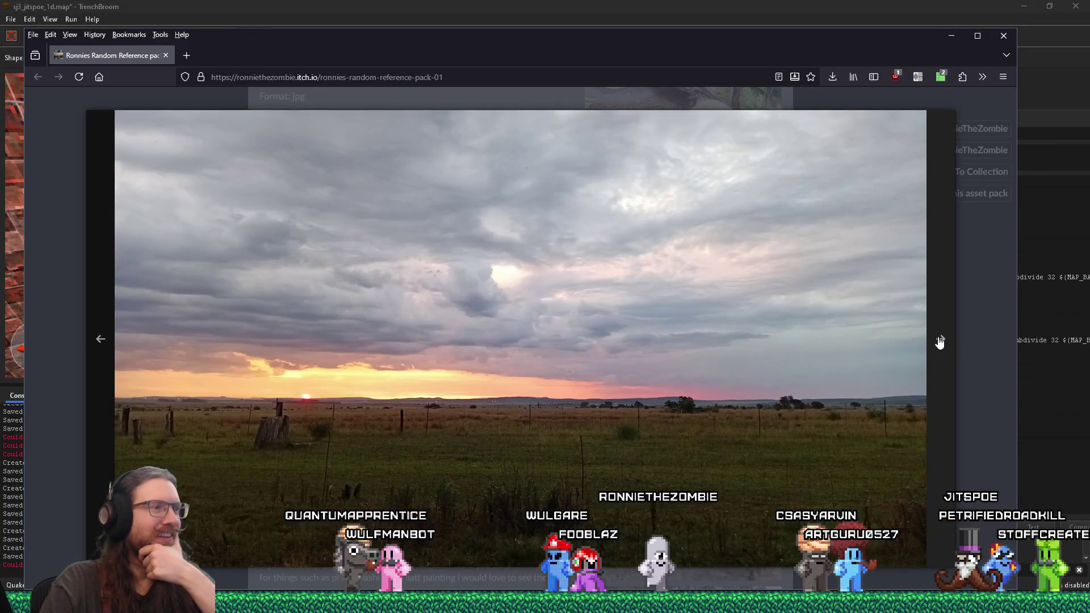
click(940, 341)
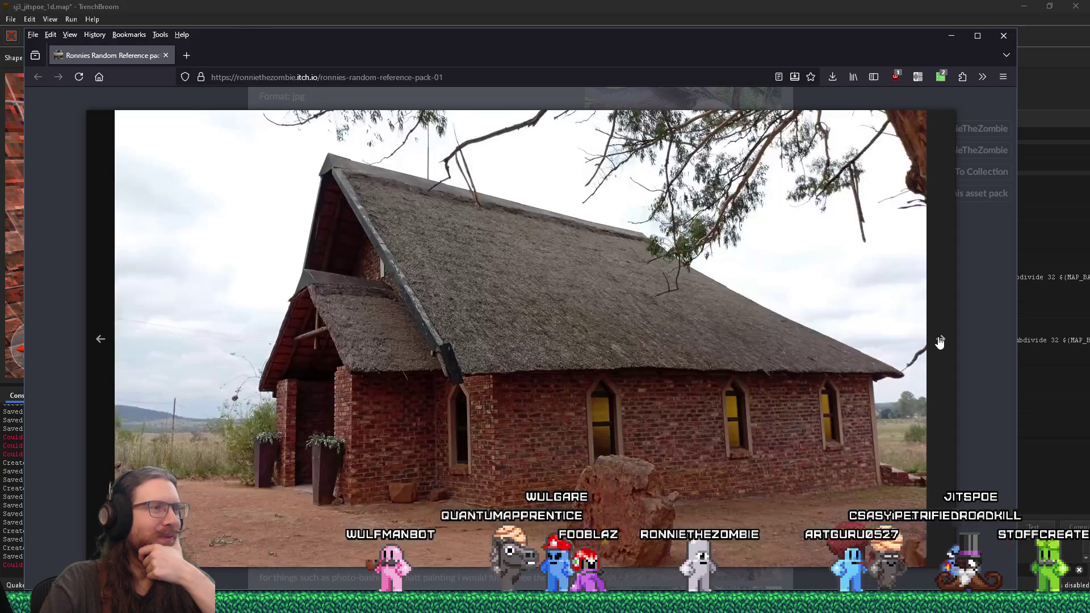
Continue through the footbridge, red tractor and fallen tree photos, then close the viewer
click(100, 339)
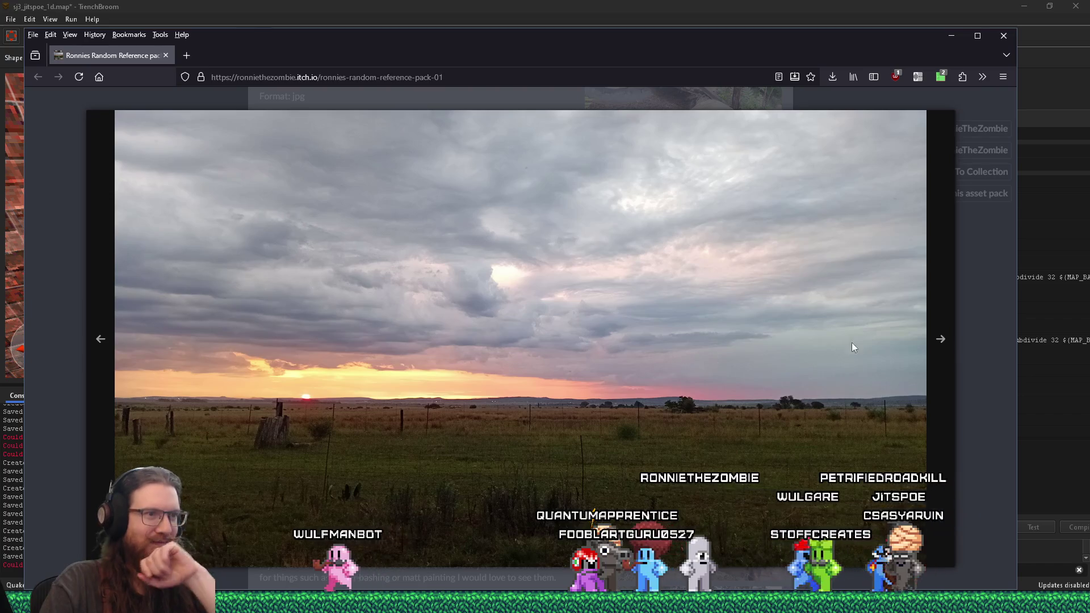
click(940, 342)
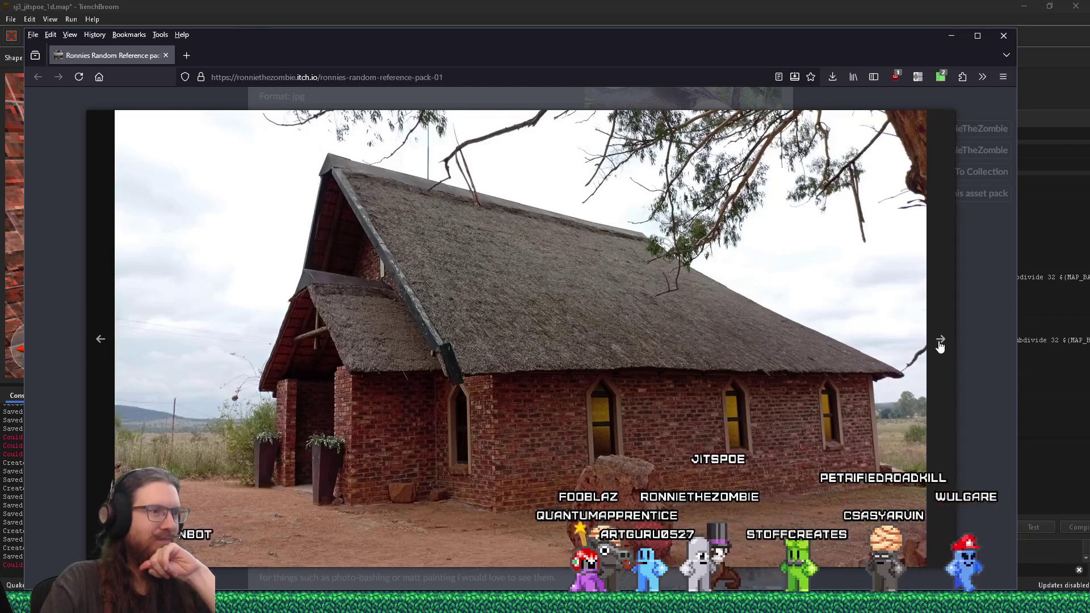
click(939, 343)
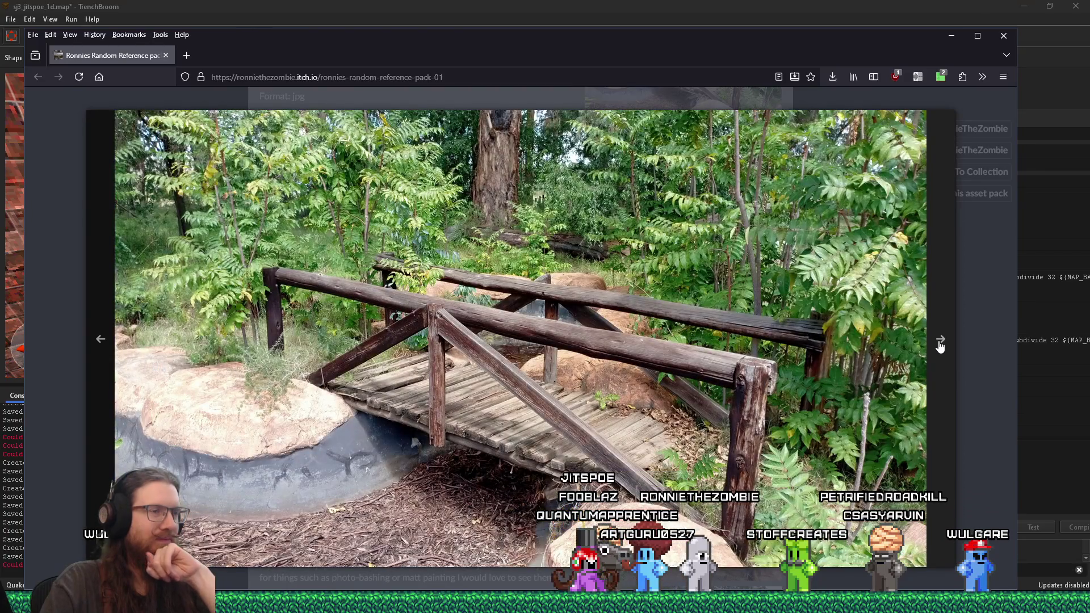
click(939, 343)
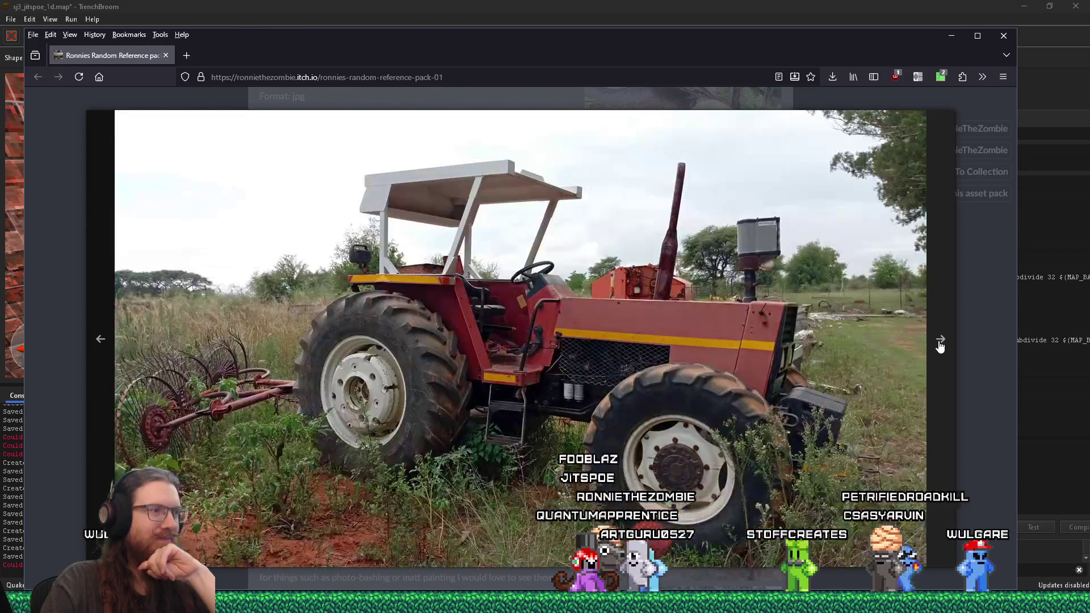
click(939, 342)
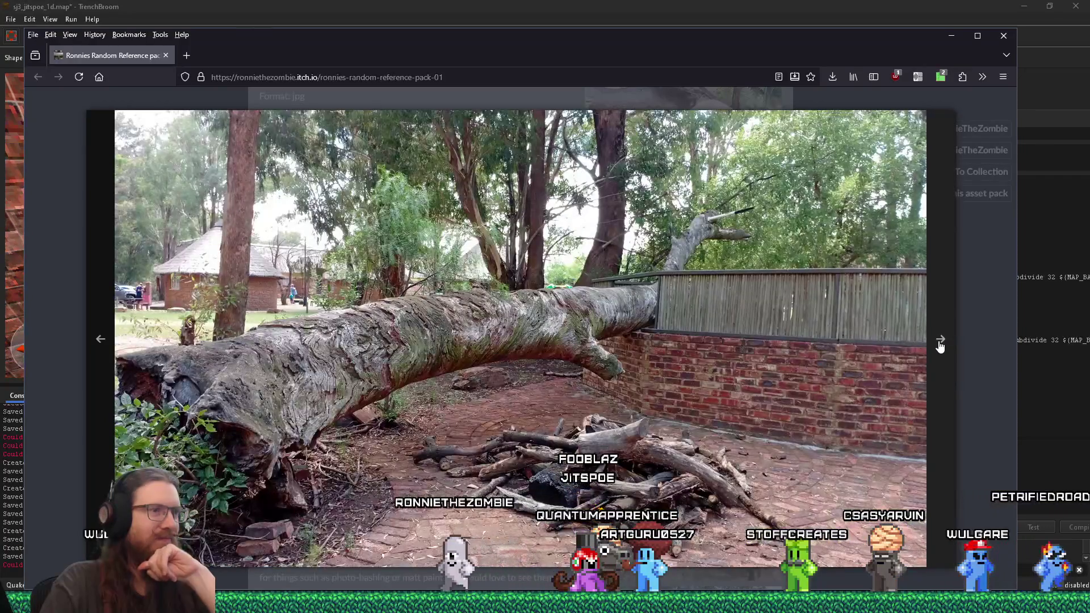
click(168, 94)
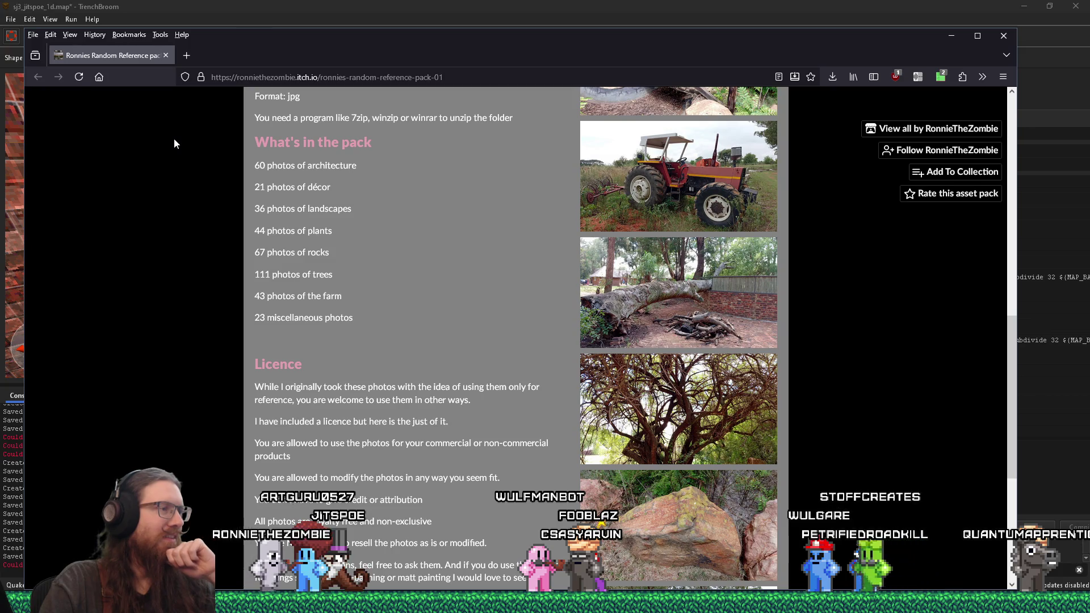
Scroll back to the top of the Random Reference Pack page and close the browser
scroll(176, 206, up, 8)
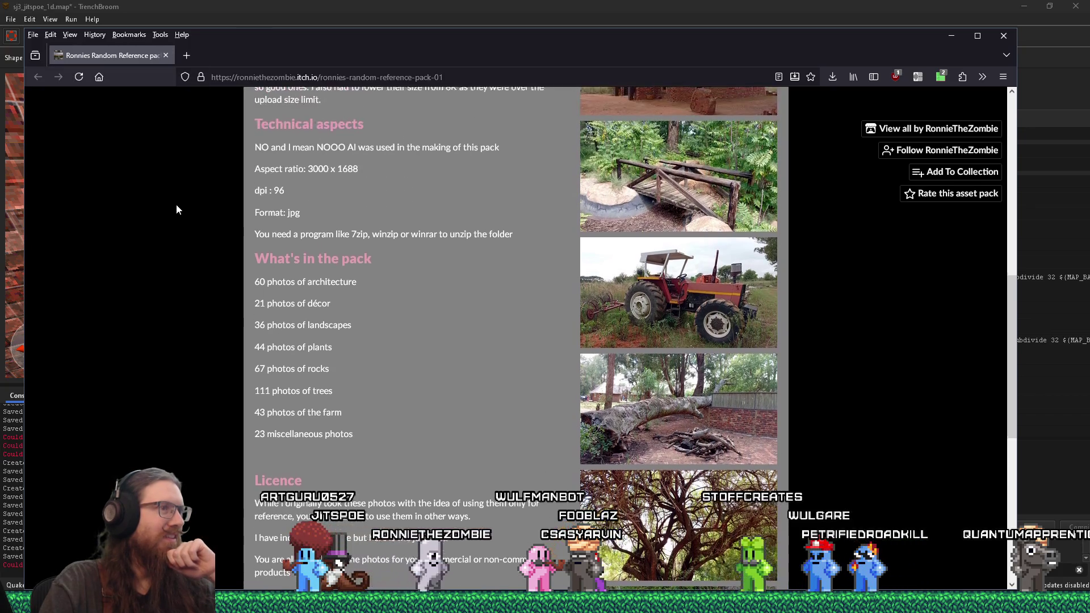
scroll(176, 206, up, 3)
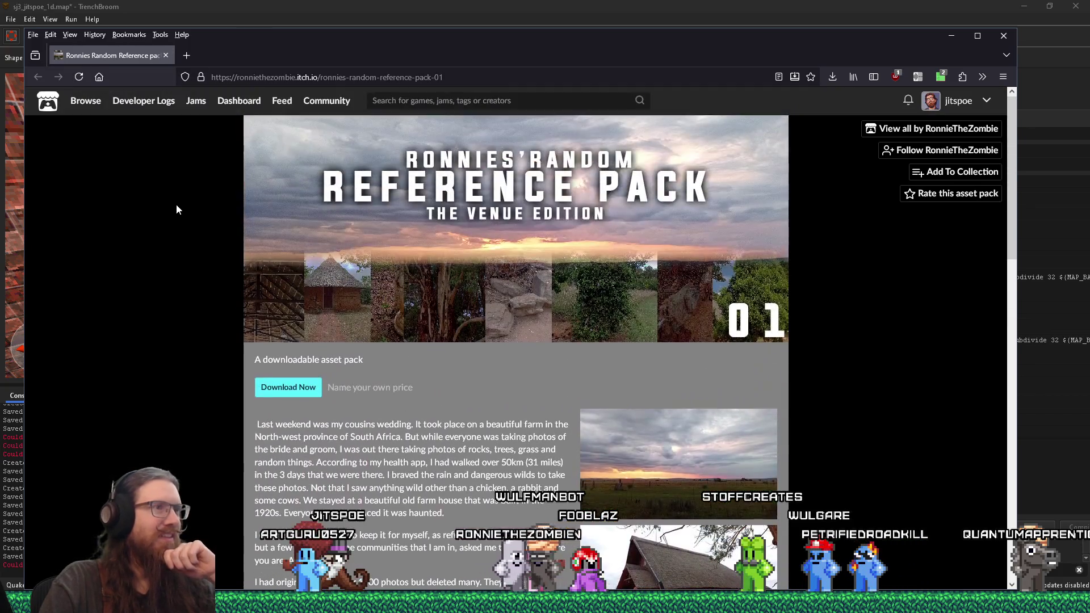
click(166, 56)
Clear the stair selection and select the clock hall walls and stairs in the 3D view
scroll(291, 233, down, 5)
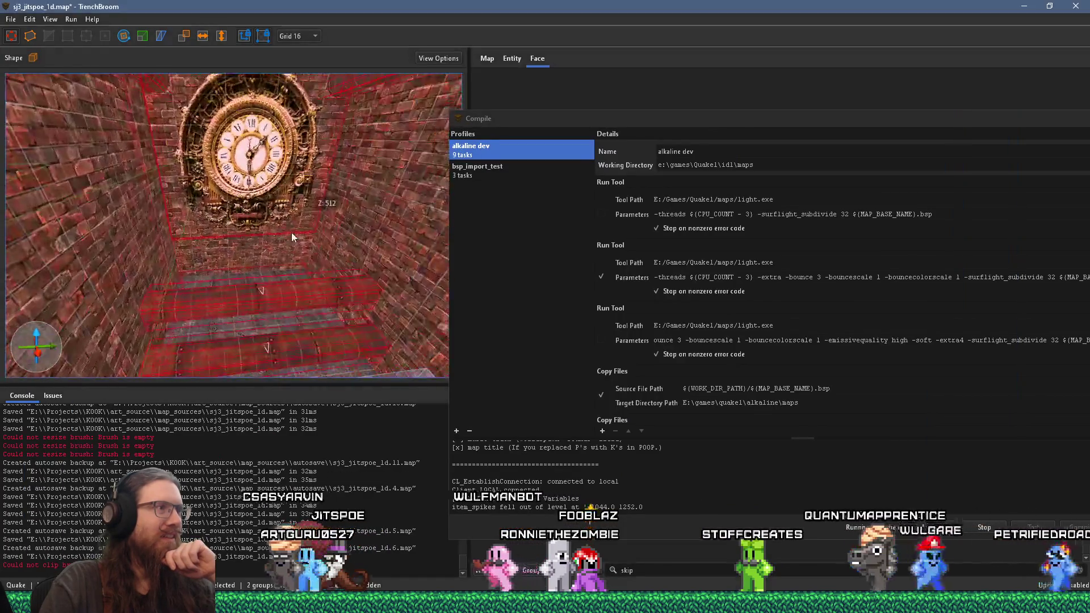
scroll(291, 274, down, 2)
scroll(273, 239, down, 5)
key(Escape)
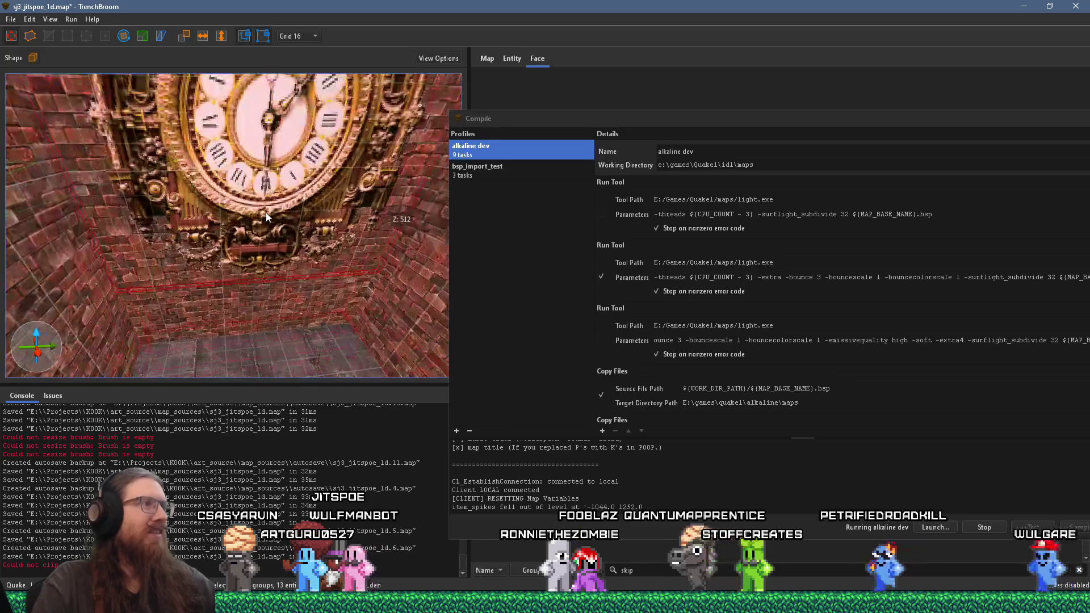
scroll(271, 209, down, 8)
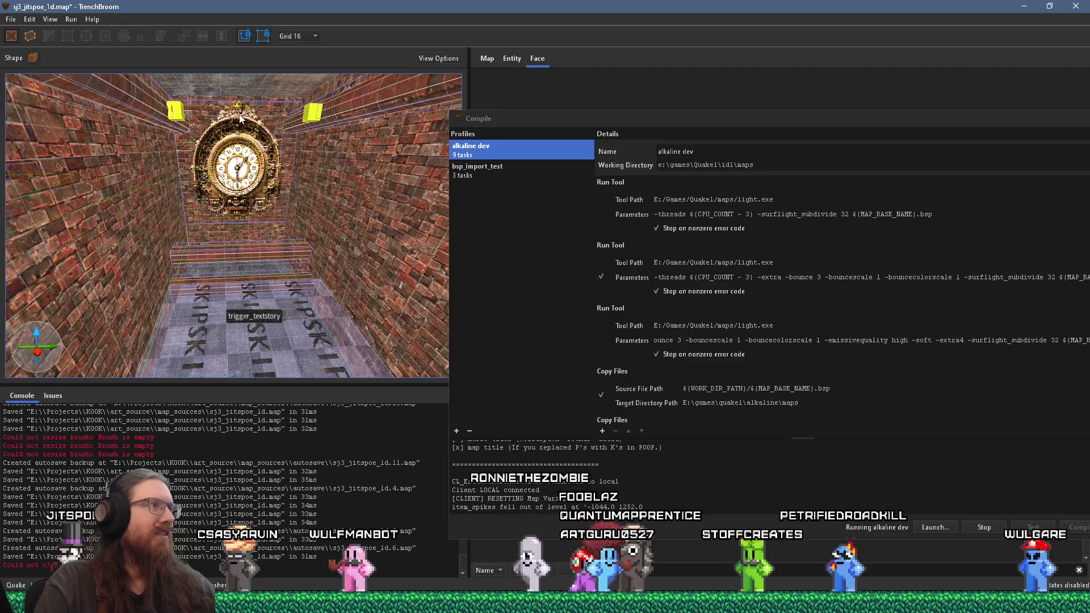
scroll(168, 180, down, 3)
click(187, 183)
mouse_move(187, 183)
mouse_down()
mouse_move(131, 316)
mouse_move(211, 201)
mouse_move(201, 131)
mouse_move(258, 258)
mouse_move(206, 232)
mouse_move(318, 241)
mouse_move(227, 223)
mouse_move(332, 218)
mouse_move(330, 199)
mouse_move(353, 195)
mouse_move(335, 196)
mouse_up()
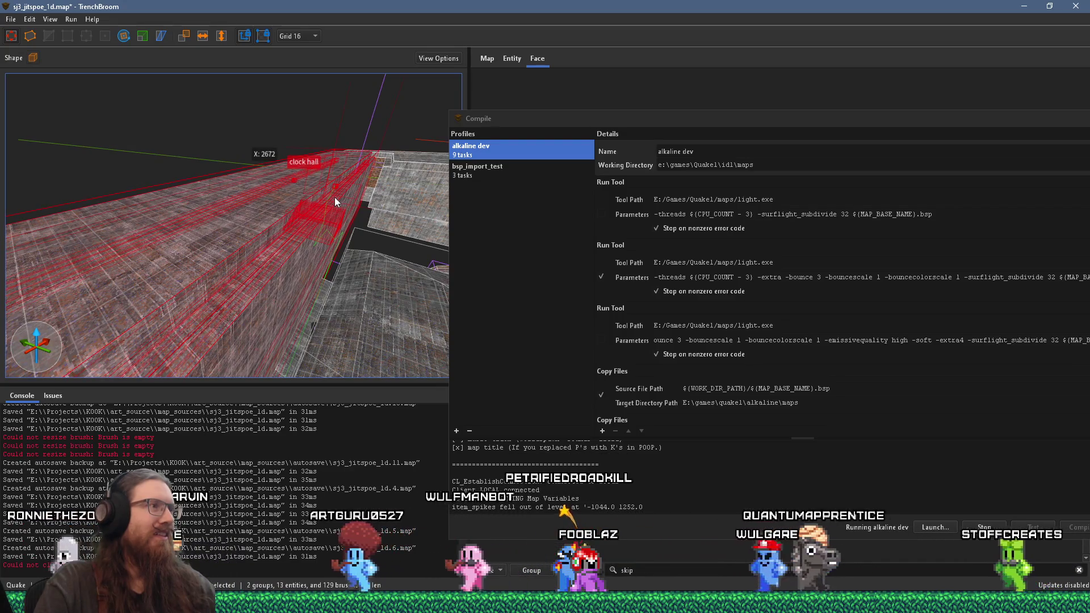
Try a linked copy and sideways move of the clock hall brushes, then undo the move
drag(335, 196, 321, 206)
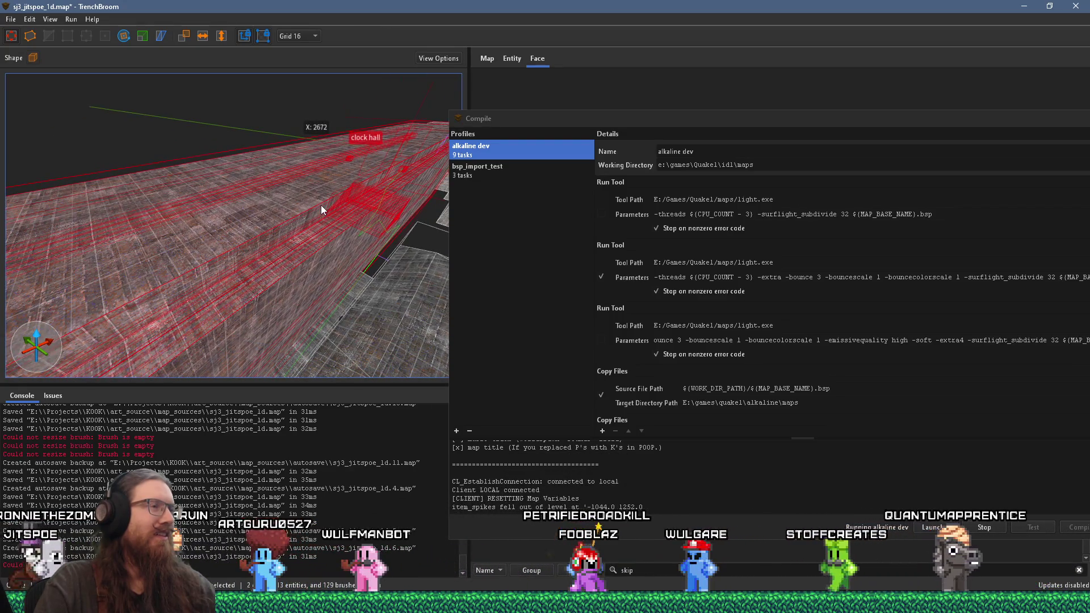
mouse_move(322, 206)
mouse_down()
mouse_move(248, 209)
mouse_move(258, 196)
mouse_up()
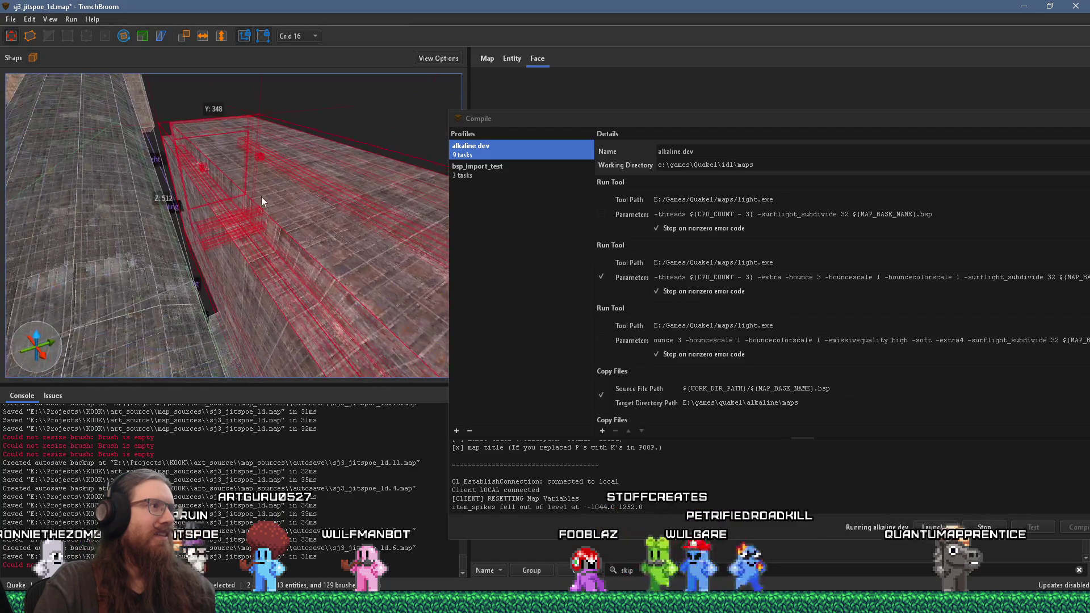
right_click(258, 197)
click(314, 260)
drag(299, 250, 278, 234)
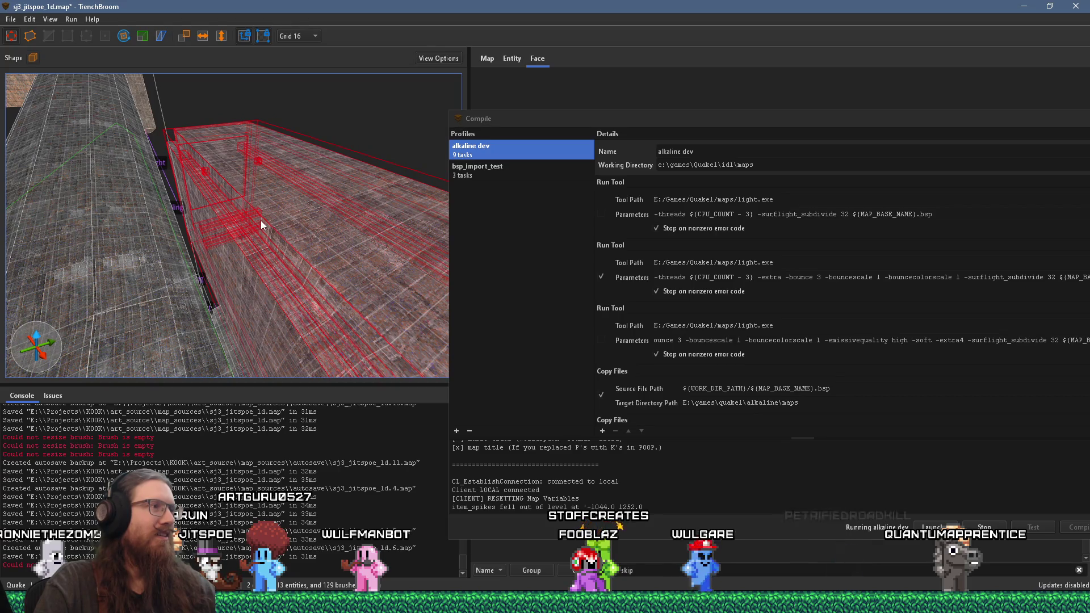
mouse_move(275, 222)
mouse_down()
mouse_move(192, 258)
mouse_move(351, 202)
mouse_up()
key(ctrl+z)
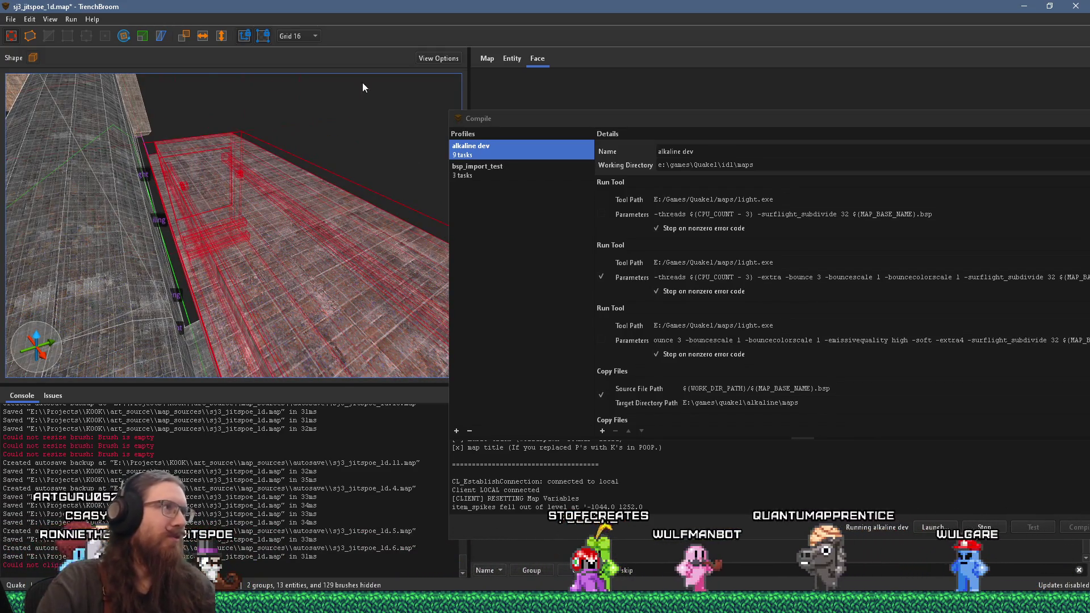
Set the grid to 128 and shift the clock hall brushes across the floor
click(299, 36)
click(307, 144)
mouse_move(233, 240)
mouse_down()
mouse_move(455, 177)
mouse_move(43, 290)
mouse_move(265, 217)
mouse_move(240, 256)
mouse_up()
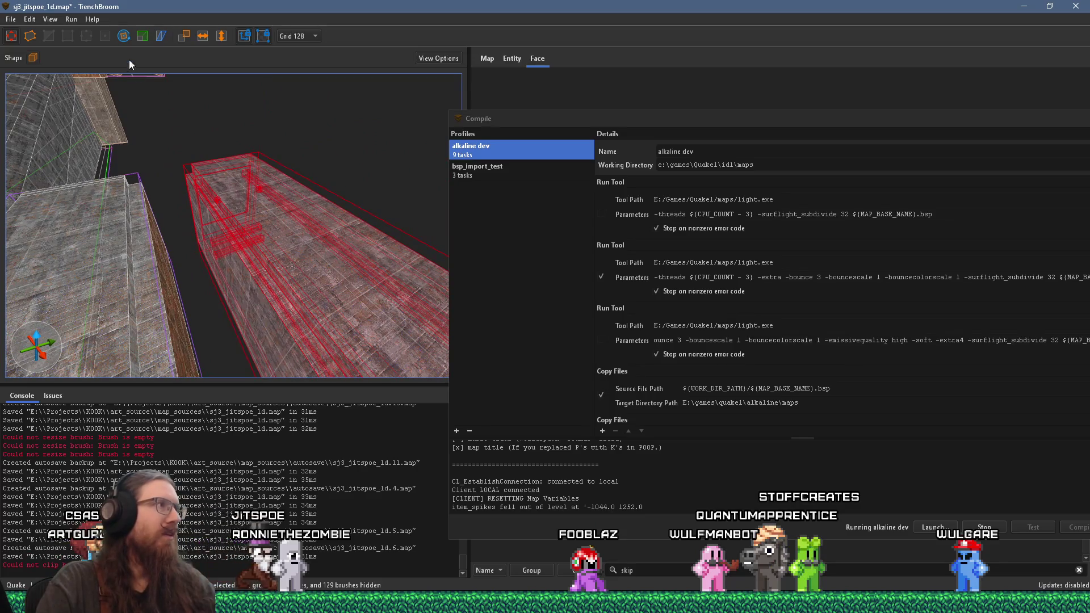
mouse_move(172, 179)
mouse_down()
mouse_move(295, 196)
mouse_move(254, 208)
mouse_move(470, 291)
mouse_up()
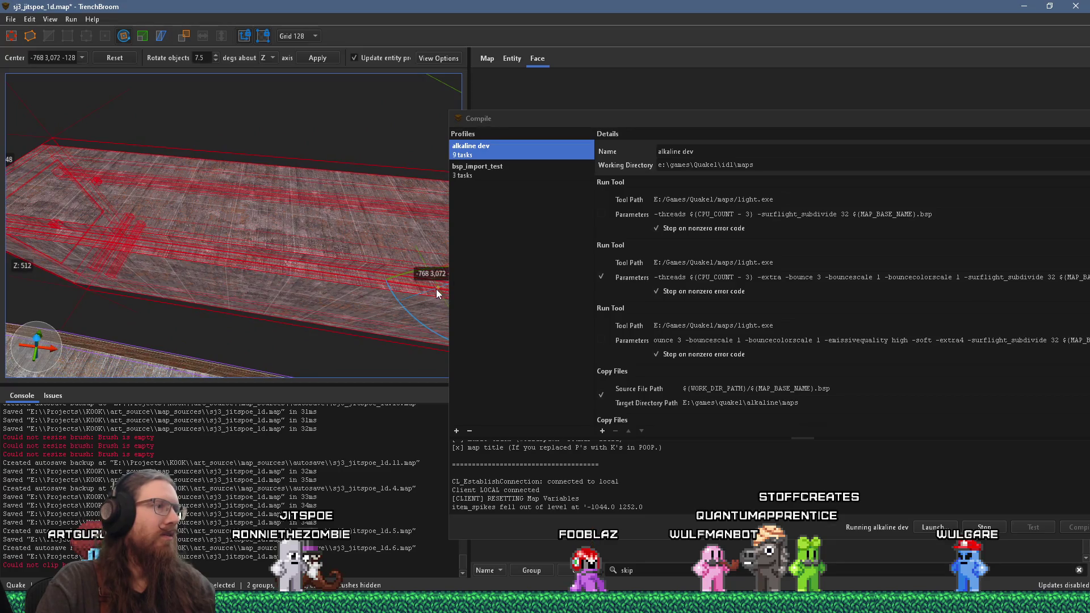
Rotate the clock hall brushes 90 degrees about Z and inspect them against the brick wall
drag(96, 200, 480, 233)
mouse_move(207, 203)
mouse_down()
mouse_move(104, 160)
mouse_move(126, 182)
mouse_up()
mouse_move(181, 255)
mouse_down()
mouse_move(246, 227)
mouse_move(289, 174)
mouse_up()
mouse_move(183, 195)
mouse_down()
mouse_move(382, 208)
mouse_move(309, 187)
mouse_move(333, 108)
mouse_move(316, 75)
mouse_move(226, 151)
mouse_move(270, 166)
mouse_move(239, 257)
mouse_move(240, 300)
mouse_move(373, 281)
mouse_up()
key(r)
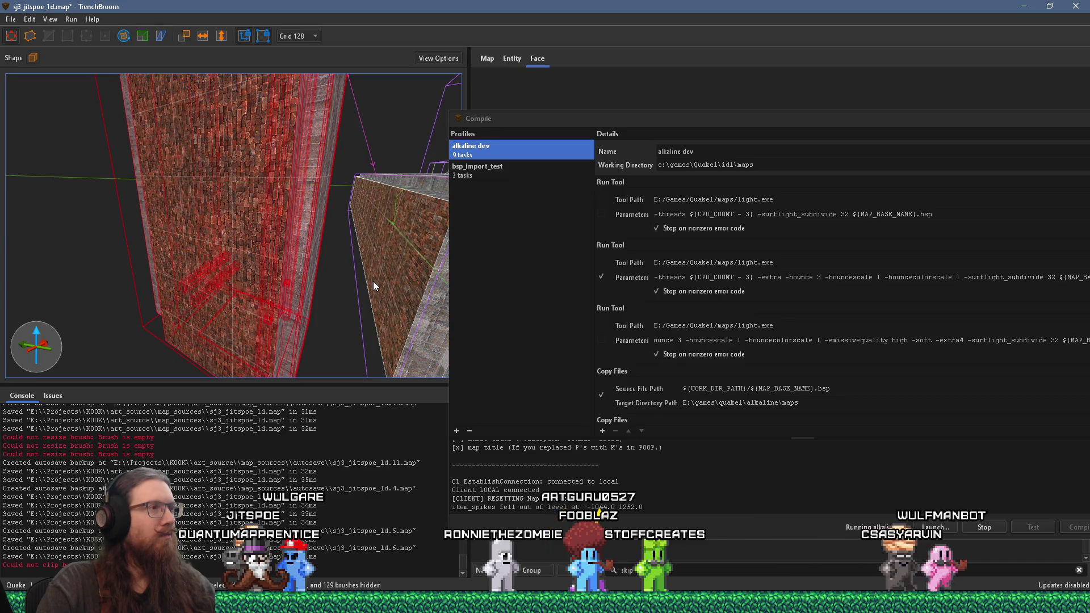
drag(372, 281, 8, 219)
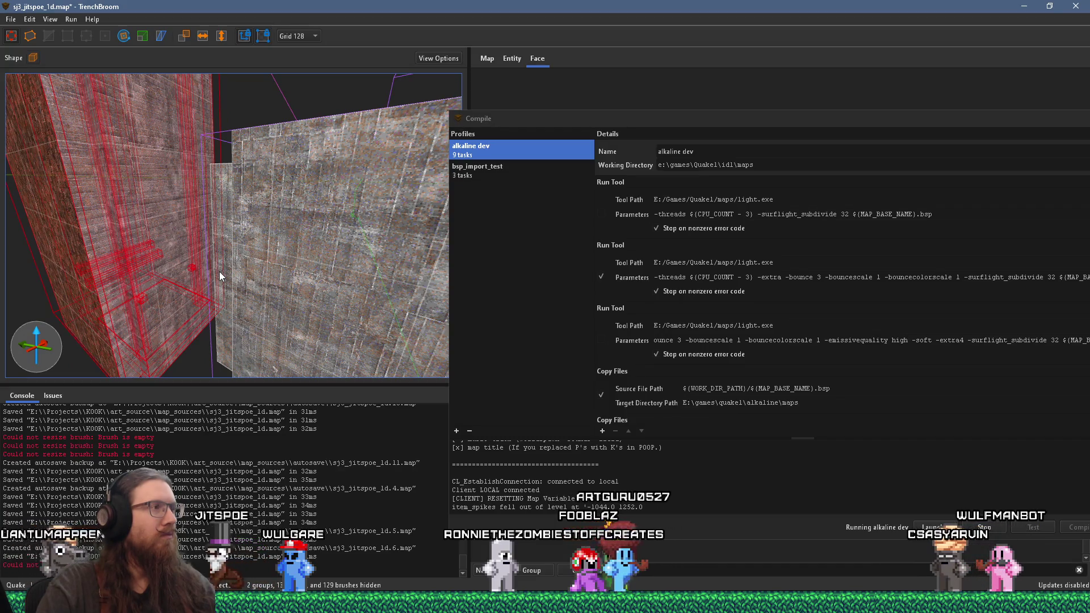
mouse_move(315, 282)
mouse_down()
mouse_move(270, 279)
mouse_move(26, 118)
mouse_move(169, 214)
mouse_move(224, 223)
mouse_move(243, 197)
mouse_up()
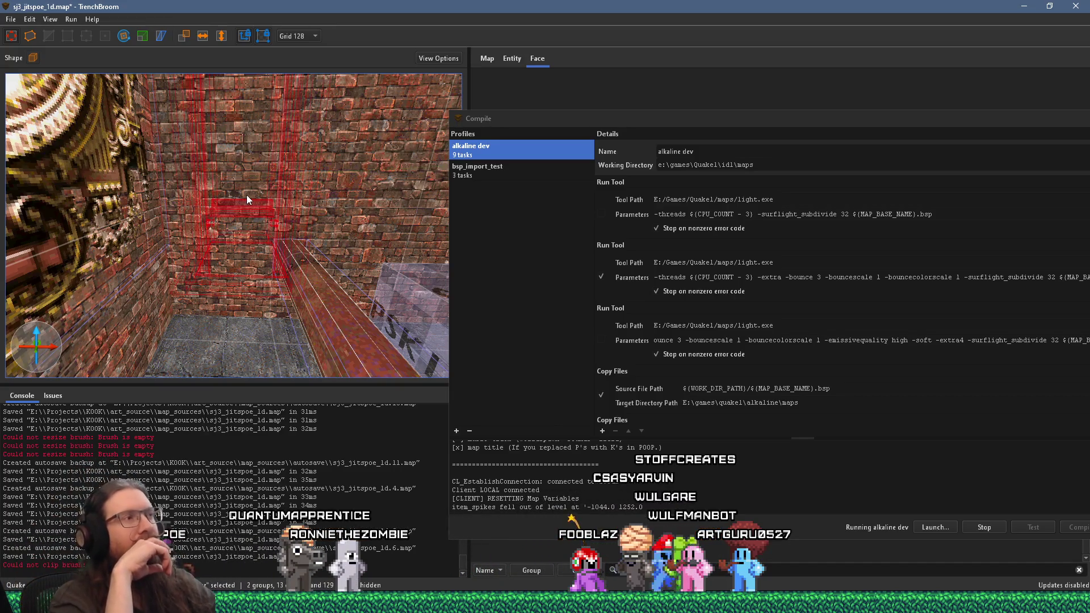
Select the right-hand pipe and add the left pipe to the selection
mouse_move(247, 196)
mouse_down()
mouse_move(141, 124)
mouse_move(230, 178)
mouse_up()
mouse_move(260, 240)
mouse_down()
mouse_move(166, 226)
mouse_move(210, 237)
mouse_up()
click(268, 275)
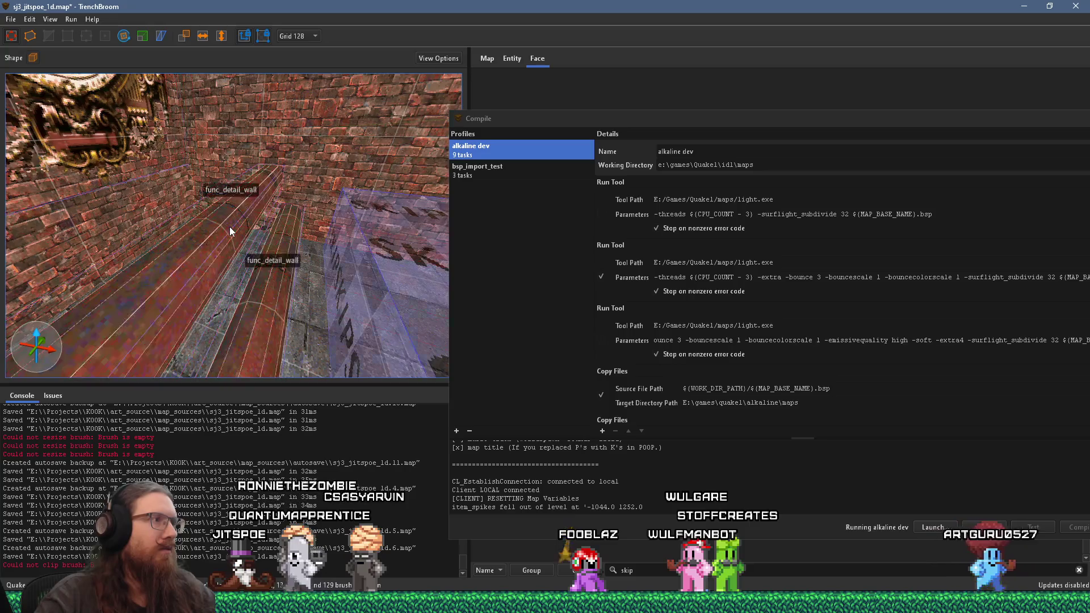
ctrl+click(209, 241)
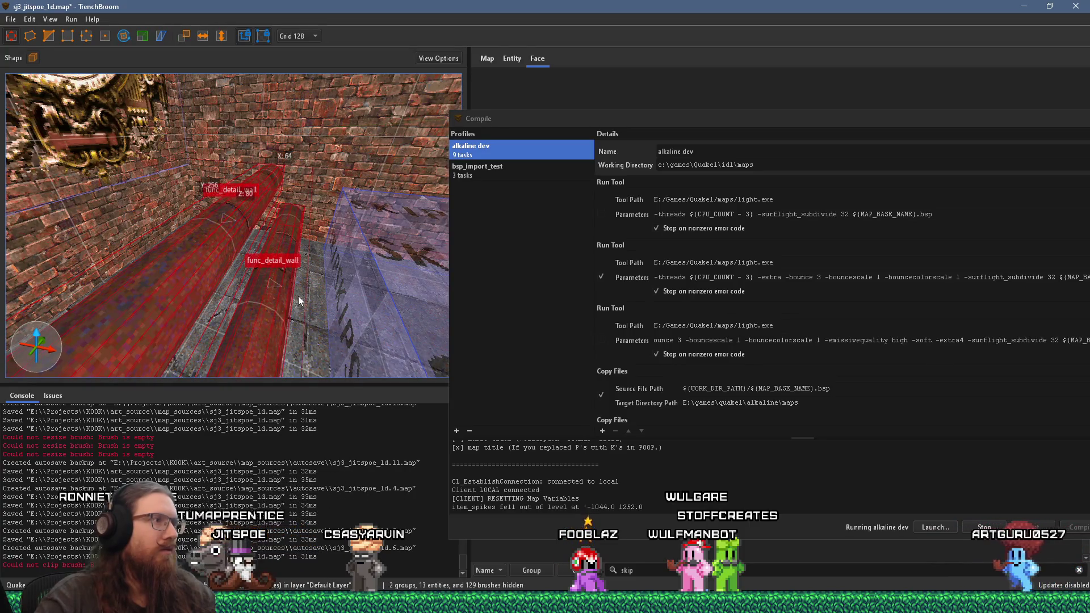
drag(268, 275, 257, 266)
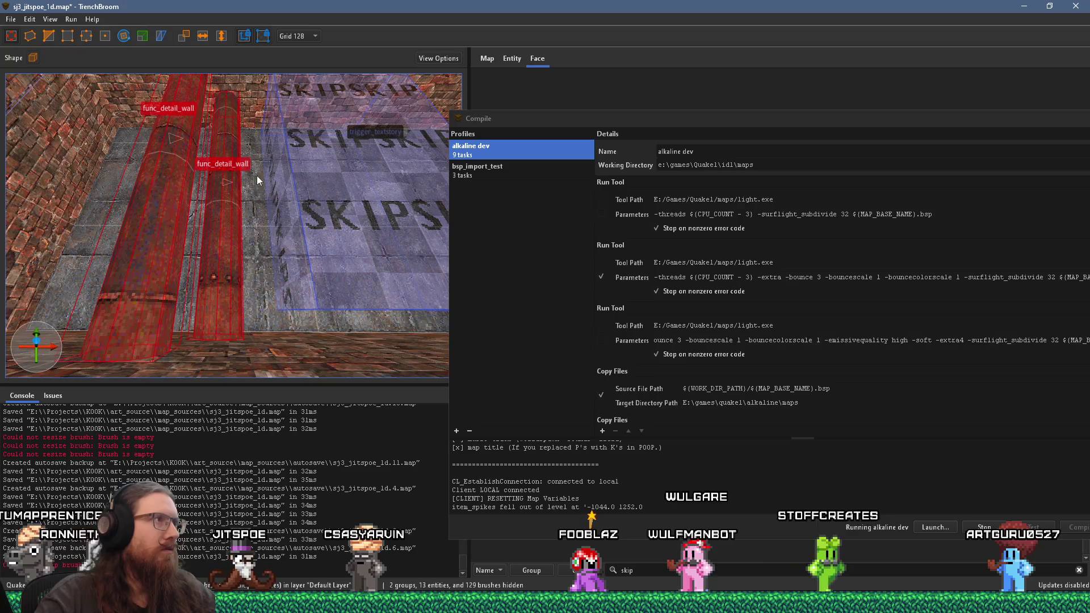
Set the grid to 32 and select the smaller_pipe_test arch brush
click(314, 37)
click(300, 117)
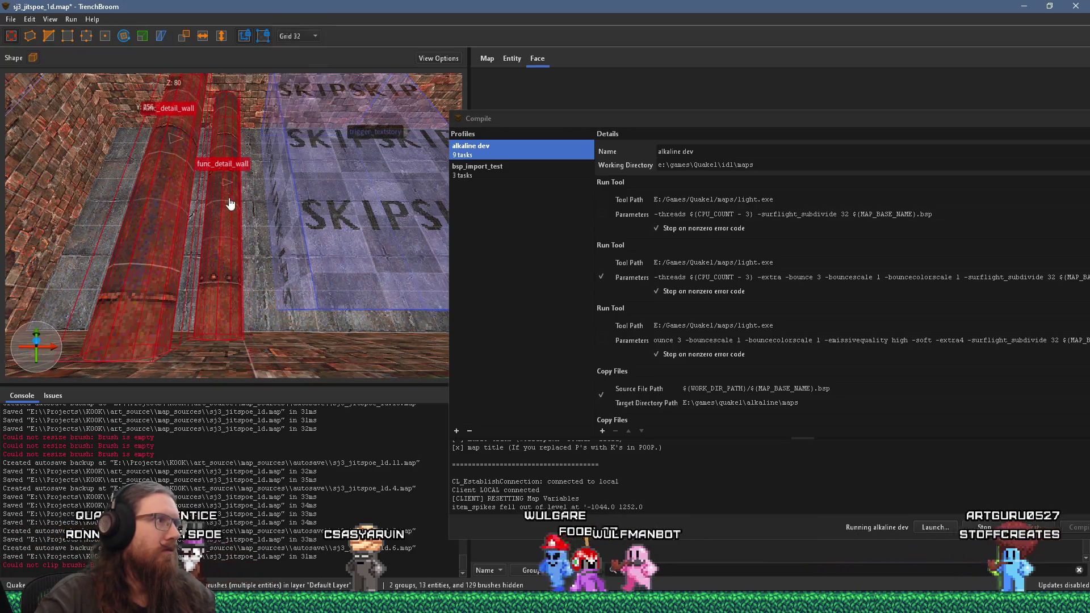
mouse_move(257, 206)
mouse_down()
mouse_move(193, 175)
mouse_move(140, 178)
mouse_move(387, 228)
mouse_move(170, 234)
mouse_move(154, 197)
mouse_move(225, 158)
mouse_move(264, 186)
mouse_move(277, 175)
mouse_move(258, 162)
mouse_move(191, 180)
mouse_move(207, 182)
mouse_up()
click(283, 154)
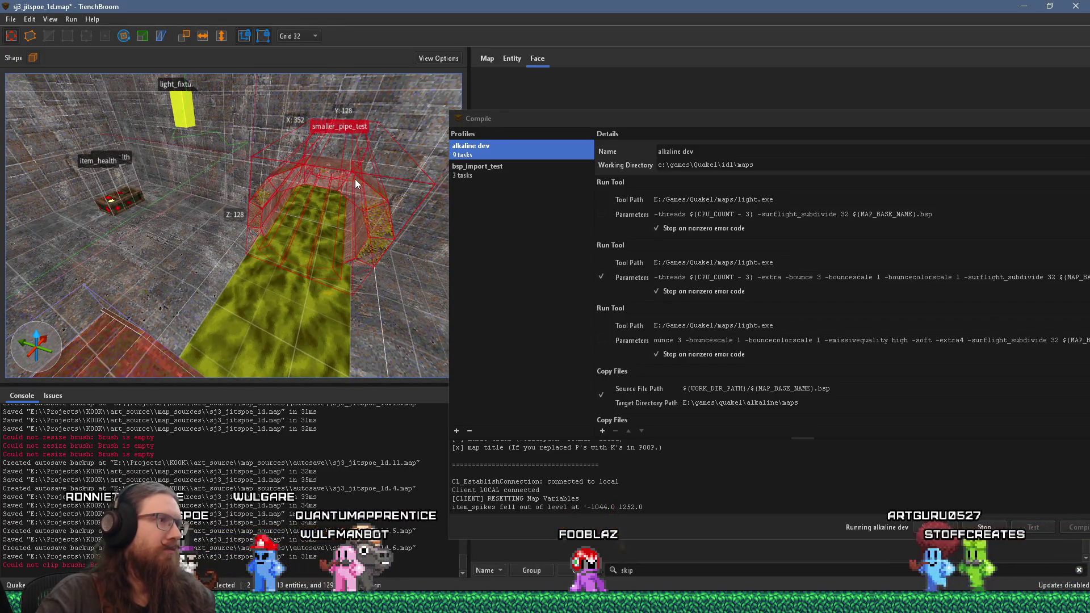
Start the Rotate tool on the smaller_pipe_test pipe brush, then leave rotate mode
mouse_move(353, 180)
mouse_down()
mouse_move(210, 204)
mouse_move(355, 239)
mouse_move(402, 286)
mouse_move(53, 125)
mouse_move(165, 206)
mouse_move(216, 196)
mouse_up()
drag(238, 227, 253, 239)
drag(192, 281, 210, 169)
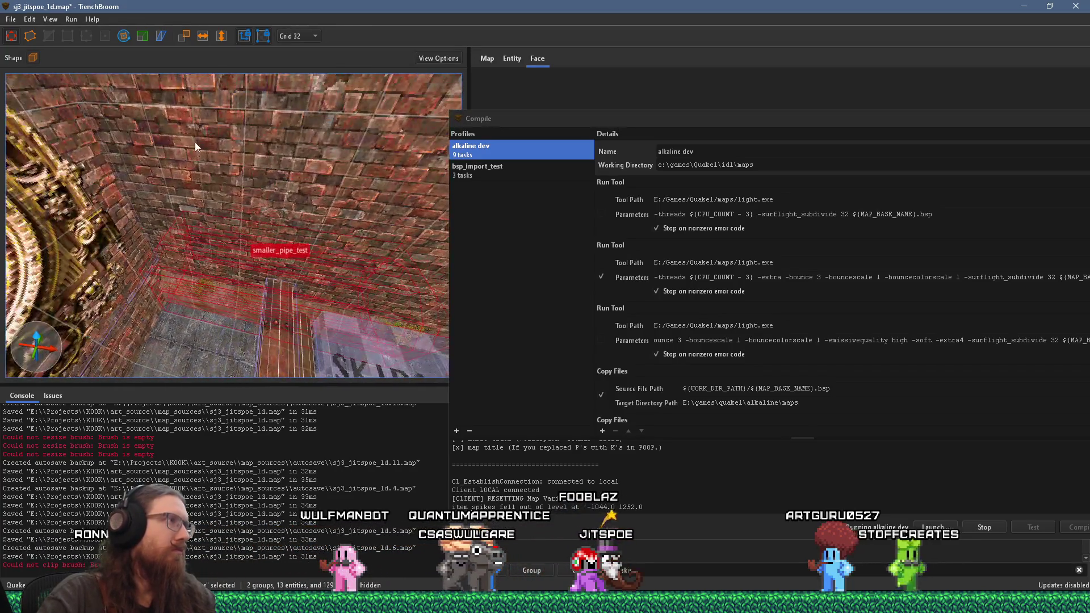
click(127, 39)
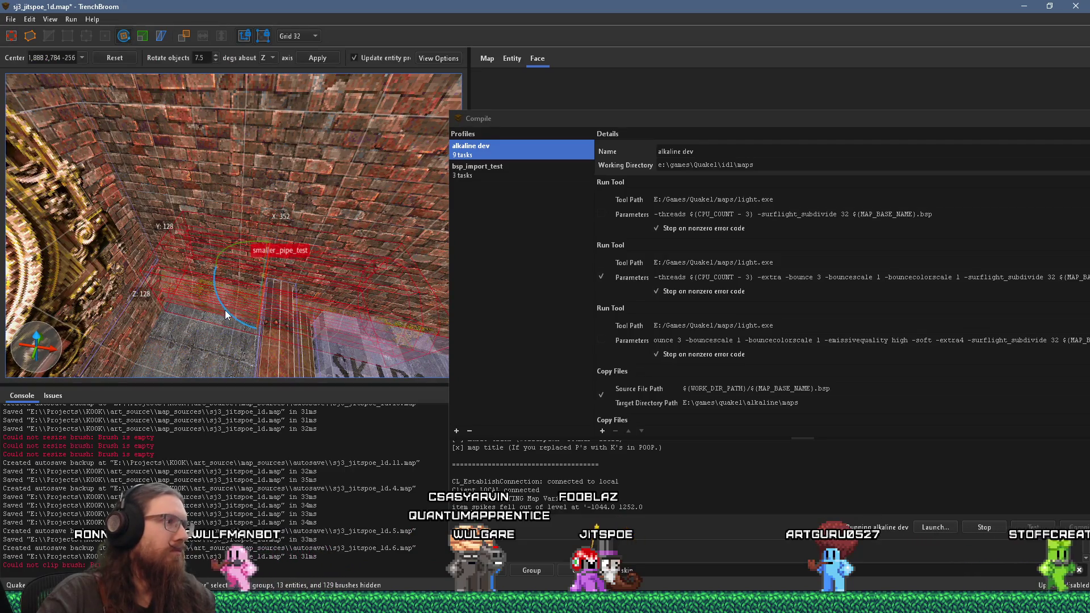
mouse_move(325, 332)
mouse_down()
mouse_move(355, 254)
mouse_move(302, 235)
mouse_up()
key(Escape)
Frame the smaller_pipe_test brush and view it head-on and from the side
key(ctrl+u)
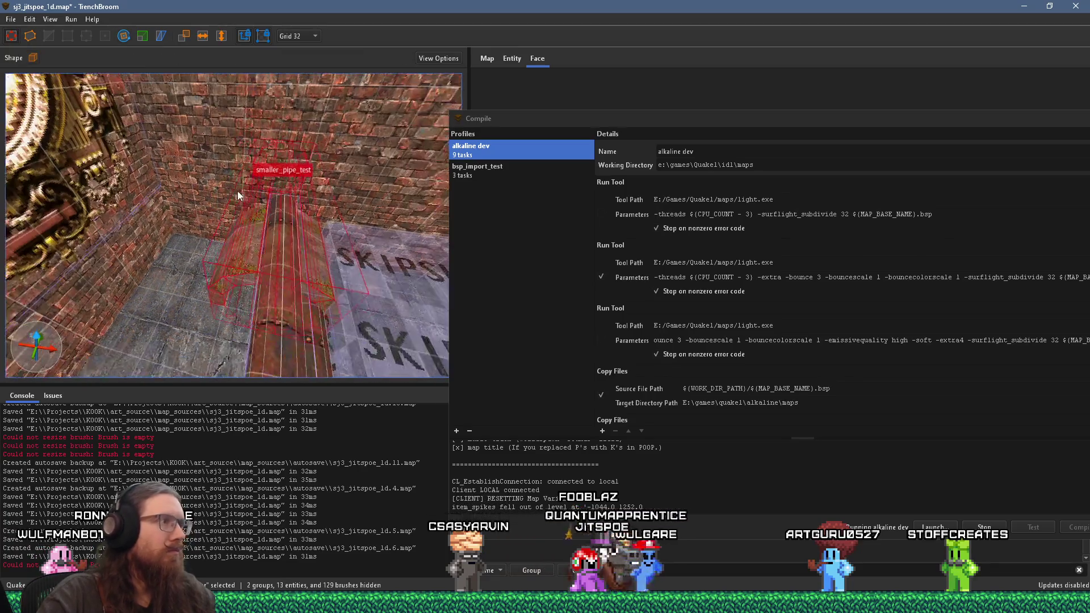
scroll(216, 206, up, 2)
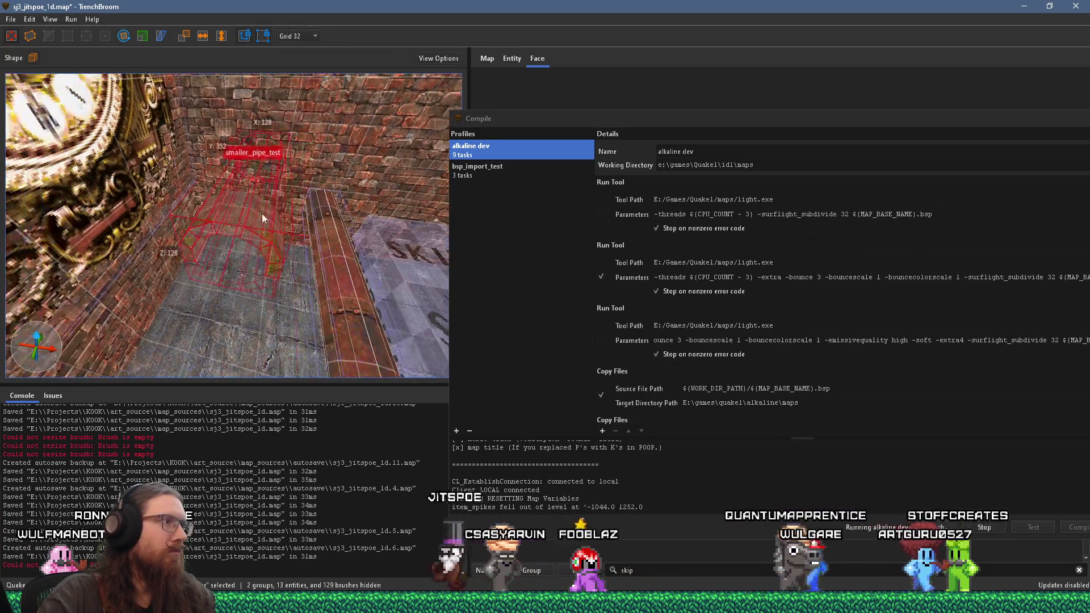
scroll(266, 210, up, 2)
mouse_move(268, 219)
mouse_down()
mouse_move(250, 185)
mouse_move(305, 41)
mouse_move(330, 25)
mouse_move(212, 63)
mouse_move(259, 87)
mouse_move(285, 182)
mouse_up()
mouse_move(264, 278)
mouse_down()
mouse_move(340, 214)
mouse_move(224, 260)
mouse_move(104, 247)
mouse_move(137, 273)
mouse_move(225, 275)
mouse_move(227, 301)
mouse_move(162, 288)
mouse_move(152, 274)
mouse_move(274, 254)
mouse_move(206, 206)
mouse_up()
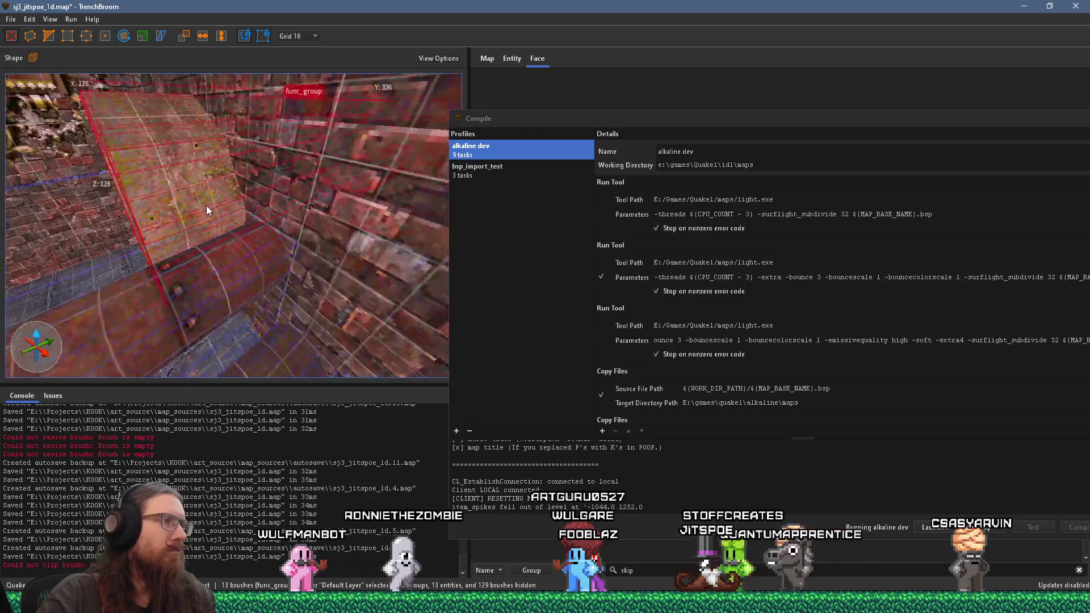
Apply riveted metal texture to the mossy block's sloped face and top
shift+click(209, 264)
mouse_move(199, 263)
mouse_down()
mouse_move(260, 319)
mouse_move(218, 246)
mouse_up()
alt+click(220, 249)
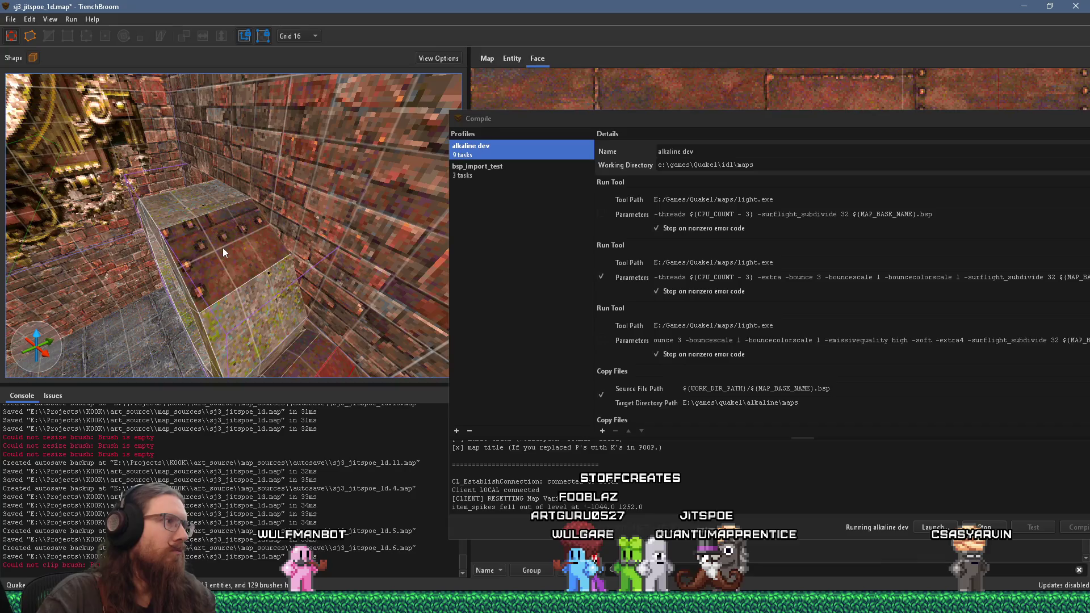
mouse_move(172, 195)
mouse_down()
mouse_move(203, 237)
mouse_move(338, 229)
mouse_move(338, 241)
mouse_up()
alt+click(338, 241)
Adjust the slanted ring face and select the studded box's bottom face
mouse_move(228, 274)
mouse_down()
mouse_move(250, 208)
mouse_move(290, 165)
mouse_move(267, 178)
mouse_move(203, 177)
mouse_move(168, 199)
mouse_move(172, 212)
mouse_move(165, 176)
mouse_move(187, 164)
mouse_up()
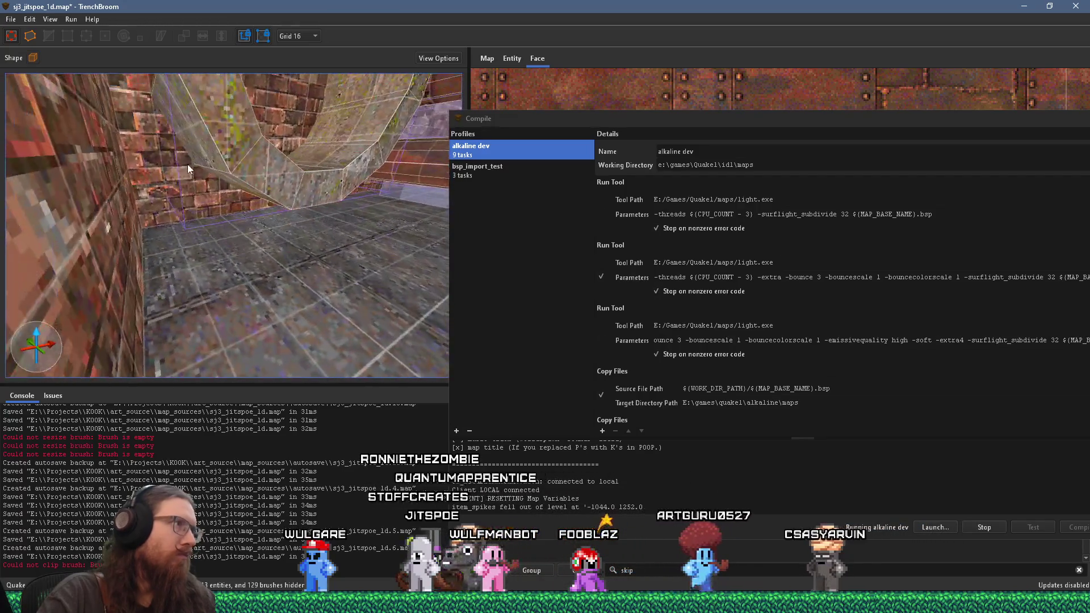
mouse_move(182, 111)
mouse_down()
mouse_move(215, 169)
mouse_move(162, 118)
mouse_move(176, 241)
mouse_move(100, 326)
mouse_move(189, 242)
mouse_move(185, 277)
mouse_move(220, 261)
mouse_move(187, 145)
mouse_move(209, 114)
mouse_move(220, 202)
mouse_up()
click(204, 241)
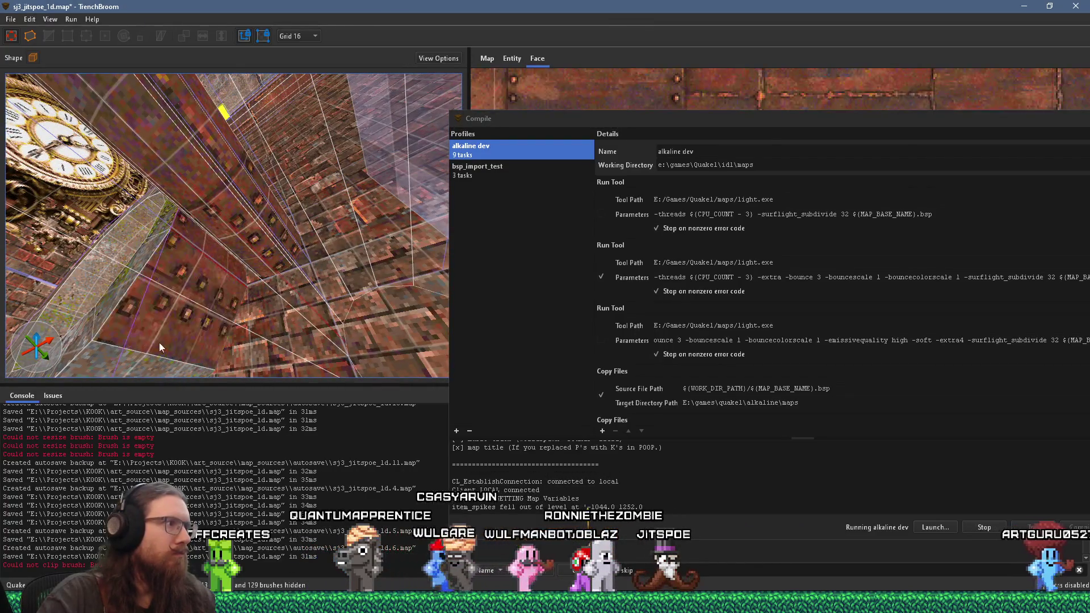
mouse_move(156, 333)
mouse_down()
mouse_move(212, 285)
mouse_move(227, 306)
mouse_move(319, 286)
mouse_move(301, 281)
mouse_move(292, 245)
mouse_move(305, 246)
mouse_move(275, 305)
mouse_move(247, 226)
mouse_move(269, 284)
mouse_move(284, 296)
mouse_move(294, 289)
mouse_up()
click(226, 305)
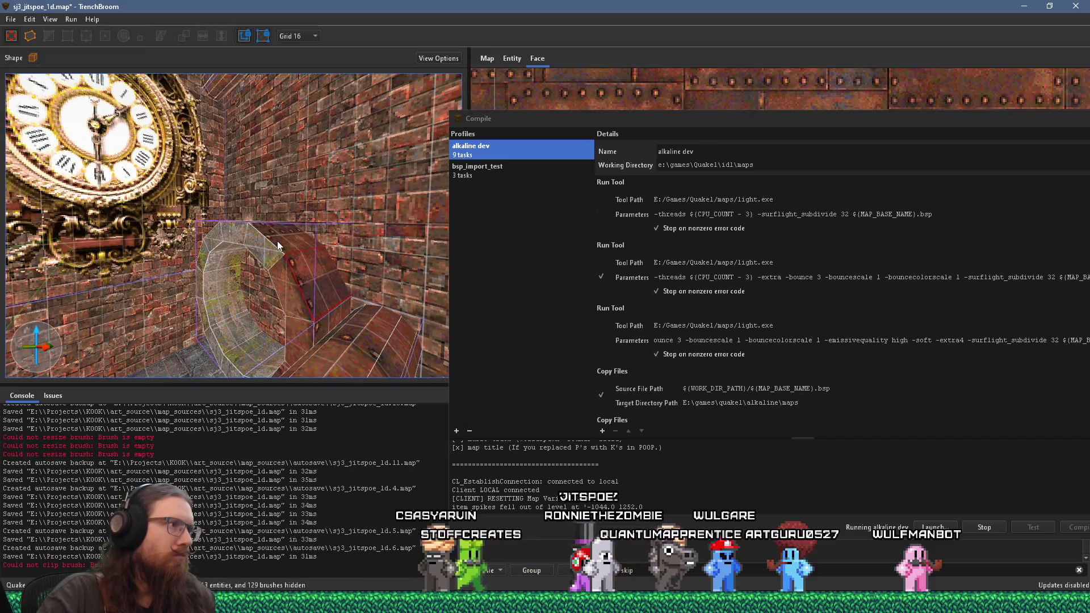
Paint the mossy face inside the ring with dark red brick
mouse_move(263, 247)
mouse_down()
mouse_move(340, 359)
mouse_move(285, 276)
mouse_move(256, 291)
mouse_up()
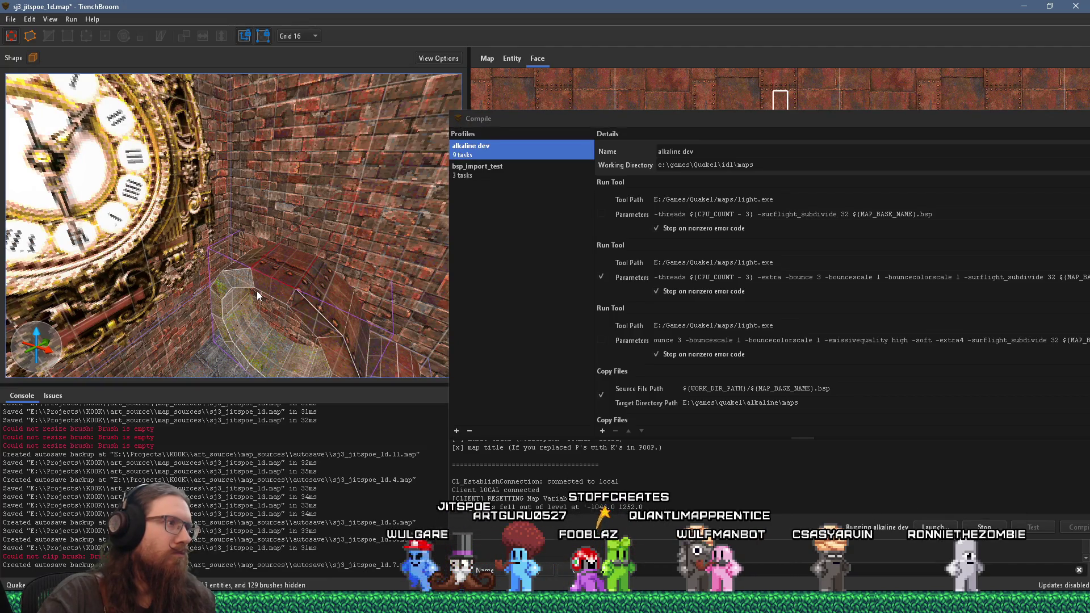
mouse_move(244, 278)
mouse_down()
mouse_move(279, 295)
mouse_move(374, 227)
mouse_move(237, 278)
mouse_move(239, 223)
mouse_move(322, 189)
mouse_move(289, 217)
mouse_up()
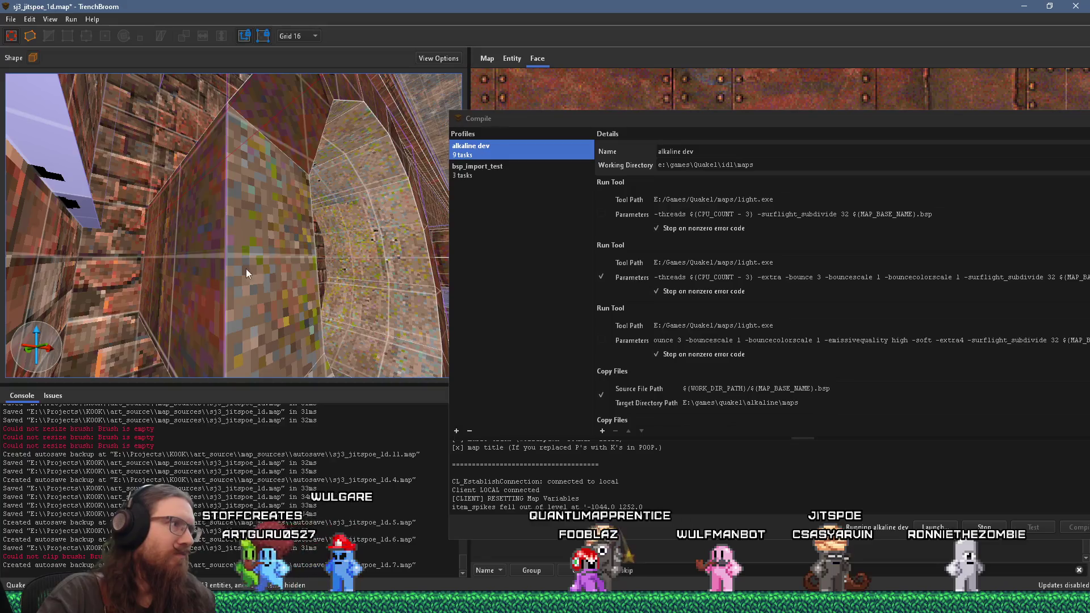
mouse_move(229, 273)
mouse_down()
mouse_move(249, 235)
mouse_move(233, 243)
mouse_move(254, 216)
mouse_move(245, 199)
mouse_move(297, 238)
mouse_move(301, 258)
mouse_move(274, 258)
mouse_up()
mouse_move(213, 238)
mouse_down()
mouse_move(172, 251)
mouse_move(185, 213)
mouse_up()
mouse_move(200, 176)
mouse_down()
mouse_move(176, 257)
mouse_move(184, 249)
mouse_move(156, 220)
mouse_move(144, 265)
mouse_move(102, 283)
mouse_move(322, 271)
mouse_move(247, 288)
mouse_move(307, 281)
mouse_move(188, 289)
mouse_move(126, 274)
mouse_up()
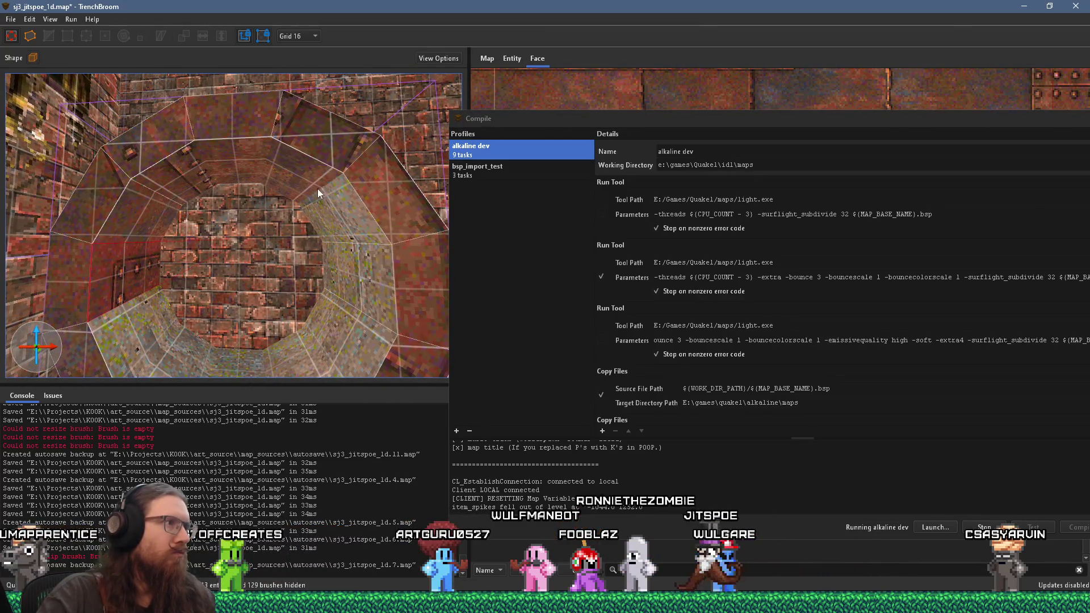
alt+click(154, 341)
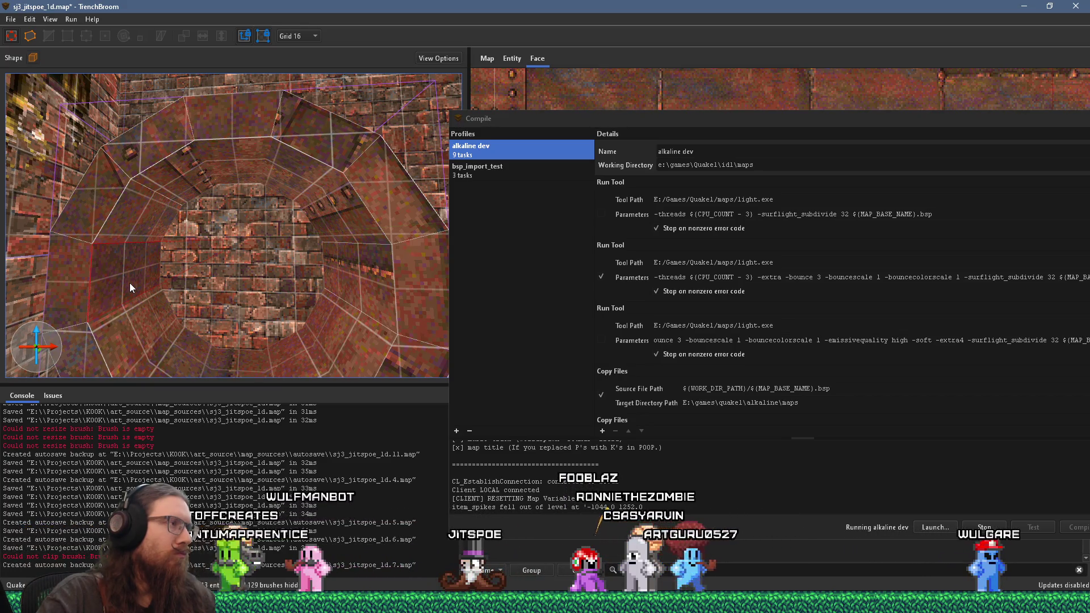
Undo the last change, look along the arched tunnel, and clear the selection
key(ctrl+z)
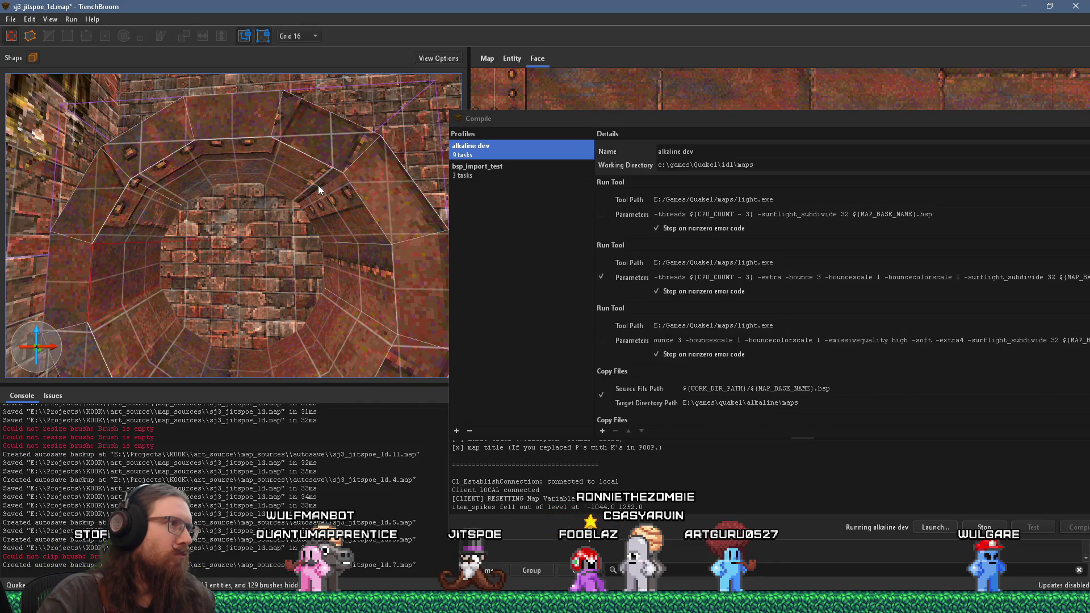
mouse_move(263, 241)
mouse_down()
mouse_move(315, 223)
mouse_move(348, 228)
mouse_move(324, 264)
mouse_move(356, 259)
mouse_move(352, 226)
mouse_move(327, 250)
mouse_move(341, 244)
mouse_up()
drag(649, 116, 661, 127)
mouse_move(313, 247)
mouse_down()
mouse_move(227, 322)
mouse_move(131, 307)
mouse_move(124, 339)
mouse_move(230, 291)
mouse_move(258, 293)
mouse_up()
key(Escape)
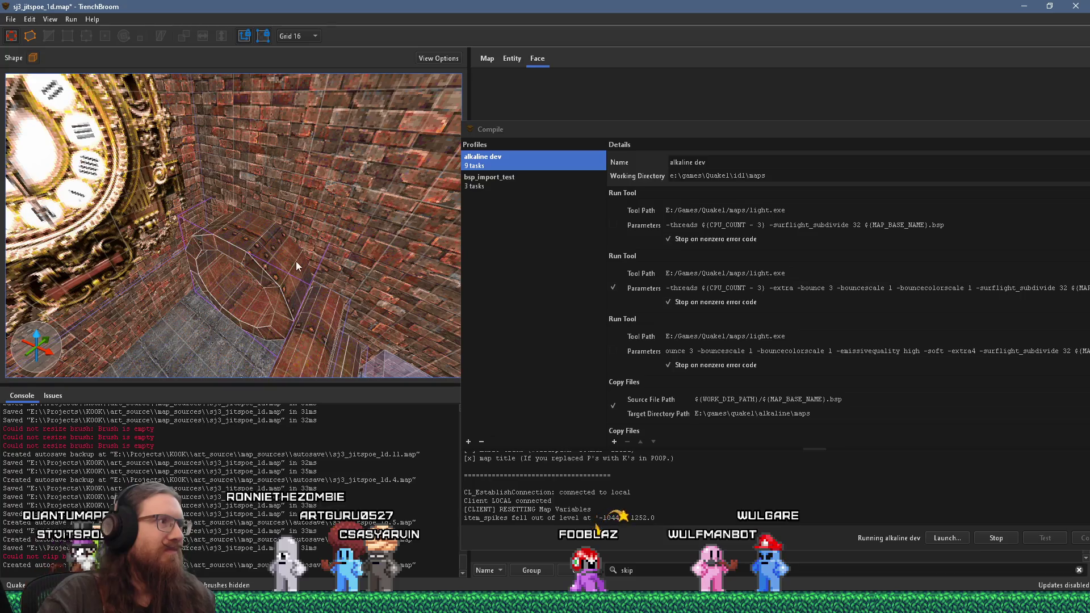
Add the smaller_pipe_test pipe group to the clock hall group via its context menu
click(253, 265)
right_click(336, 199)
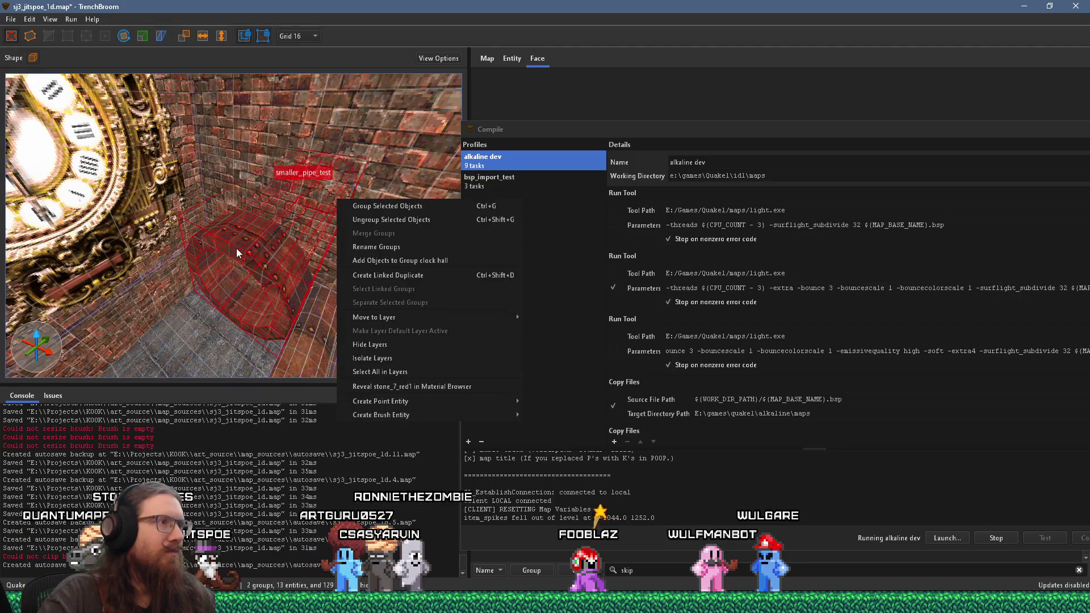
click(414, 262)
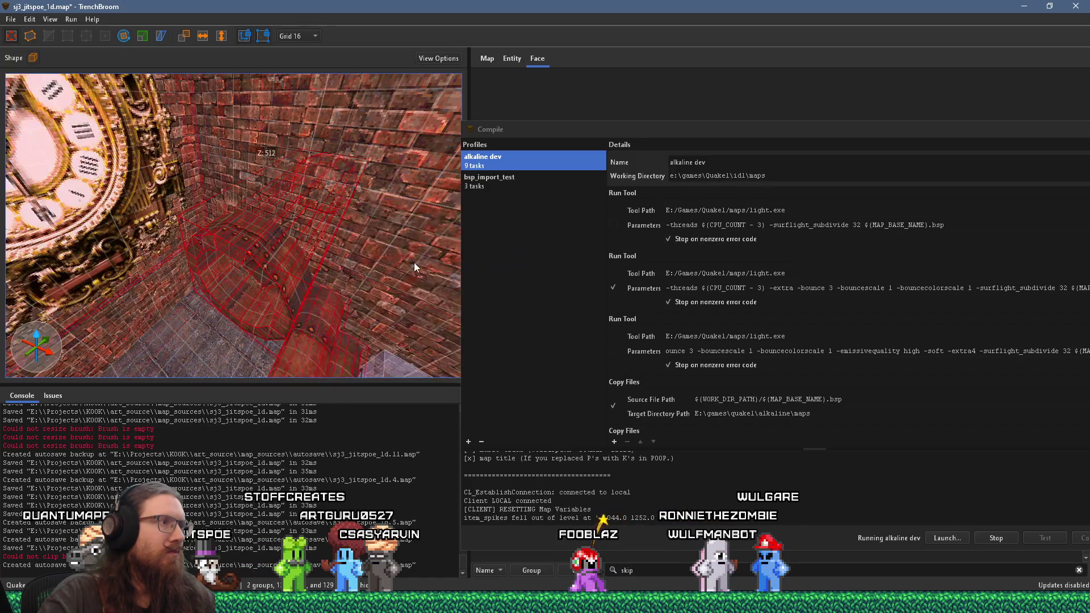
key(s)
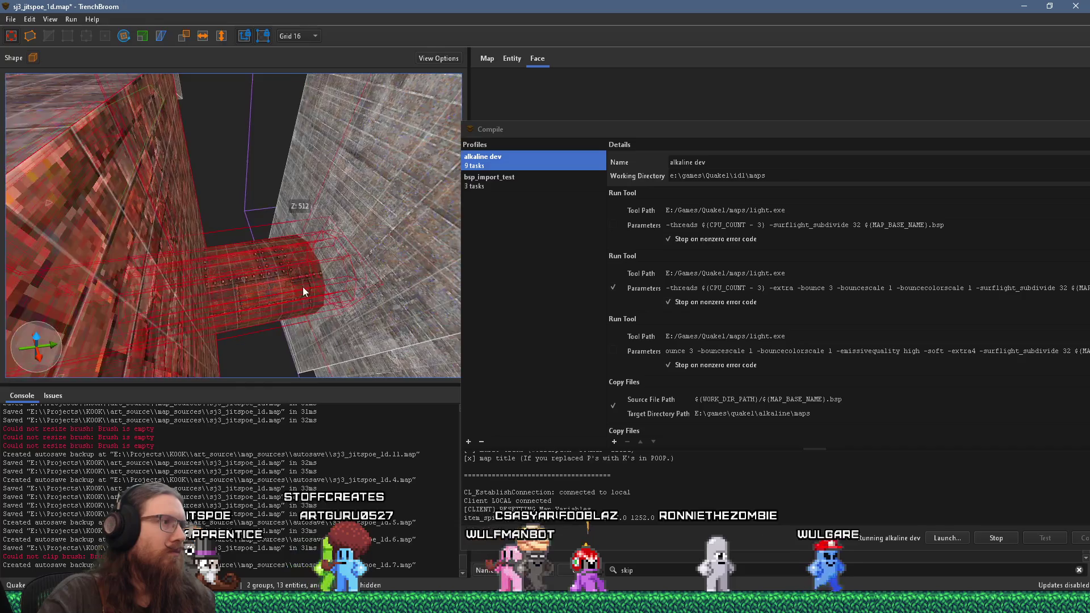
key(Escape)
Reselect the pipe group, inspect the walls beside it, then deselect and view the clock
click(277, 284)
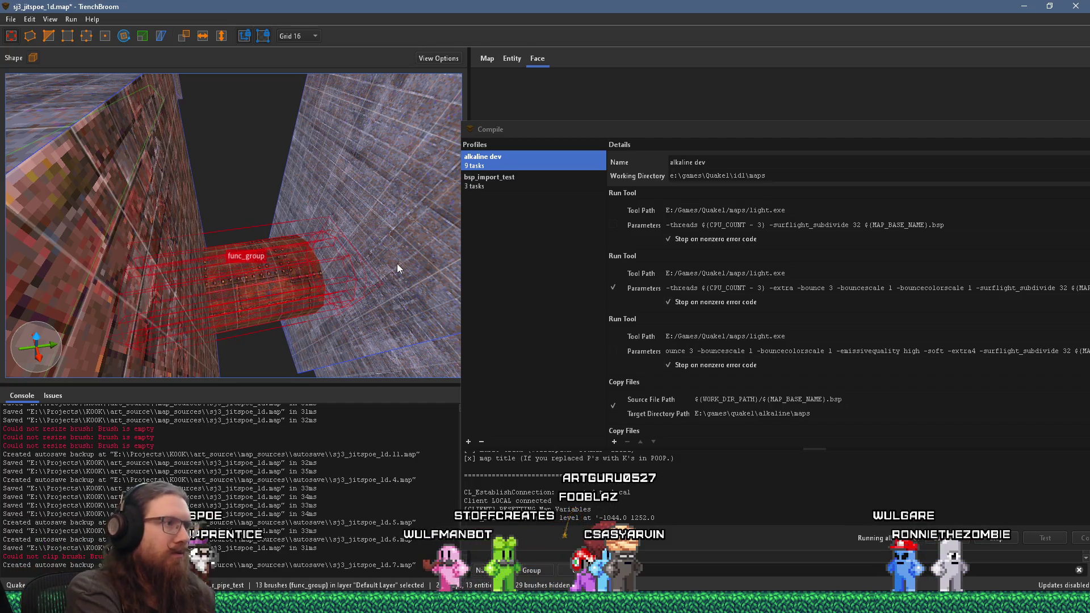
drag(396, 264, 223, 288)
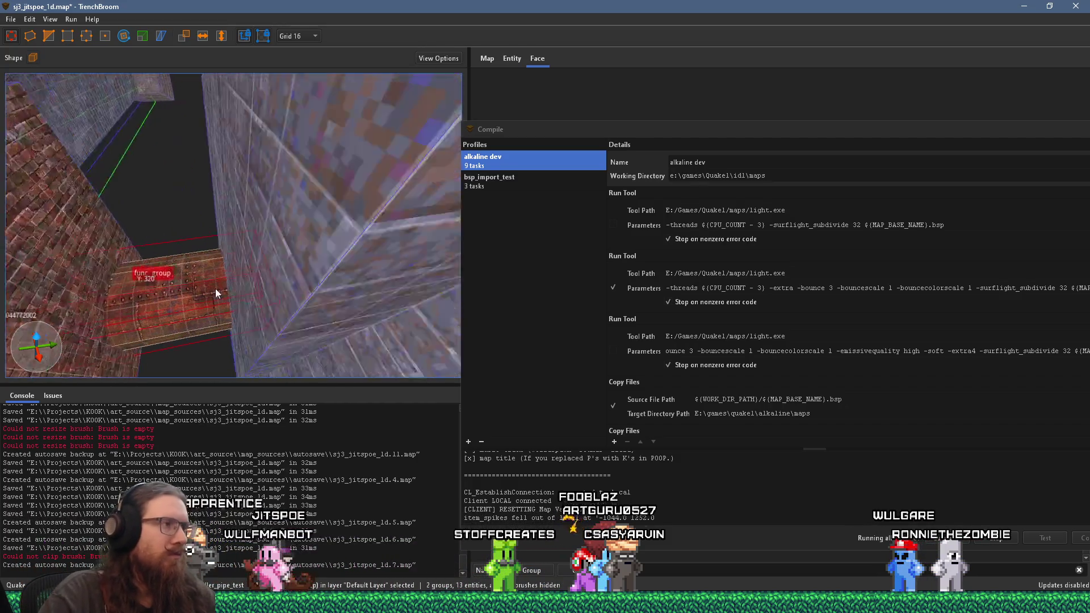
key(Escape)
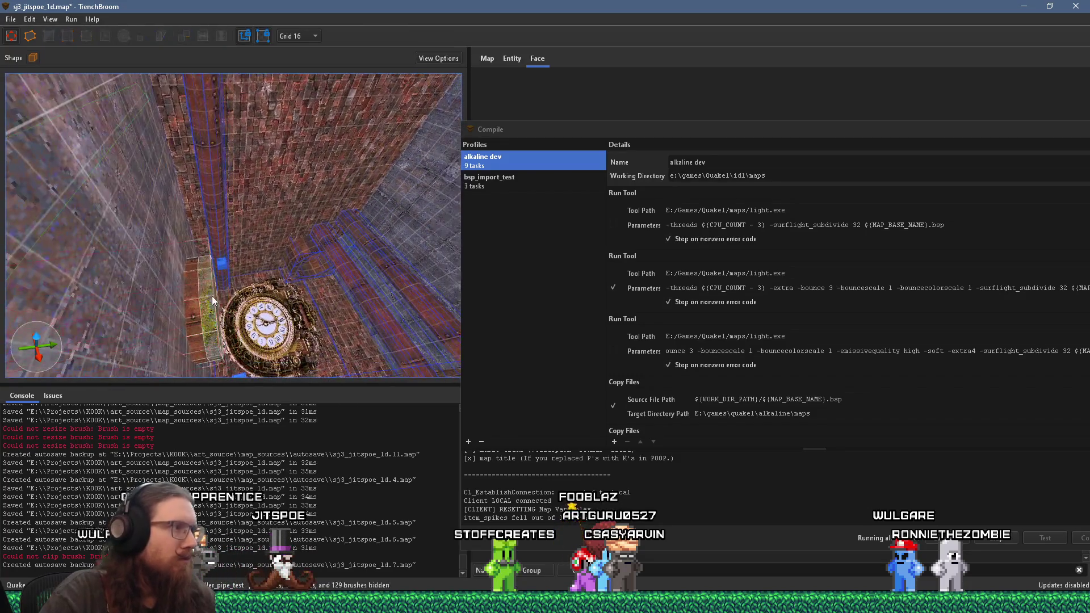
key(Escape)
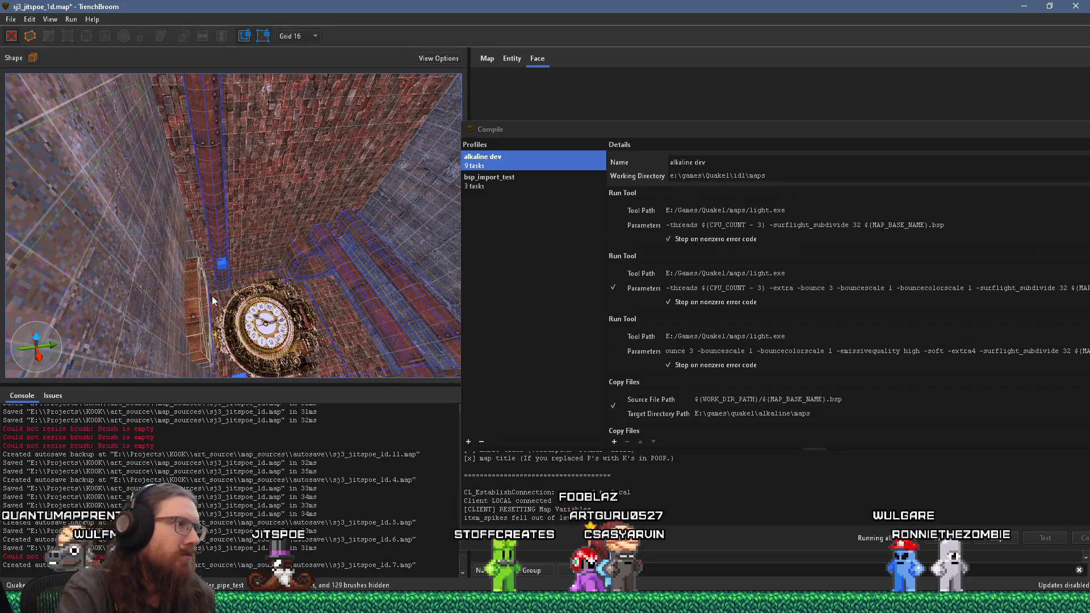
mouse_move(213, 295)
mouse_down()
mouse_move(126, 156)
mouse_move(140, 165)
mouse_up()
click(139, 165)
click(127, 124)
click(297, 36)
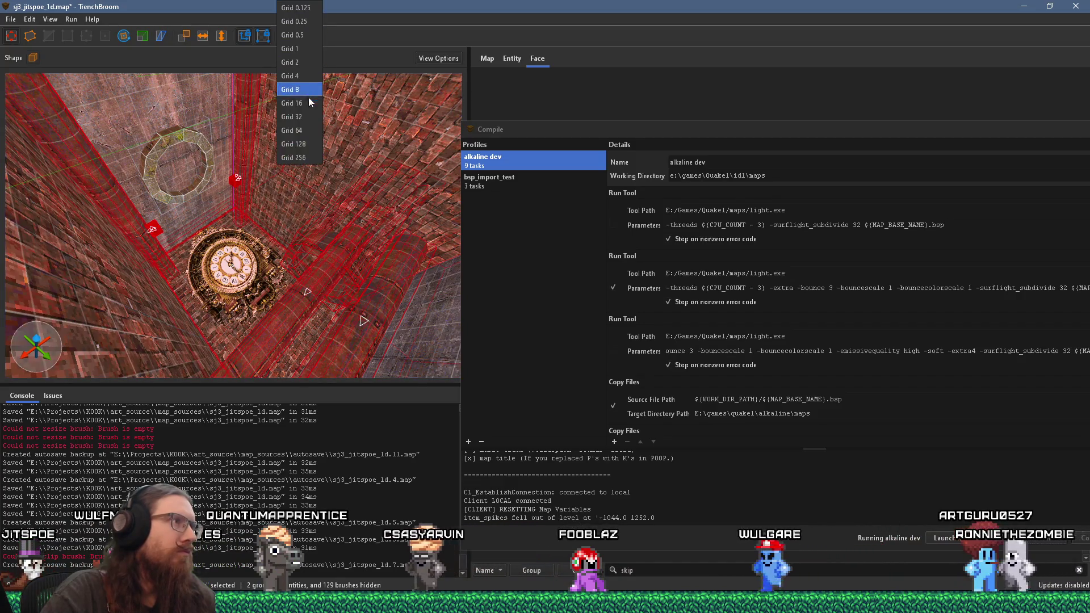
click(305, 130)
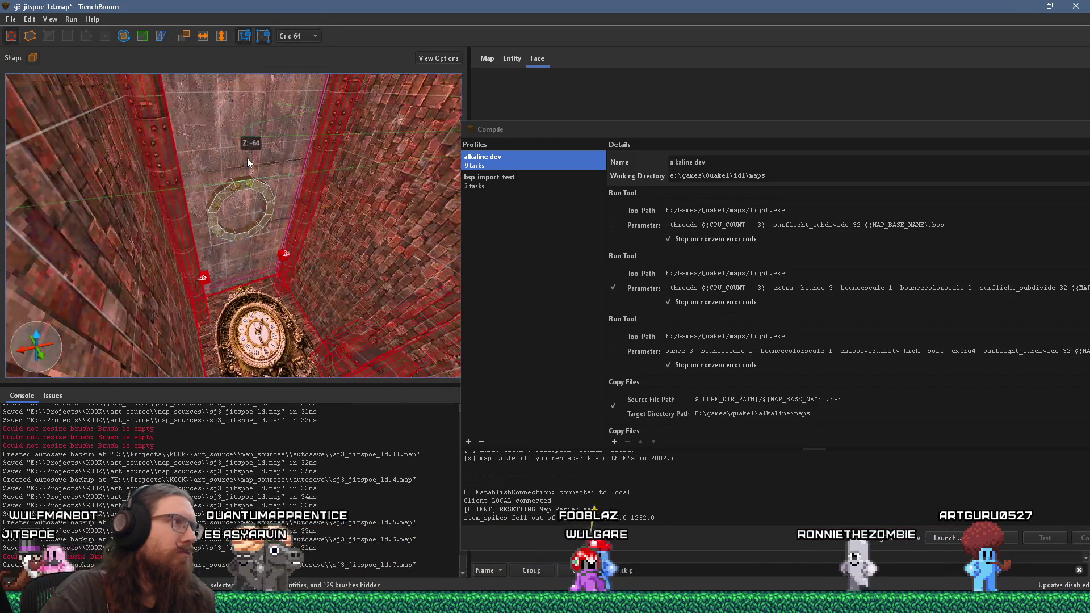
scroll(241, 174, up, 5)
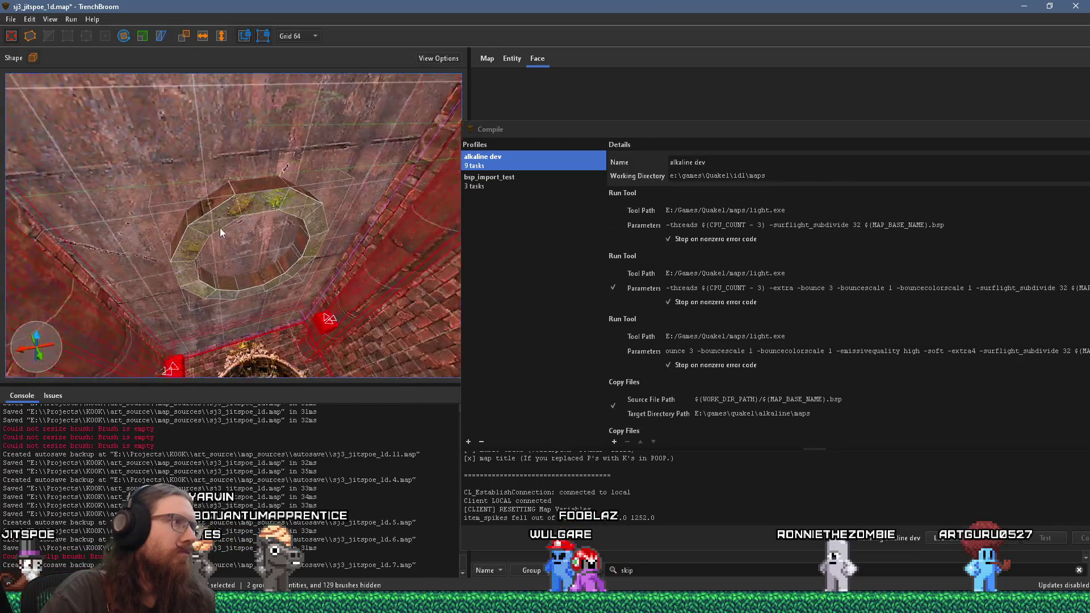
shift+click(269, 211)
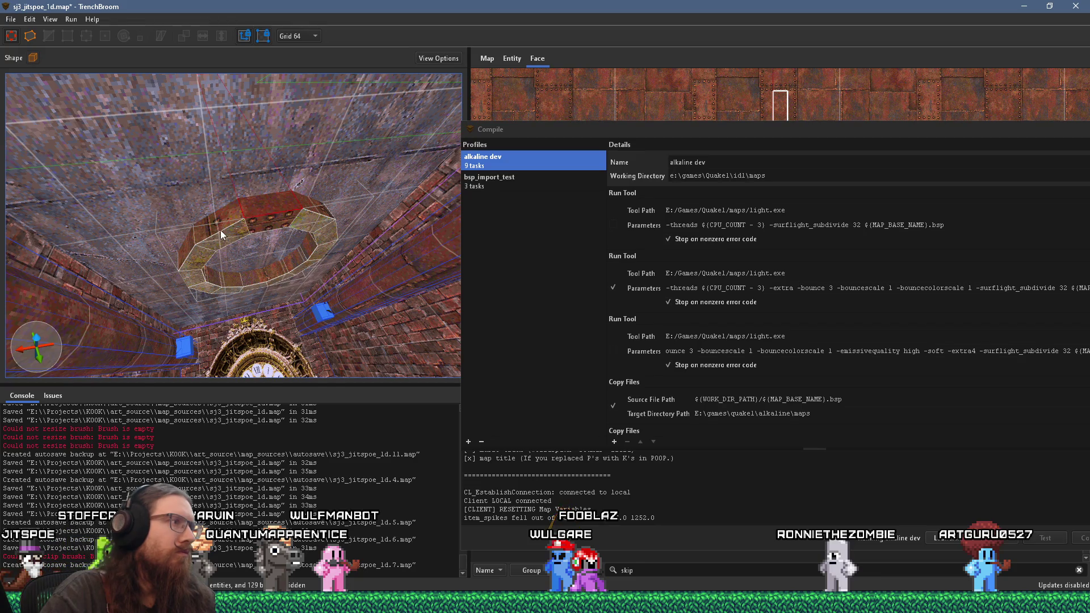
scroll(190, 257, up, 4)
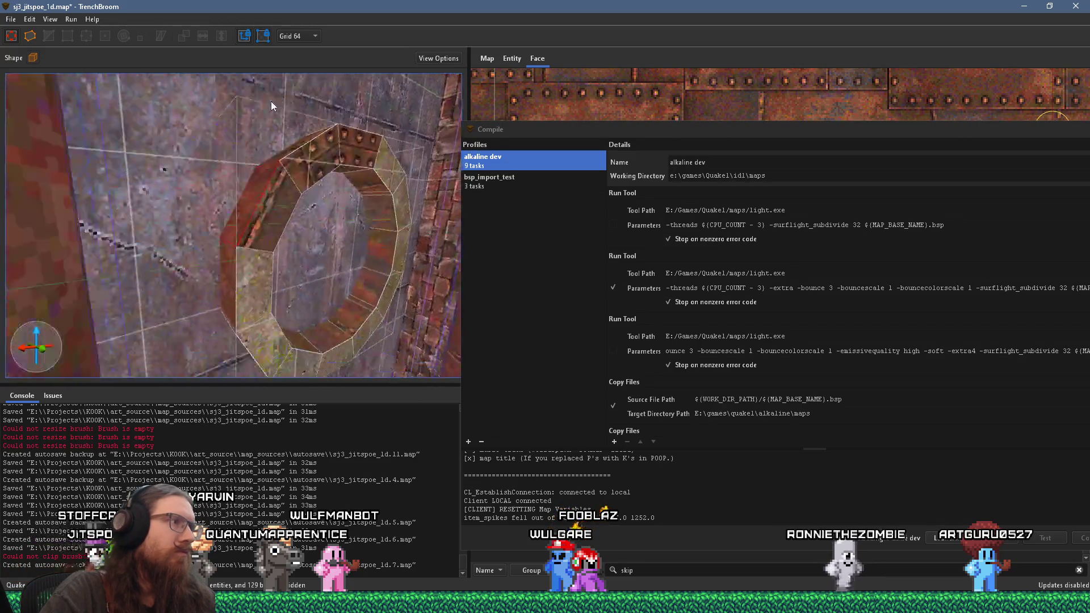
scroll(274, 244, up, 4)
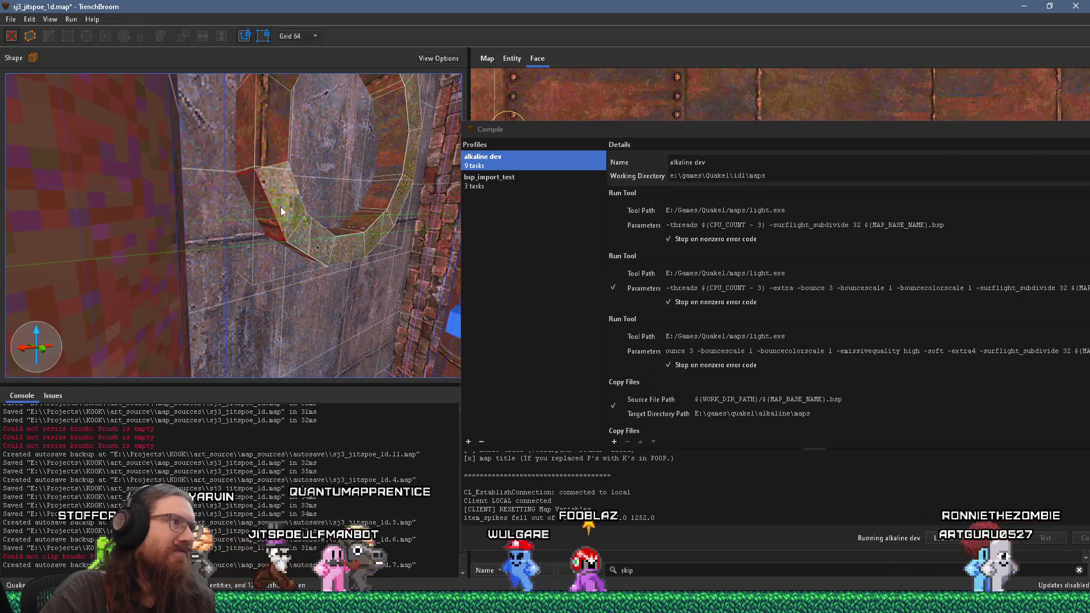
scroll(290, 196, up, 2)
scroll(237, 121, up, 3)
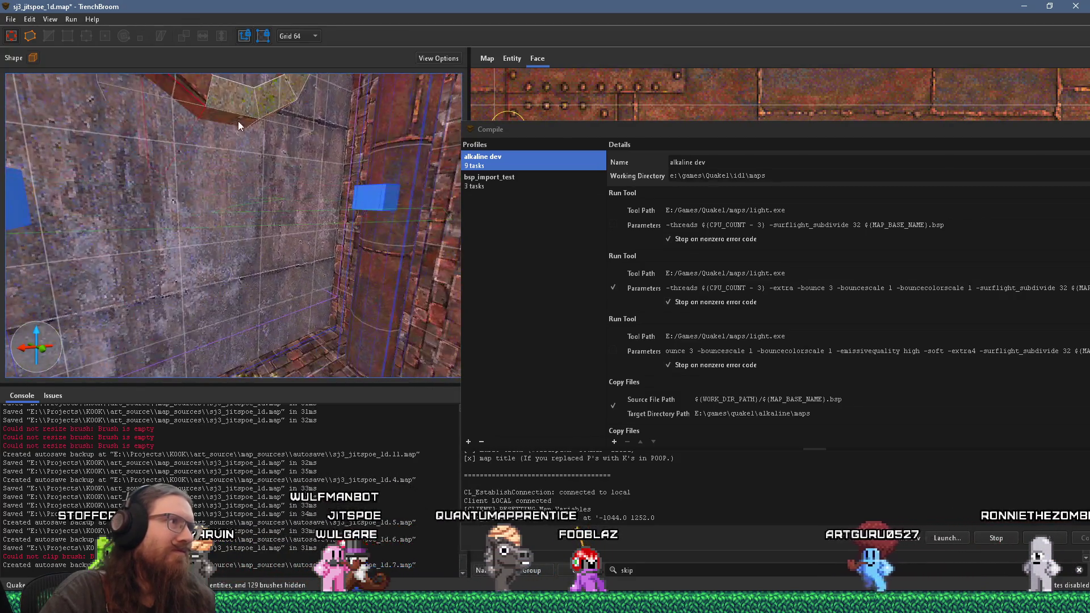
scroll(172, 151, down, 5)
scroll(203, 175, up, 2)
mouse_move(217, 137)
mouse_down()
mouse_move(203, 248)
mouse_move(167, 258)
mouse_move(219, 228)
mouse_move(185, 266)
mouse_move(237, 262)
mouse_move(216, 266)
mouse_up()
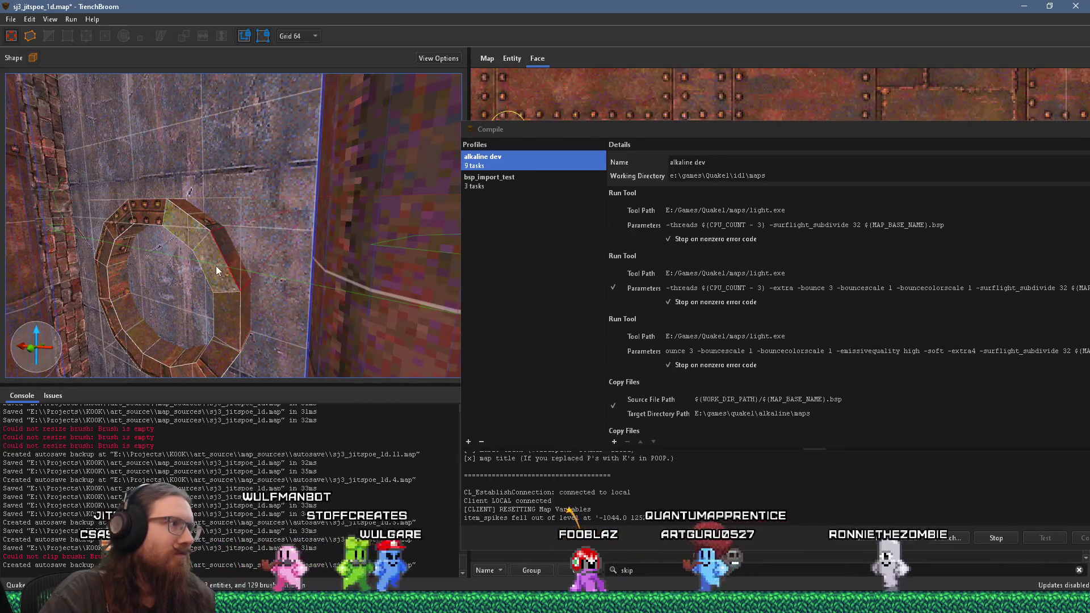
mouse_move(182, 220)
mouse_down()
mouse_move(244, 200)
mouse_move(149, 278)
mouse_move(78, 255)
mouse_move(86, 203)
mouse_move(95, 220)
mouse_move(185, 251)
mouse_move(224, 276)
mouse_move(227, 264)
mouse_move(223, 288)
mouse_up()
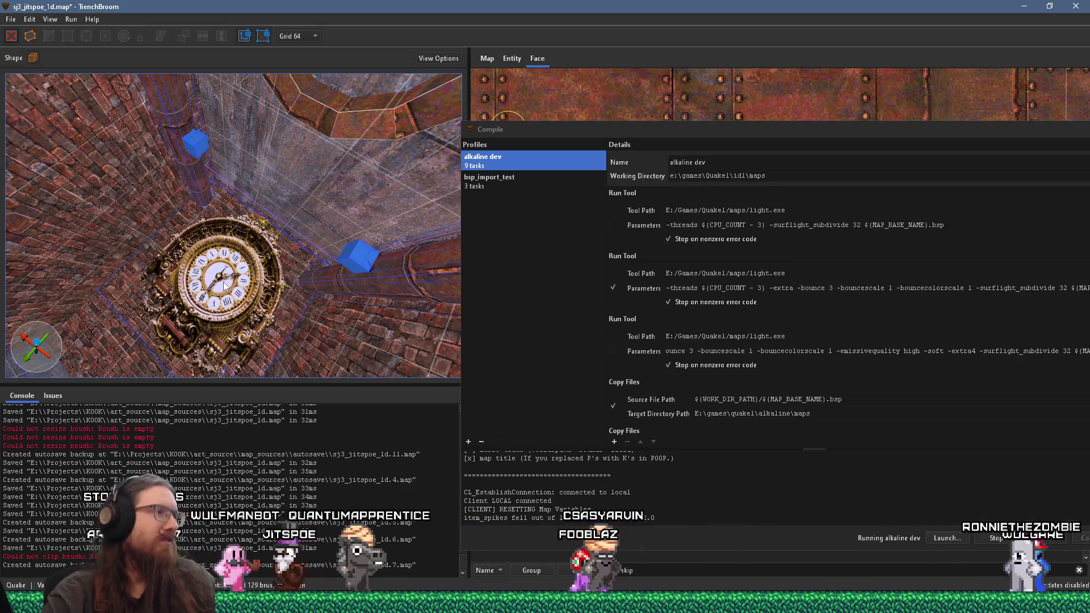
Select the smaller_pipe_test pipe group and open it for editing
mouse_move(244, 297)
mouse_down()
mouse_move(131, 298)
mouse_move(140, 281)
mouse_move(98, 287)
mouse_move(298, 298)
mouse_up()
mouse_move(300, 295)
mouse_down()
mouse_move(309, 214)
mouse_move(271, 196)
mouse_move(204, 239)
mouse_move(224, 271)
mouse_move(145, 314)
mouse_move(137, 300)
mouse_move(291, 247)
mouse_up()
click(214, 272)
mouse_move(125, 304)
mouse_down()
mouse_move(114, 318)
mouse_move(27, 330)
mouse_up()
double_click(232, 248)
Select the octagonal ring piece inside the opened smaller_pipe_test group
click(232, 250)
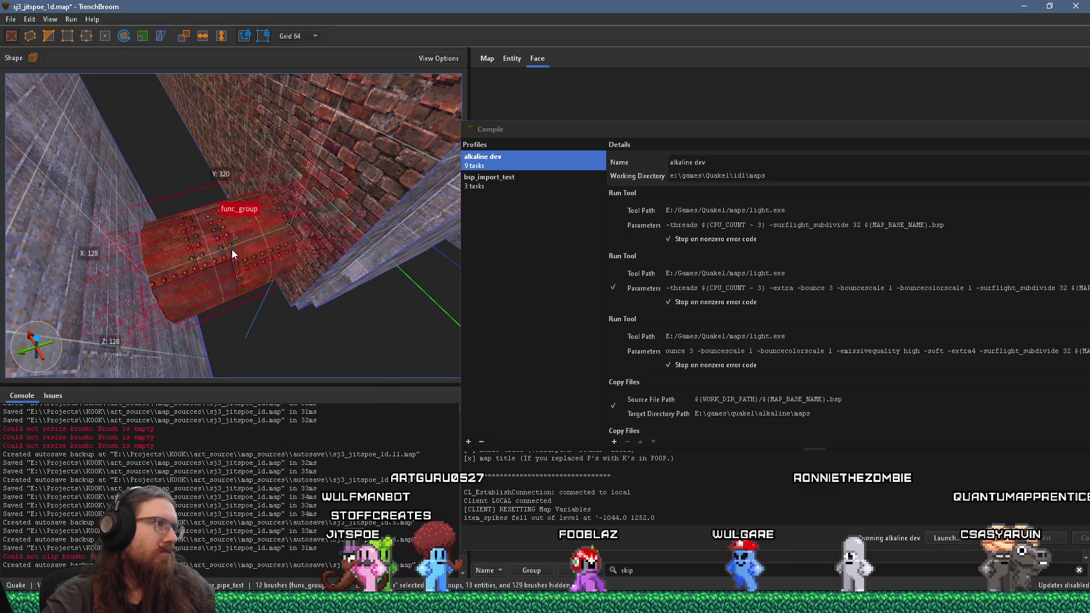
drag(231, 249, 104, 229)
ctrl+click(216, 244)
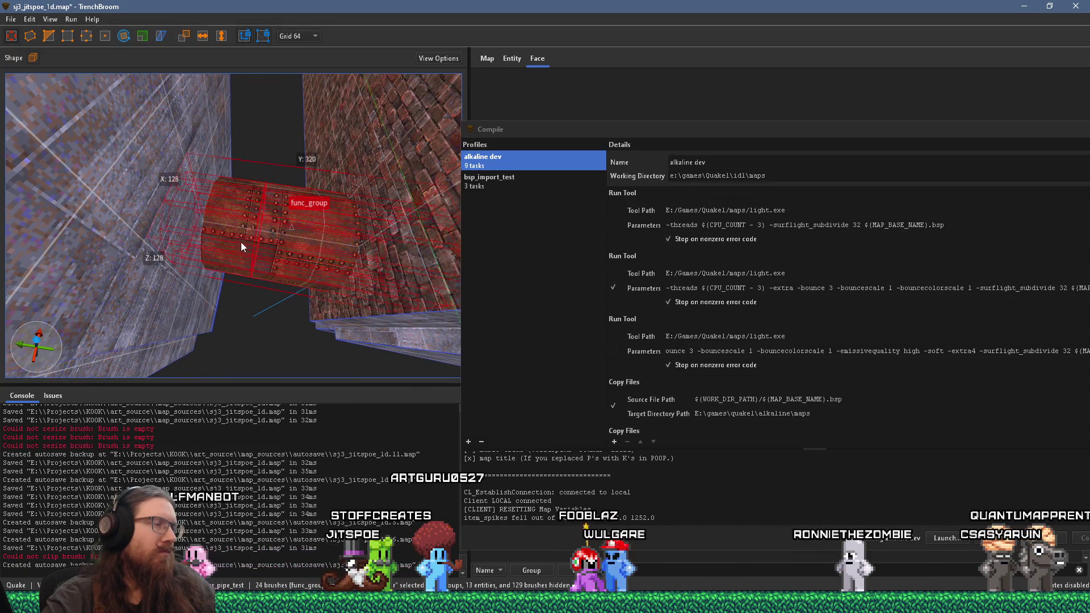
mouse_move(254, 257)
mouse_down()
mouse_move(266, 305)
mouse_move(267, 276)
mouse_move(370, 178)
mouse_move(289, 225)
mouse_up()
key(Escape)
click(272, 211)
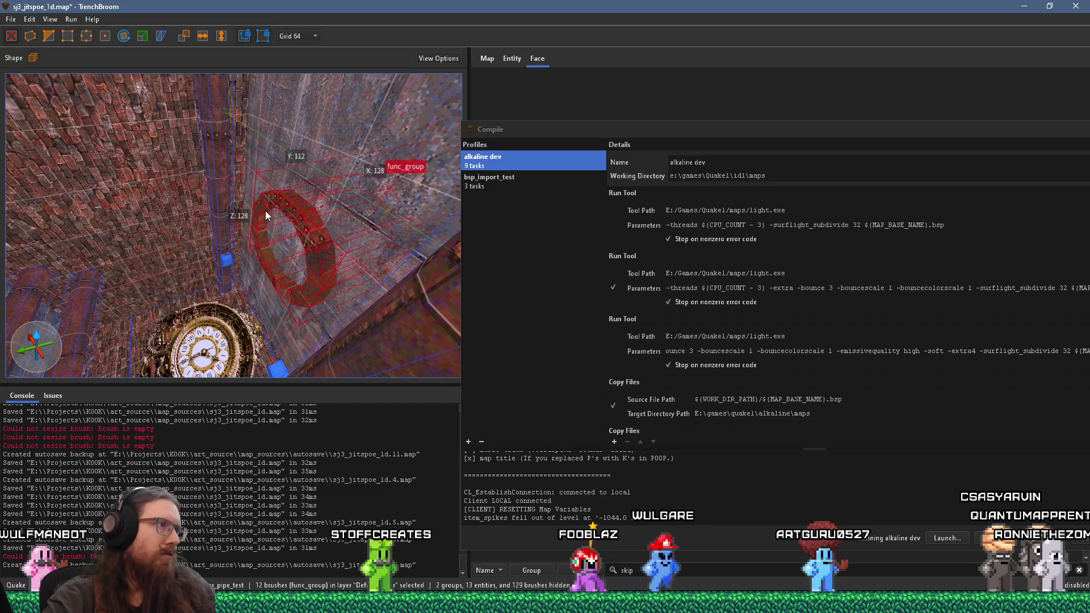
Remove the octagonal ring piece from the smaller_pipe_test group
right_click(288, 209)
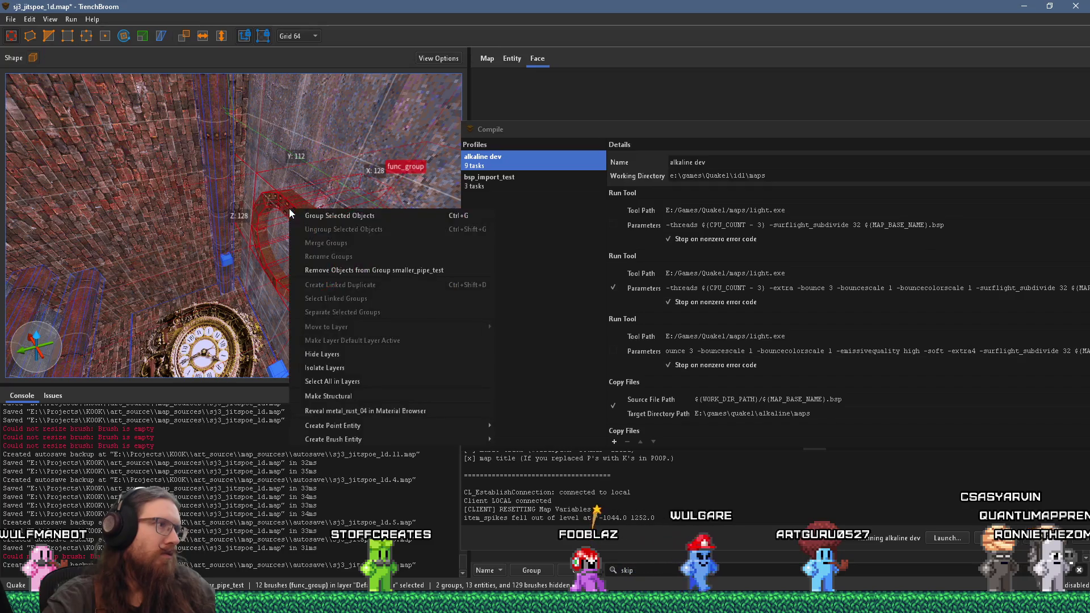
click(390, 270)
mouse_move(390, 274)
mouse_down()
mouse_move(367, 248)
mouse_move(289, 261)
mouse_move(172, 322)
mouse_move(225, 295)
mouse_up()
right_click(289, 261)
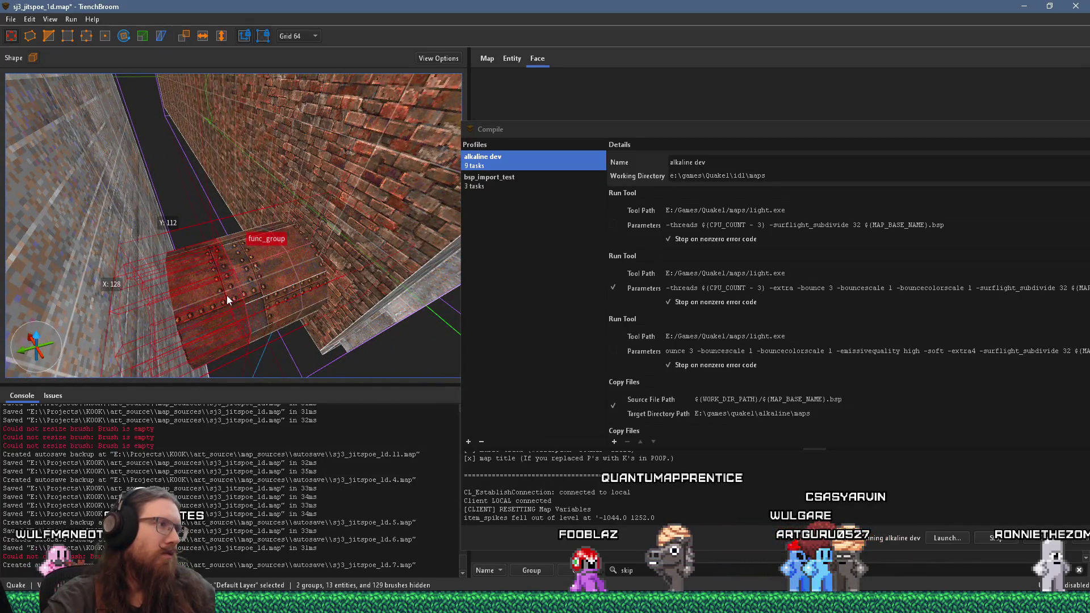
Turn the ring piece into a func_group brush entity
right_click(226, 295)
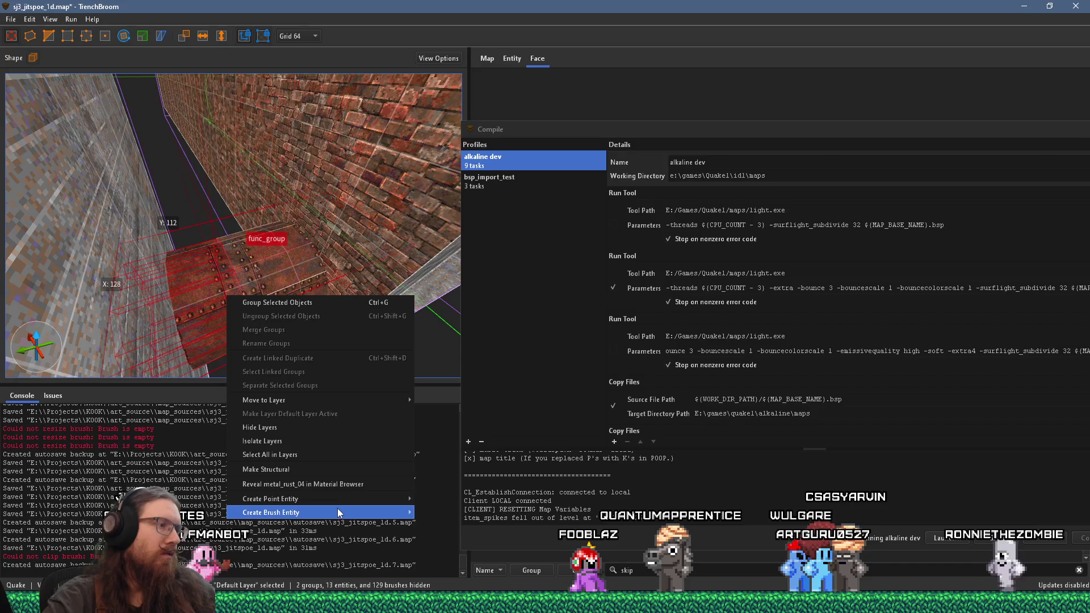
mouse_move(336, 509)
mouse_move(444, 512)
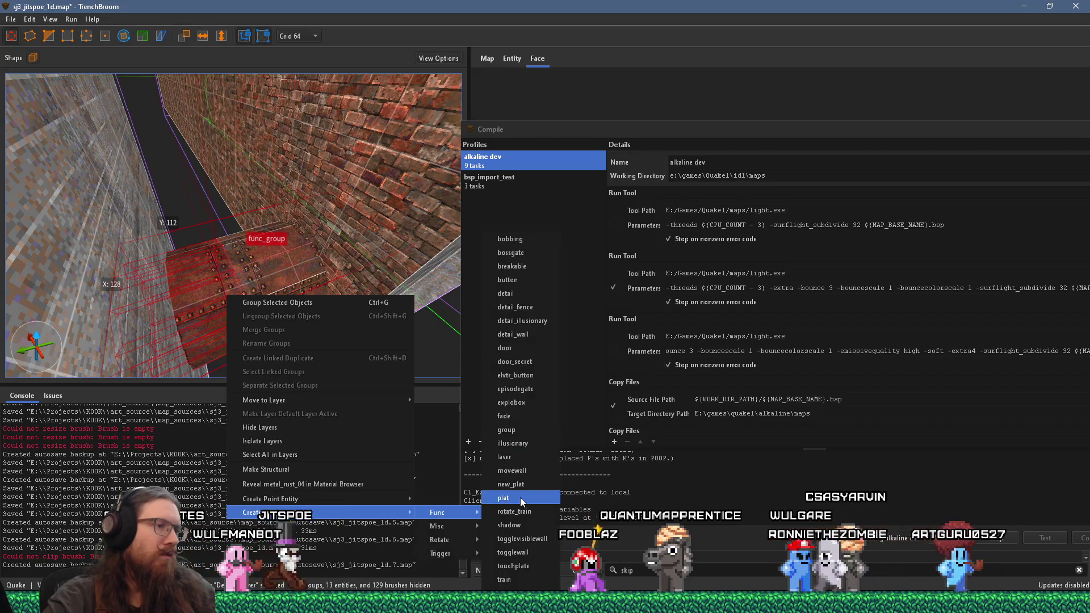
click(522, 427)
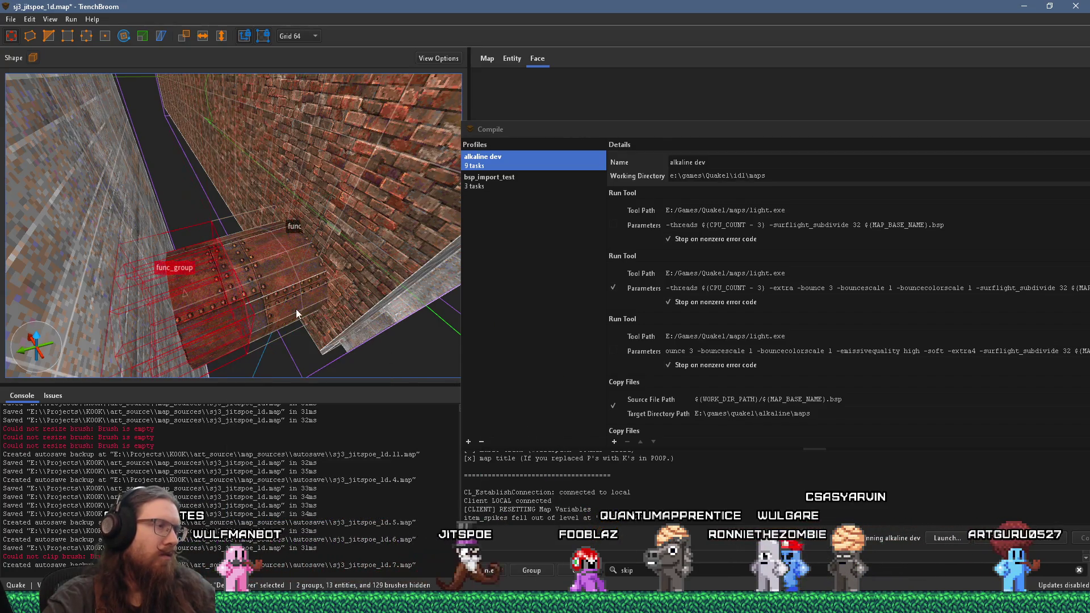
drag(295, 309, 336, 281)
Group the ring piece under the name 'other pipe half' and frame it in view
right_click(259, 270)
click(300, 278)
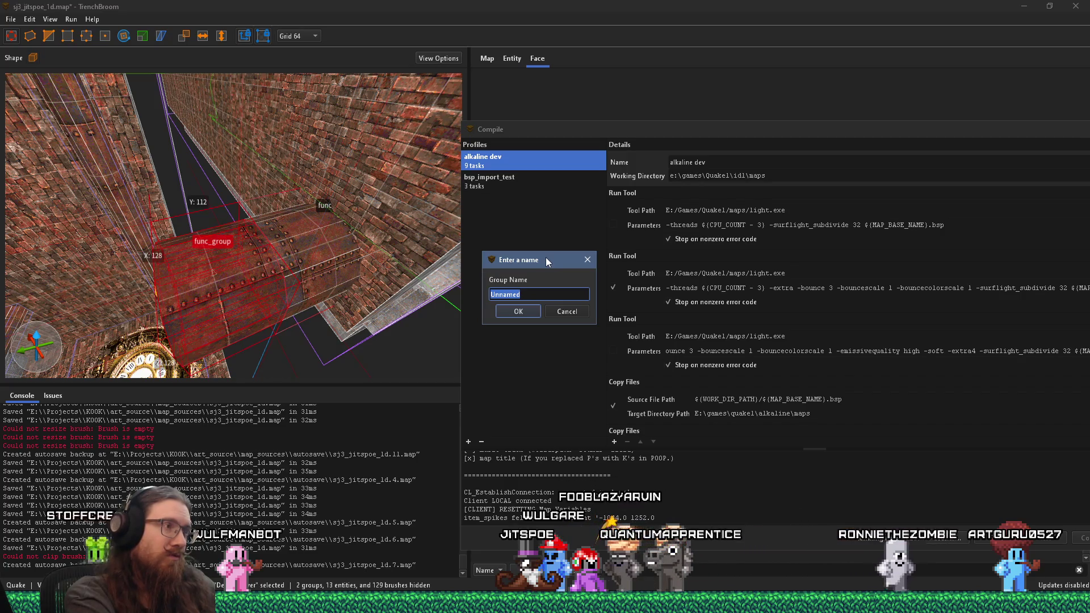
text(other pi)
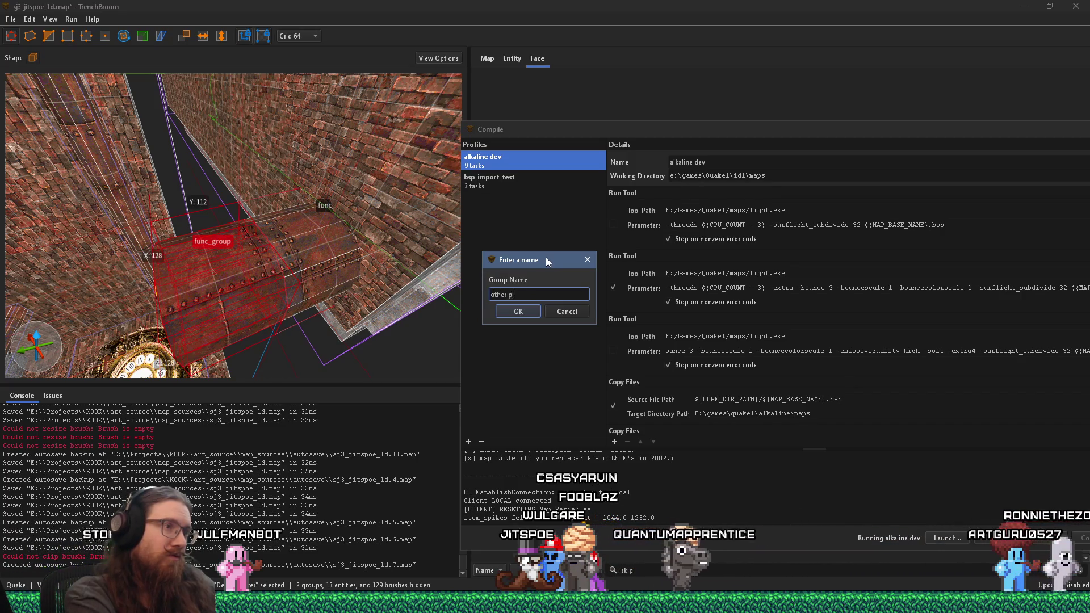
text(pe half)
key(Return)
key(ctrl+u)
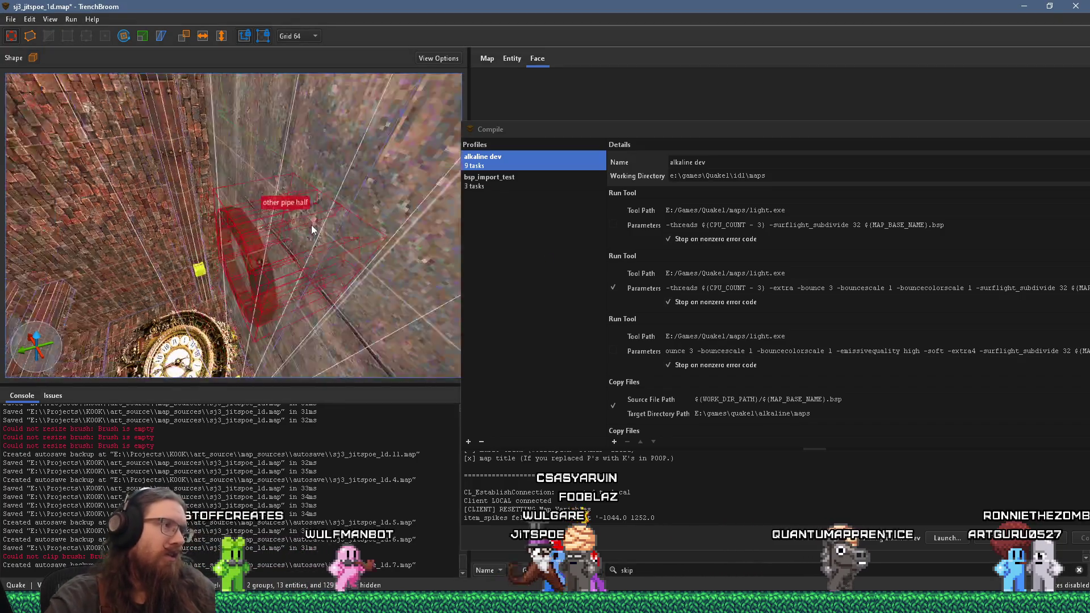
right_click(319, 151)
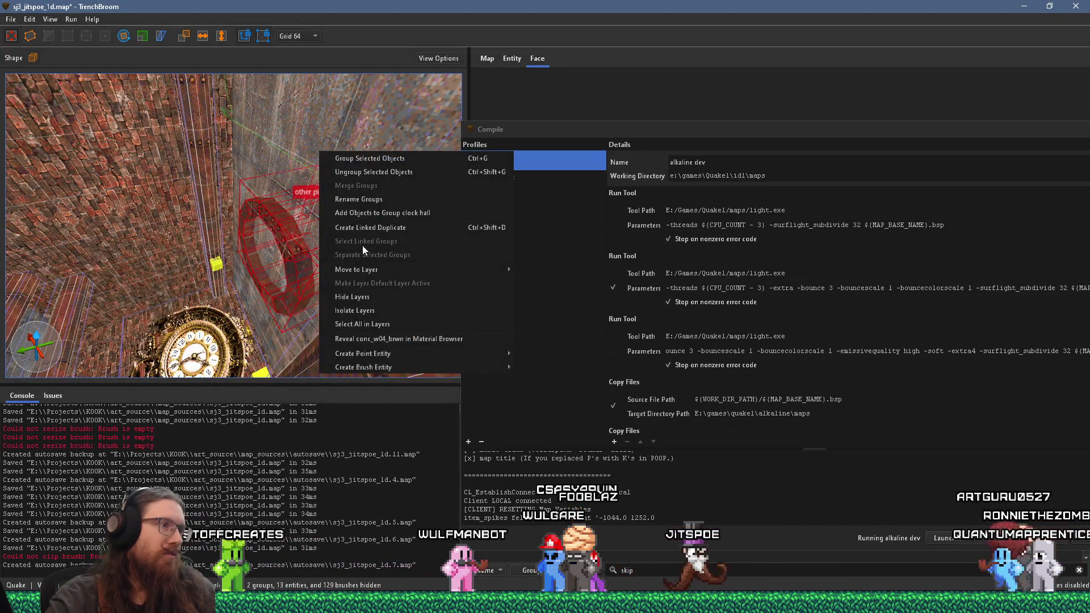
Add the 'other pipe half' ring to the clock hall group, then turn the view up toward the ceiling ring
click(428, 213)
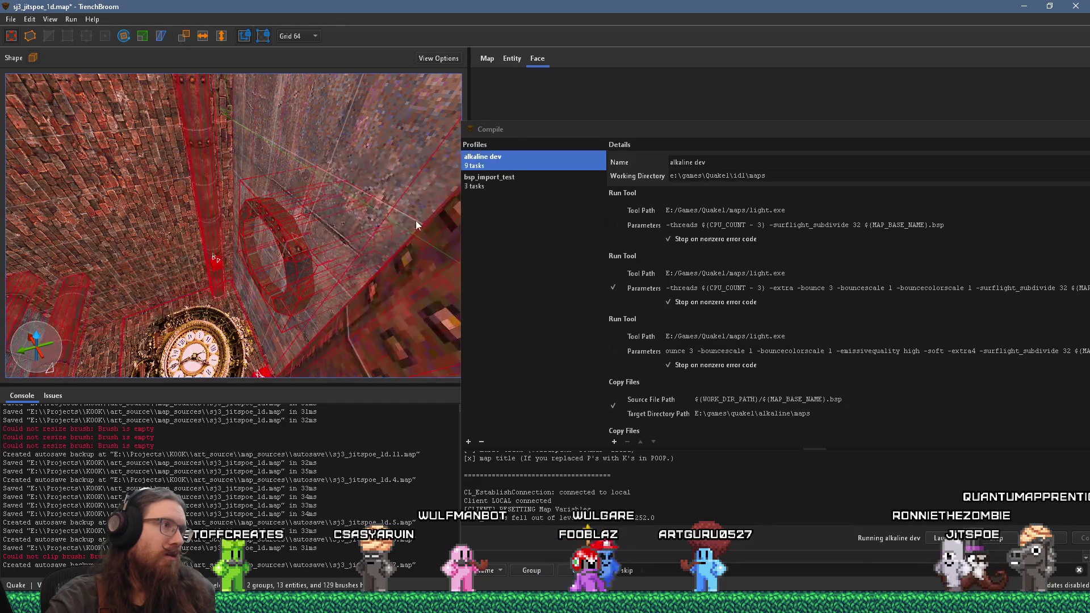
mouse_move(331, 249)
mouse_down()
mouse_move(222, 297)
mouse_move(165, 278)
mouse_move(176, 243)
mouse_move(168, 130)
mouse_move(142, 226)
mouse_move(165, 231)
mouse_move(84, 271)
mouse_move(106, 261)
mouse_up()
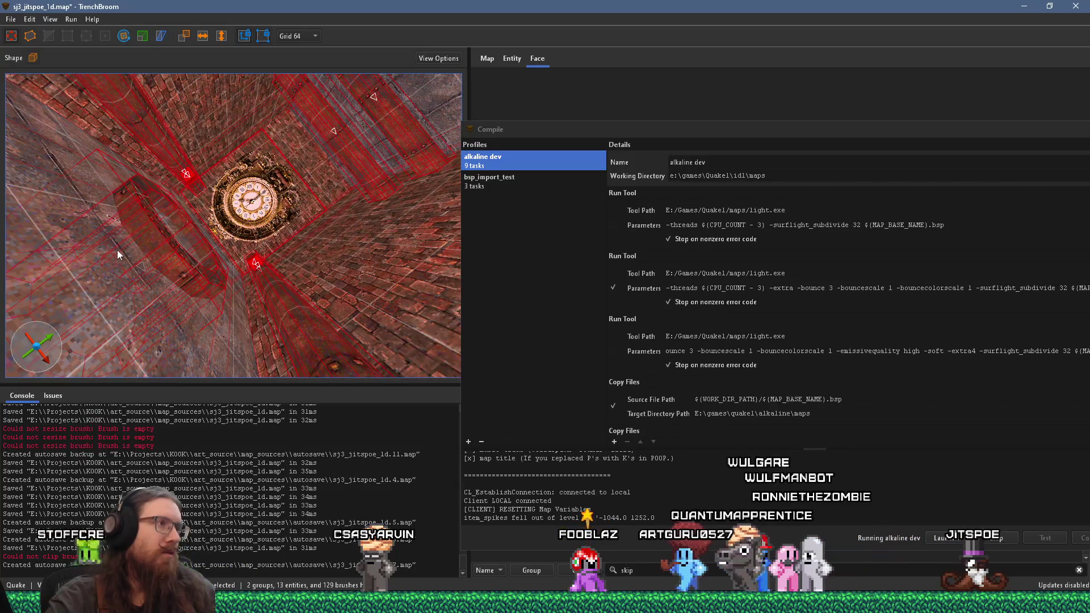
mouse_move(162, 227)
mouse_down()
mouse_move(247, 226)
mouse_move(219, 236)
mouse_move(198, 109)
mouse_up()
mouse_move(220, 159)
mouse_down()
mouse_move(250, 243)
mouse_move(235, 217)
mouse_move(246, 286)
mouse_move(221, 235)
mouse_move(240, 267)
mouse_up()
key(Escape)
click(247, 286)
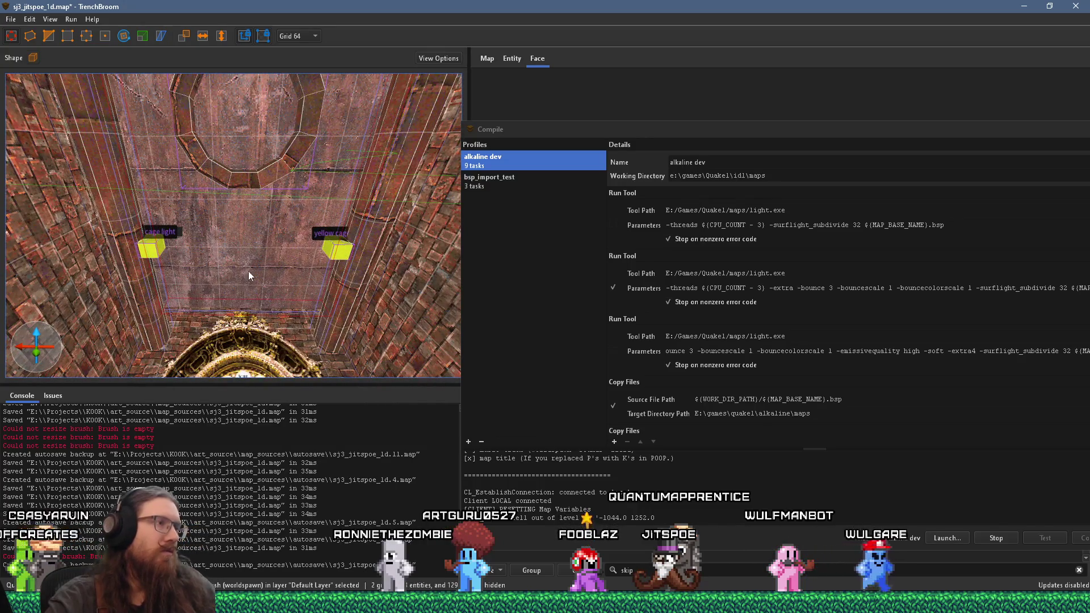
Look up at the ceiling ring and clock, then select every brush and entity with Ctrl+A
click(257, 257)
key(Escape)
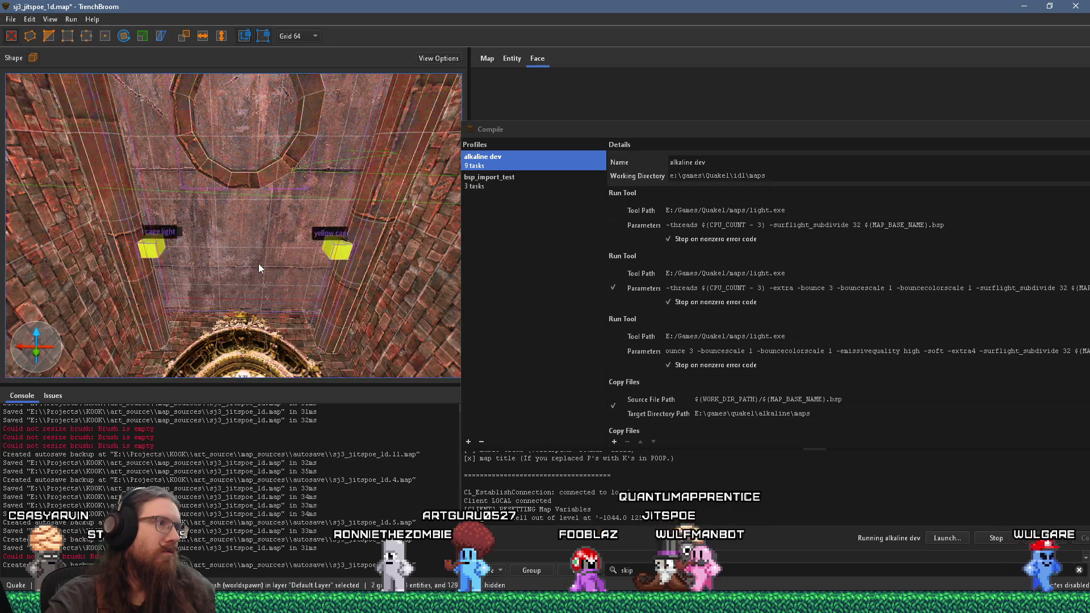
key(ctrl+a)
key(Escape)
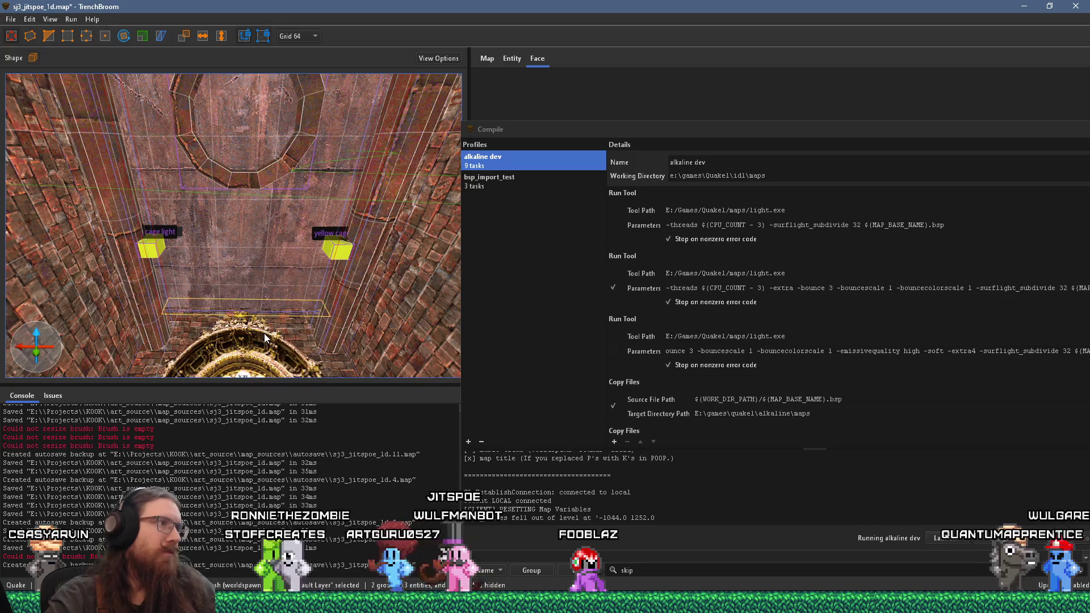
mouse_move(269, 209)
mouse_down()
mouse_move(251, 243)
mouse_move(281, 261)
mouse_up()
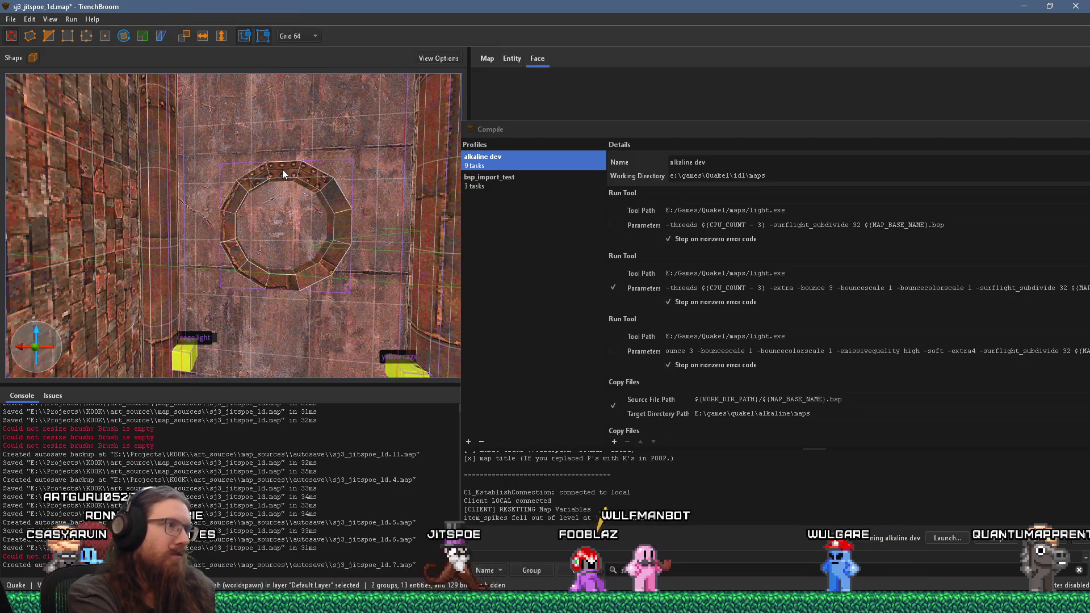
mouse_move(282, 169)
mouse_down()
mouse_move(259, 181)
mouse_move(262, 152)
mouse_move(275, 191)
mouse_move(253, 302)
mouse_move(268, 65)
mouse_move(240, 189)
mouse_move(241, 231)
mouse_move(271, 137)
mouse_move(258, 288)
mouse_move(264, 170)
mouse_move(280, 257)
mouse_move(342, 240)
mouse_move(291, 223)
mouse_move(275, 237)
mouse_up()
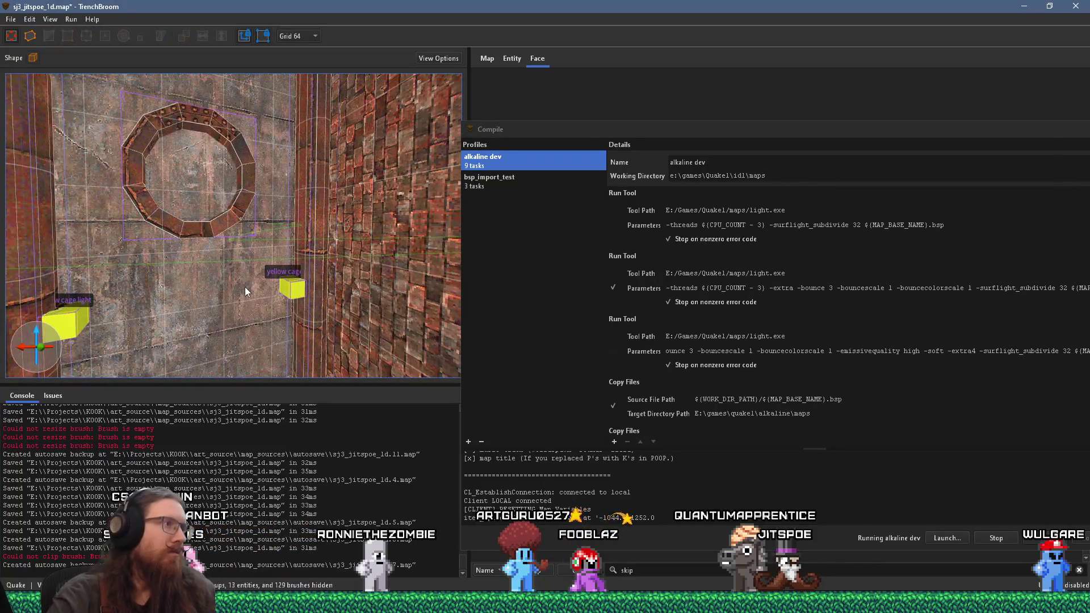
key(ctrl+a)
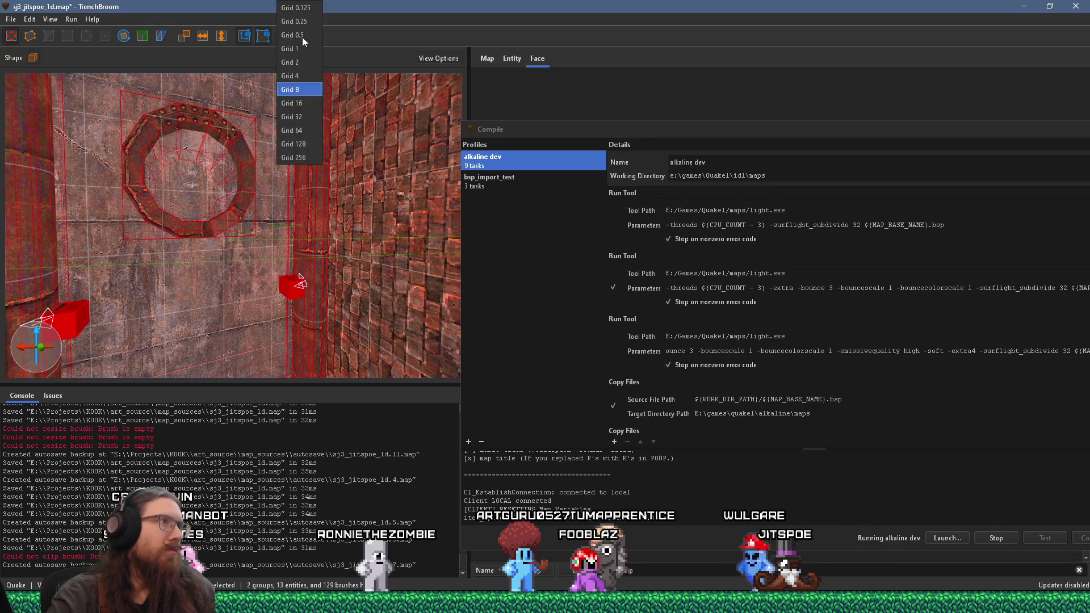
Set the grid to 16, lower the whole map 16 units and raise the pipe ring 16 units
click(302, 103)
drag(256, 183, 278, 203)
key(Escape)
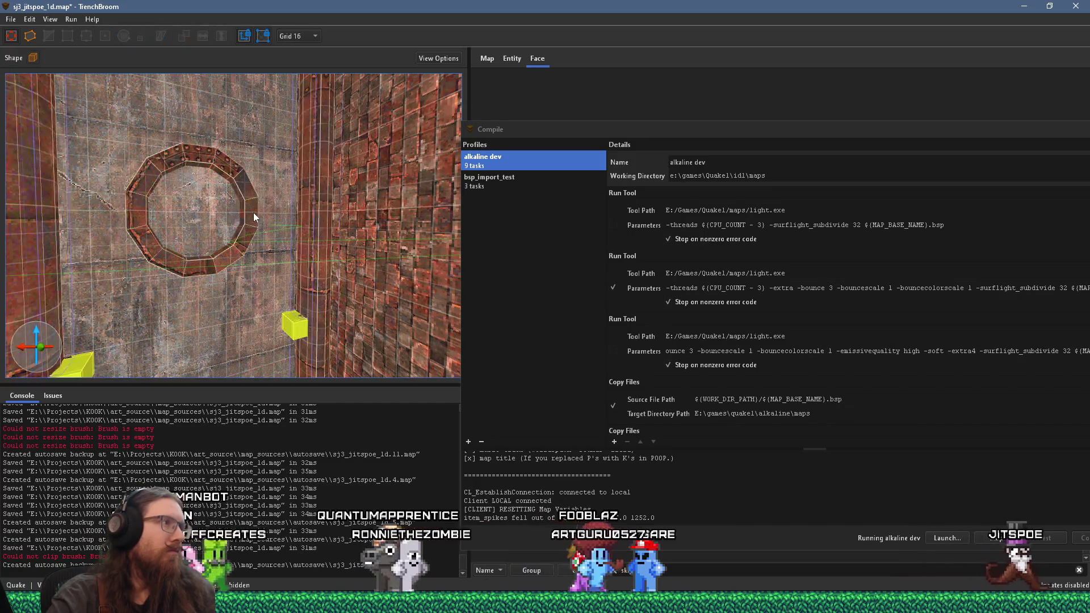
click(253, 213)
mouse_move(253, 213)
mouse_down()
mouse_move(250, 187)
mouse_move(251, 198)
mouse_up()
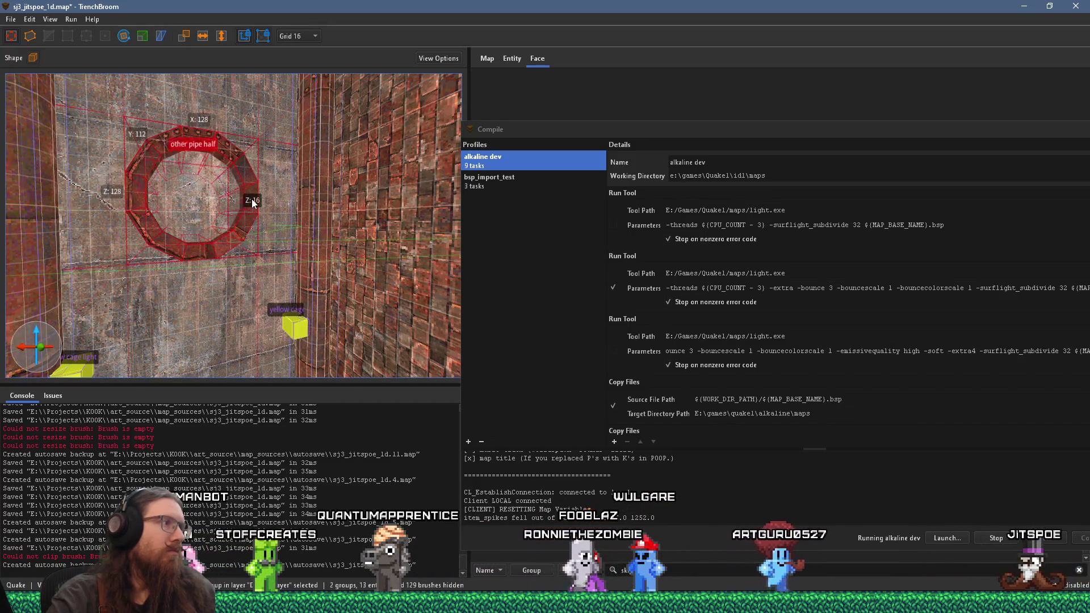
Narrow the thin brush beside the ring to 208 units
scroll(318, 227, down, 2)
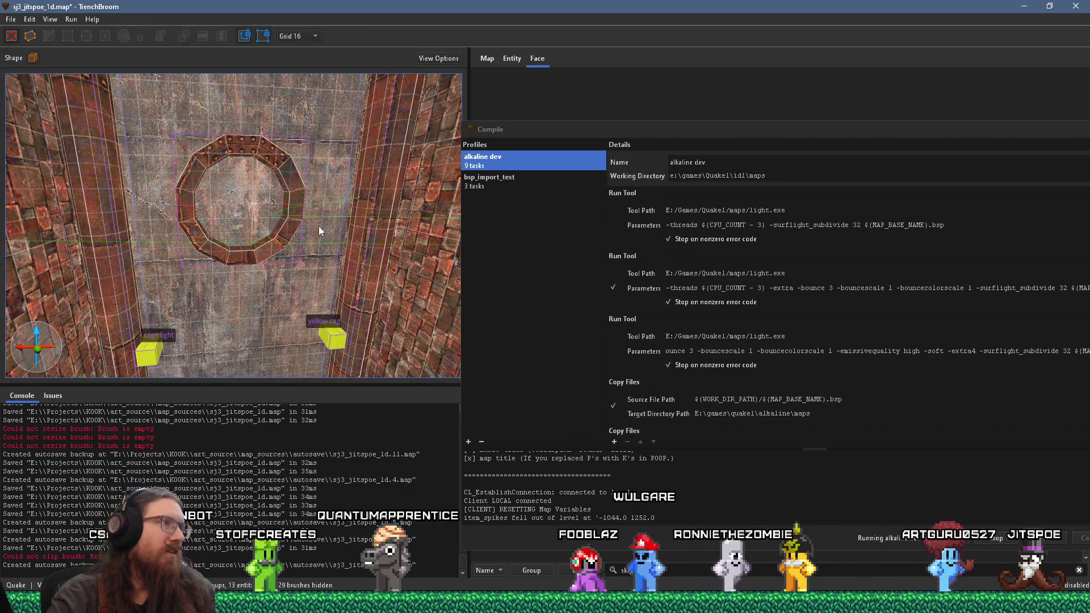
key(ctrl+a)
key(Escape)
click(324, 223)
mouse_move(305, 237)
mouse_down()
mouse_move(288, 259)
mouse_move(307, 165)
mouse_move(324, 187)
mouse_move(327, 276)
mouse_move(413, 260)
mouse_up()
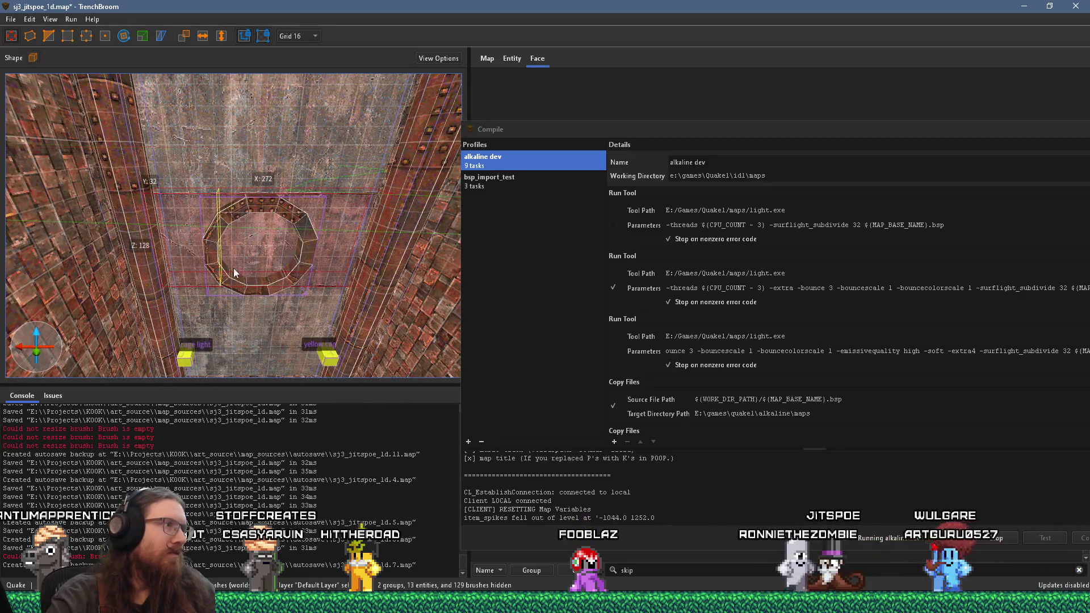
mouse_move(225, 271)
mouse_down()
mouse_move(334, 253)
mouse_move(183, 254)
mouse_move(301, 259)
mouse_up()
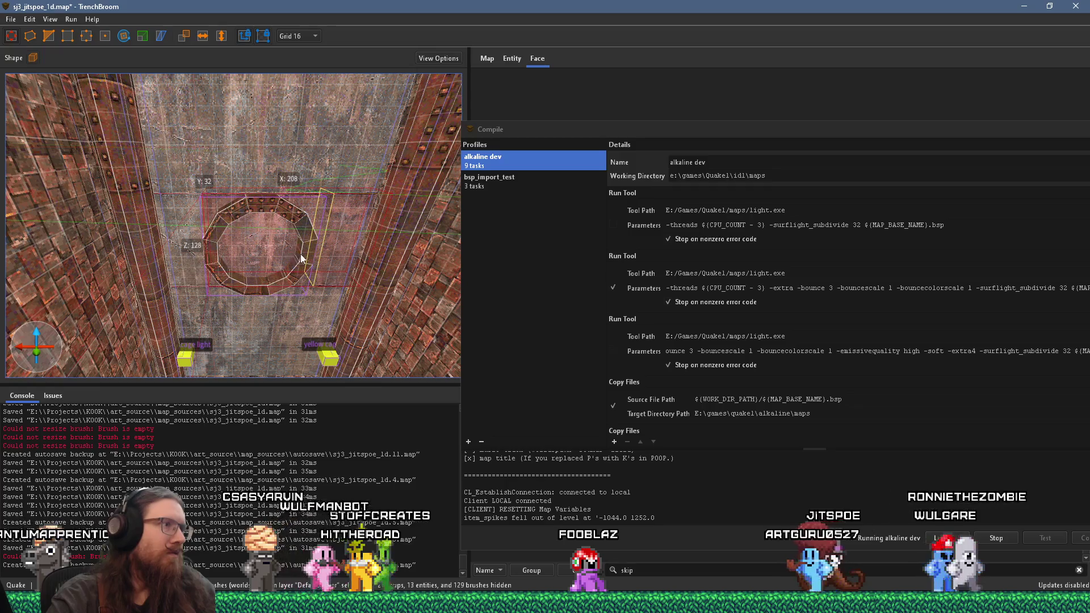
Place clip points on the ceiling ring's vertex and edge
scroll(289, 258, up, 2)
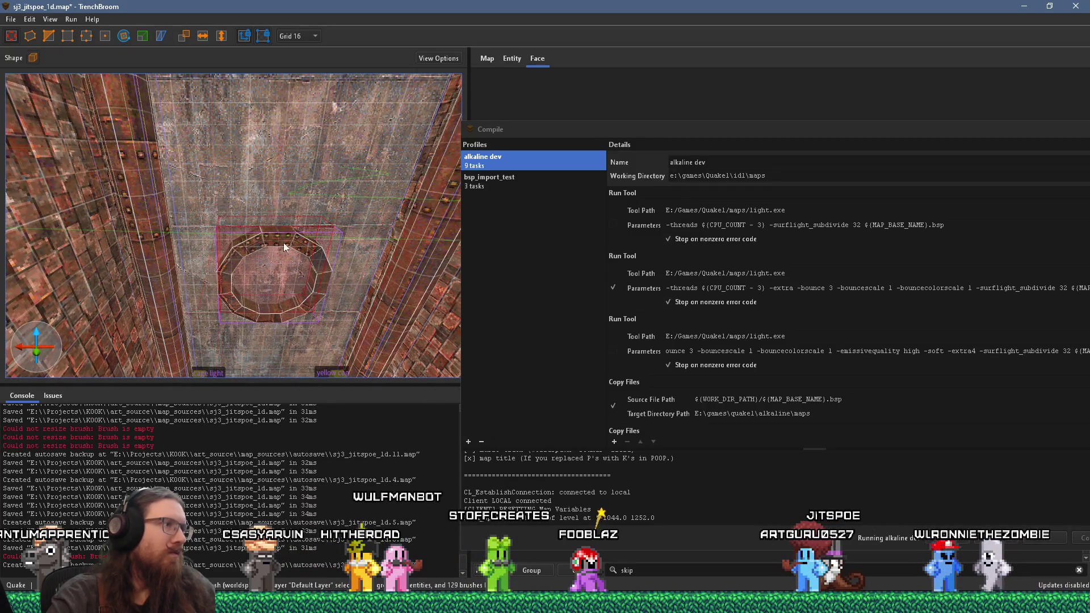
scroll(284, 248, up, 2)
key(a)
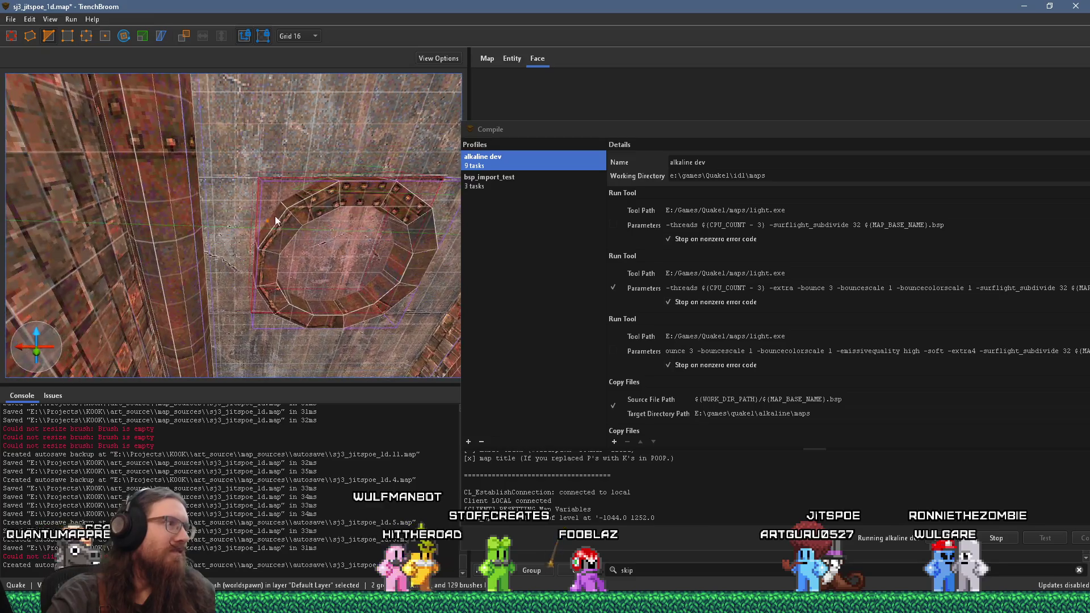
scroll(256, 245, up, 3)
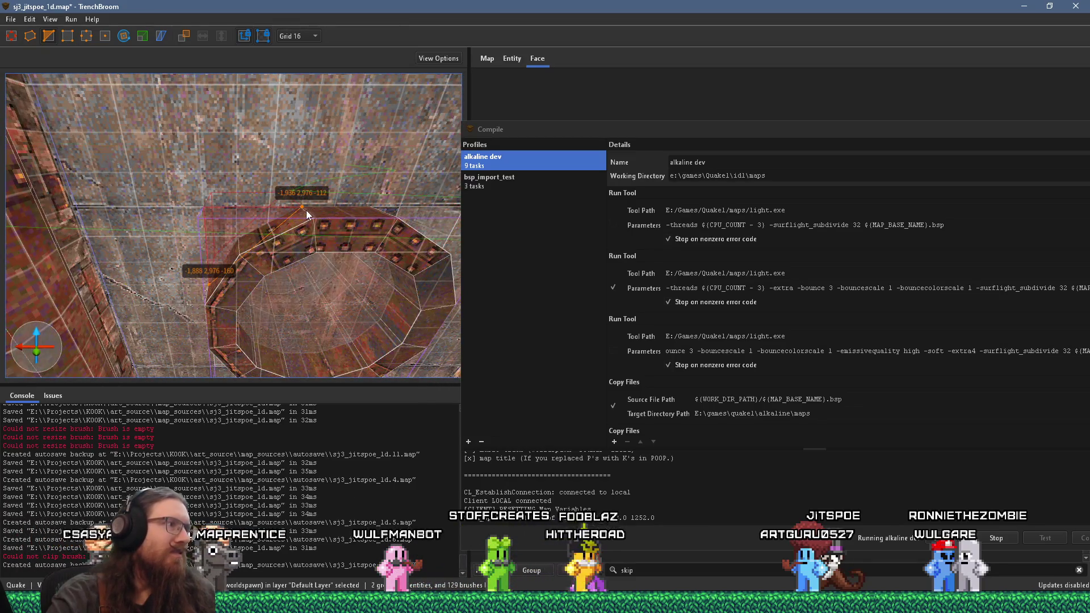
key(d)
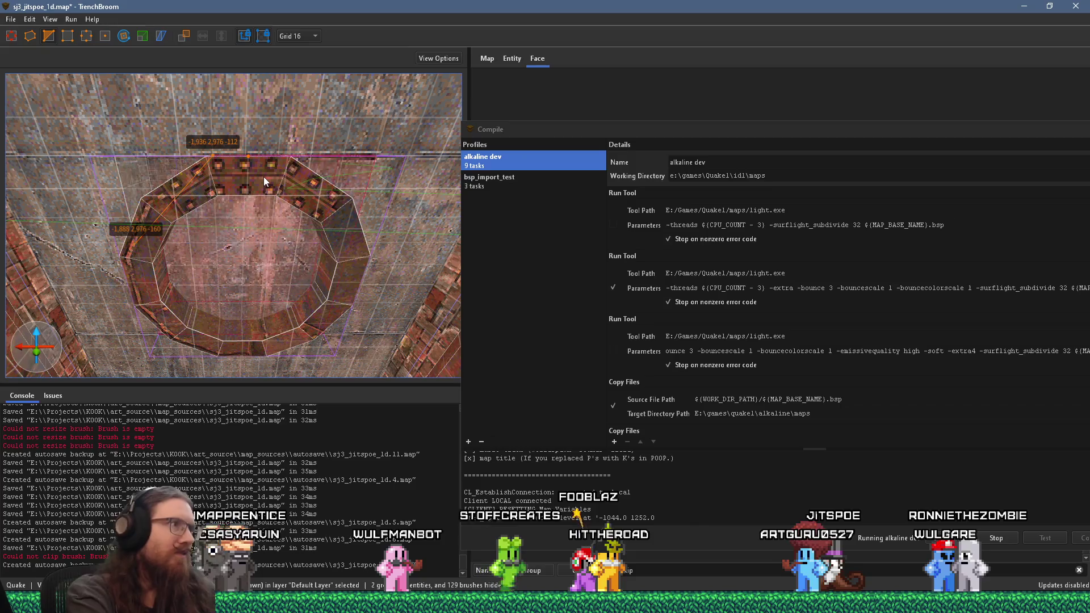
key(d)
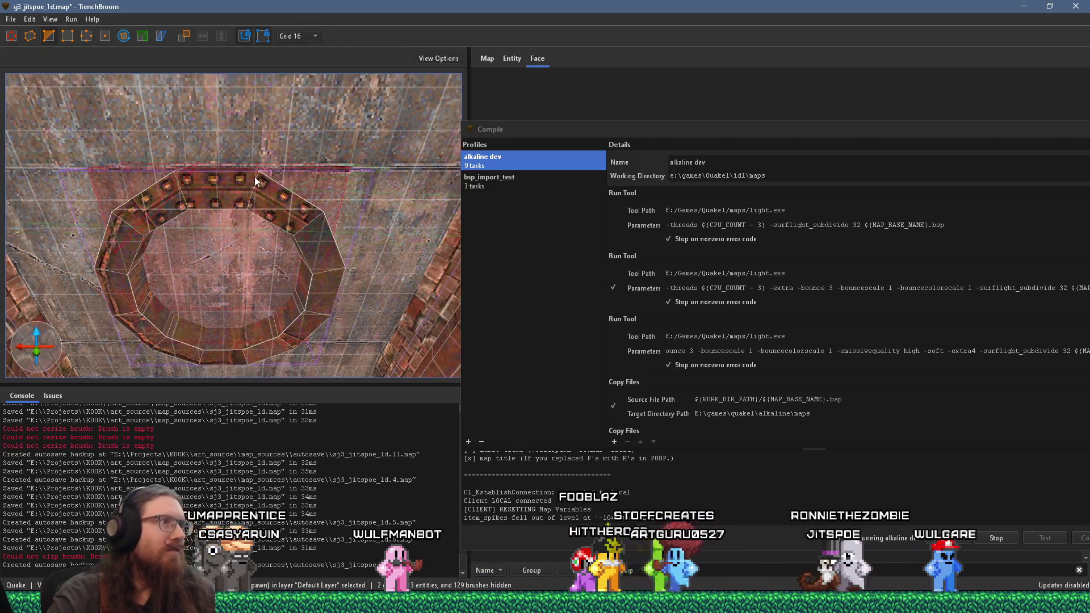
key(d)
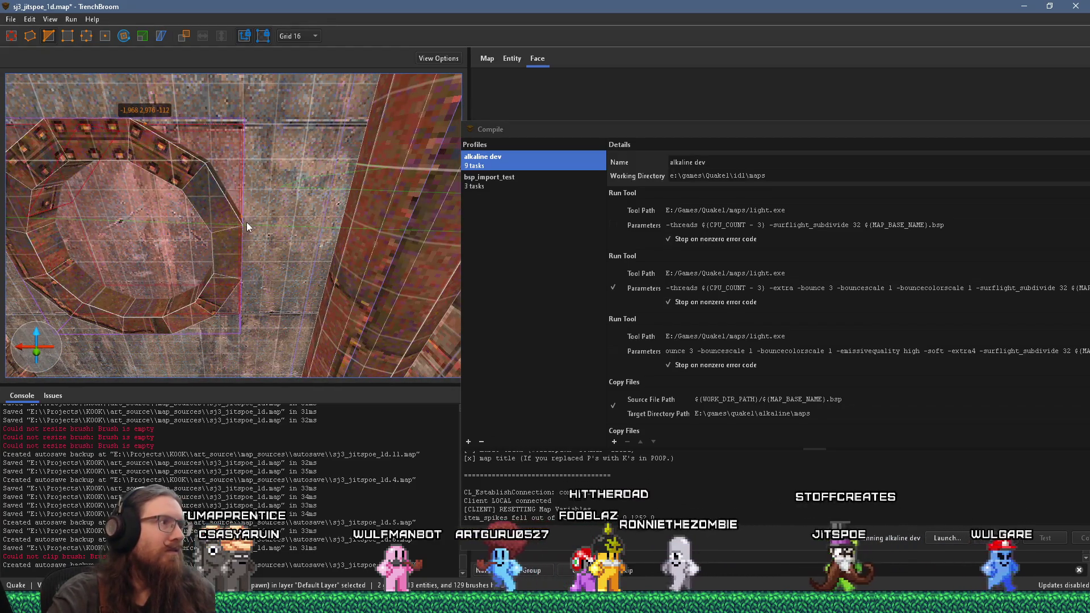
click(225, 196)
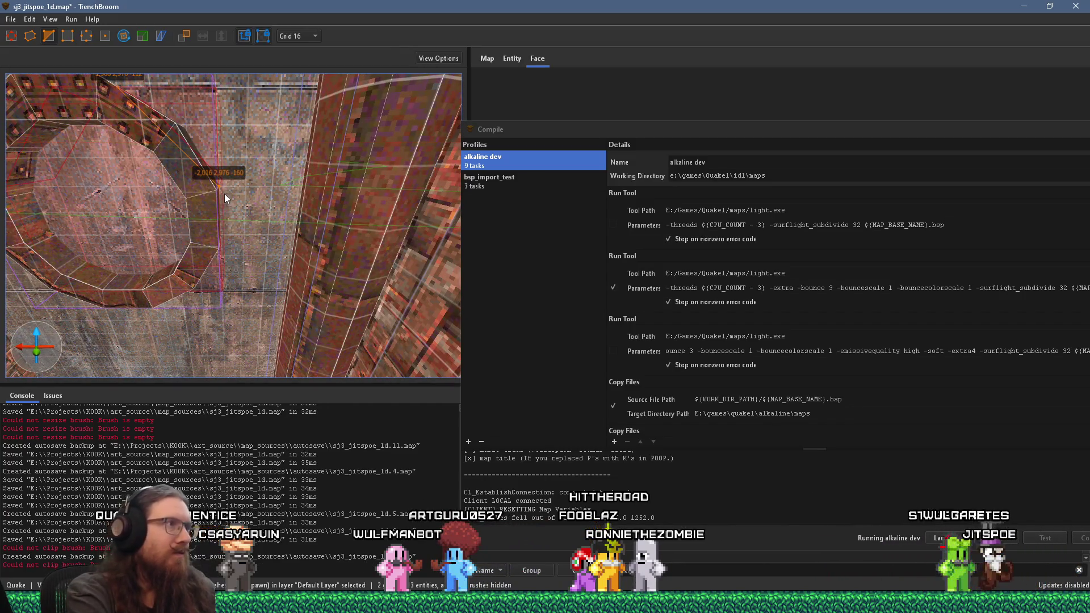
key(d)
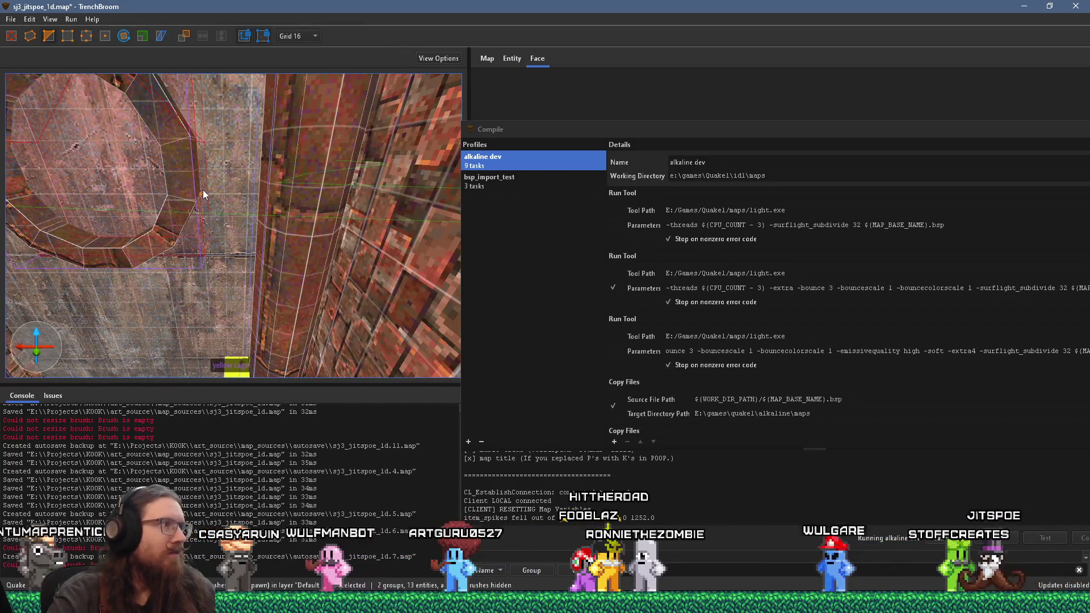
click(238, 146)
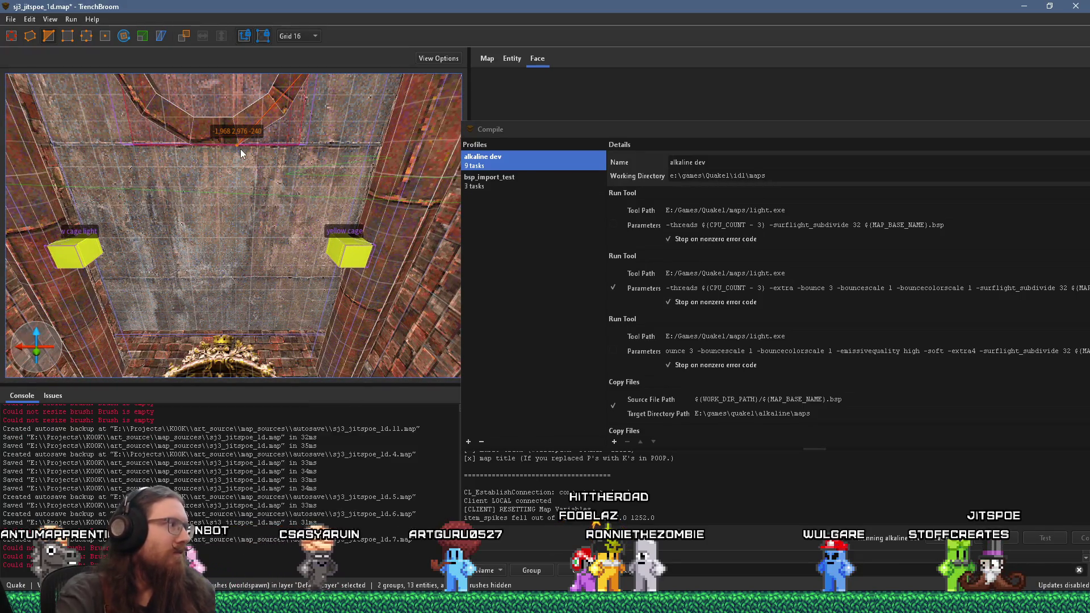
Select the ceiling ring brush, clear the selection and look up into the ring
key(a)
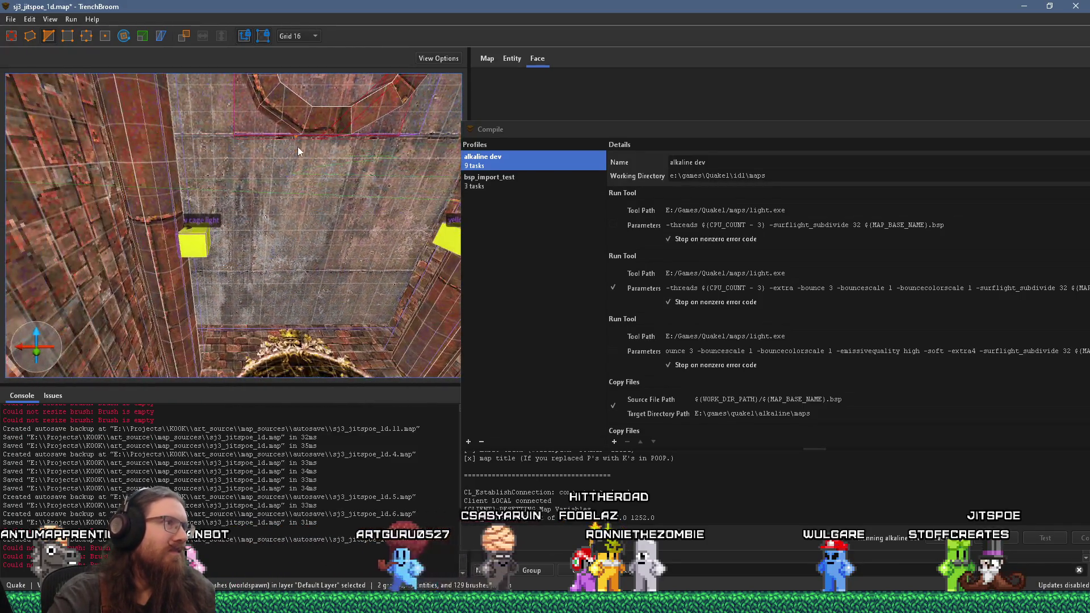
drag(298, 149, 238, 141)
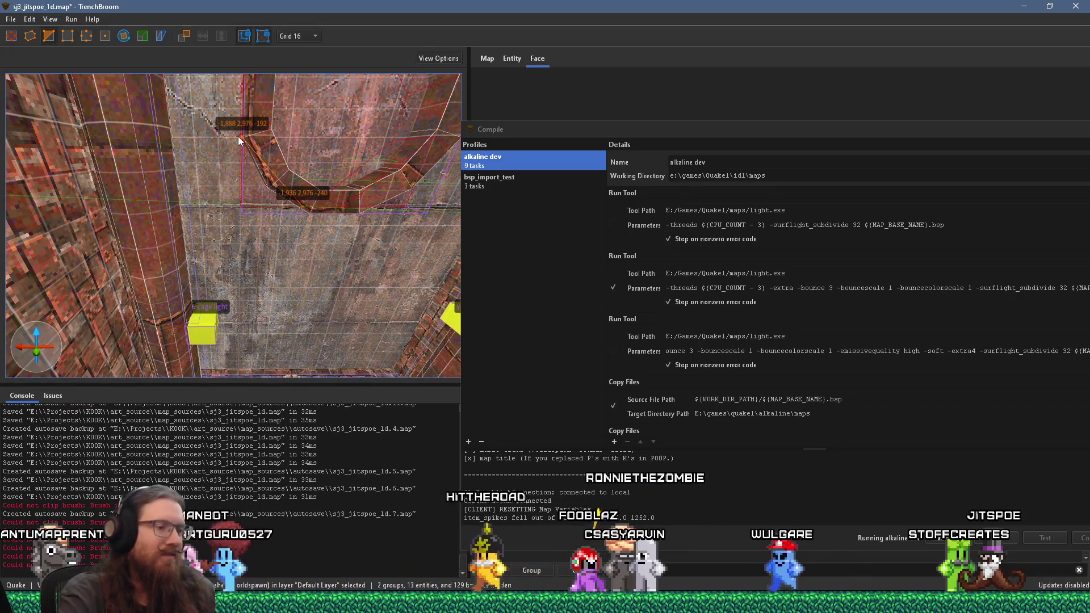
click(335, 137)
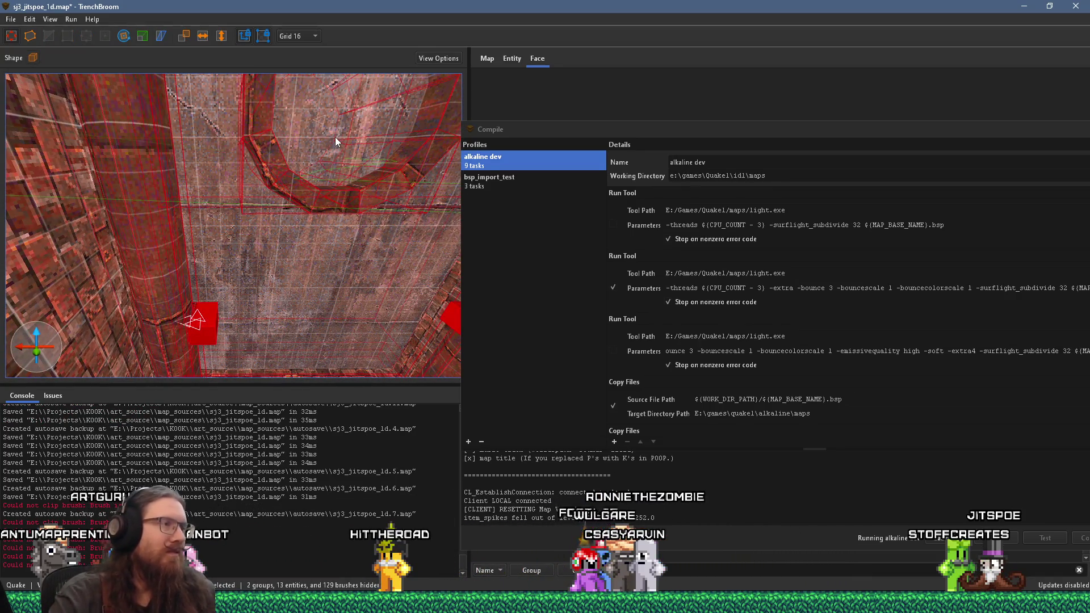
key(Escape)
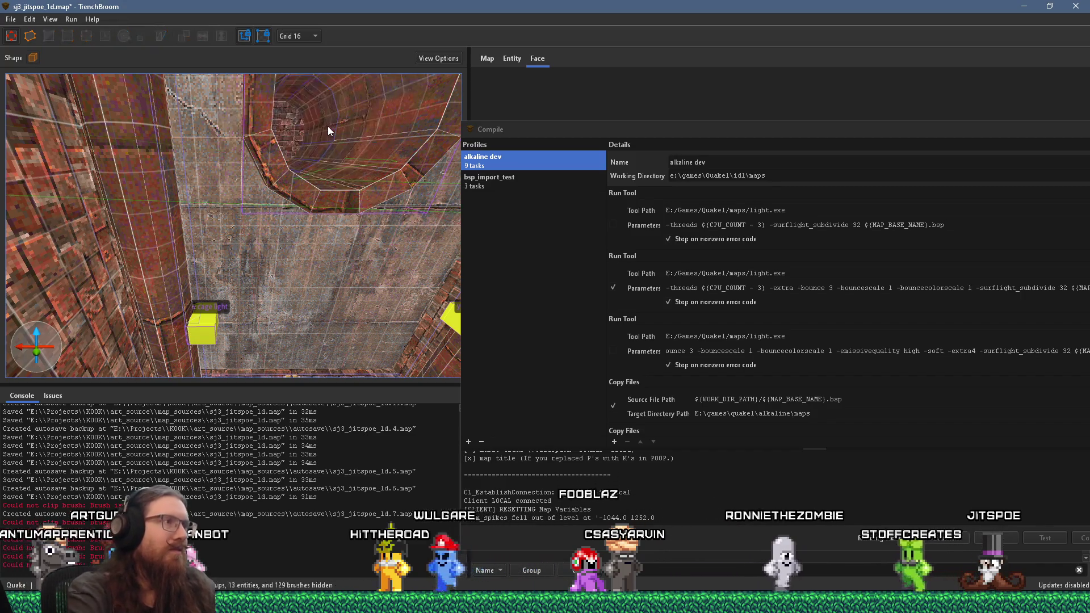
mouse_move(322, 128)
mouse_down()
mouse_move(258, 226)
mouse_move(341, 273)
mouse_move(288, 251)
mouse_move(328, 267)
mouse_move(375, 218)
mouse_up()
click(388, 218)
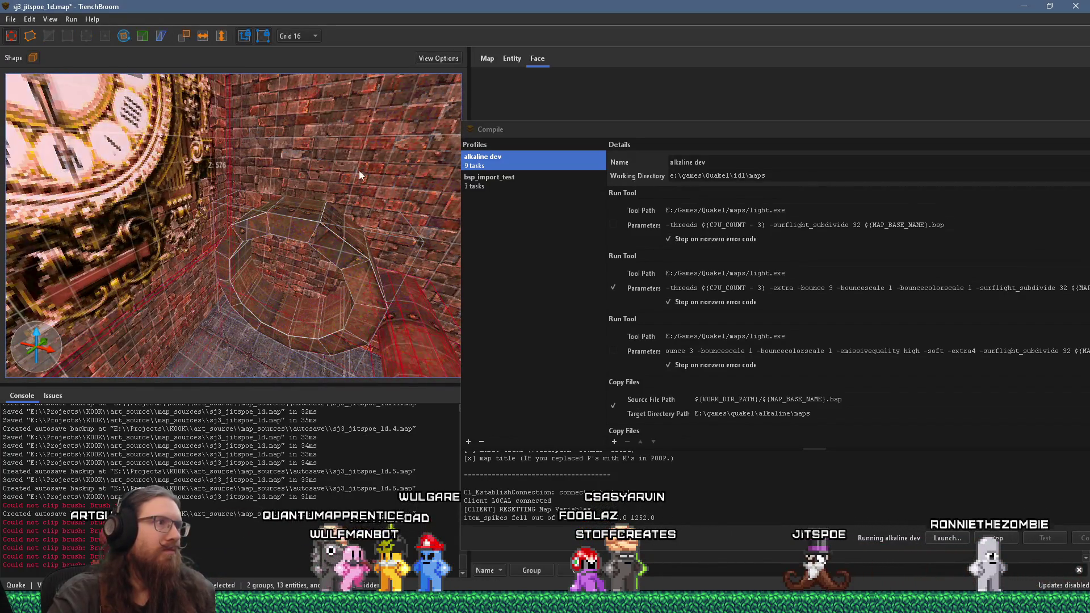
key(ctrl+z)
mouse_move(342, 179)
mouse_down()
mouse_move(350, 189)
mouse_move(308, 152)
mouse_move(310, 44)
mouse_move(350, 63)
mouse_move(341, 112)
mouse_up()
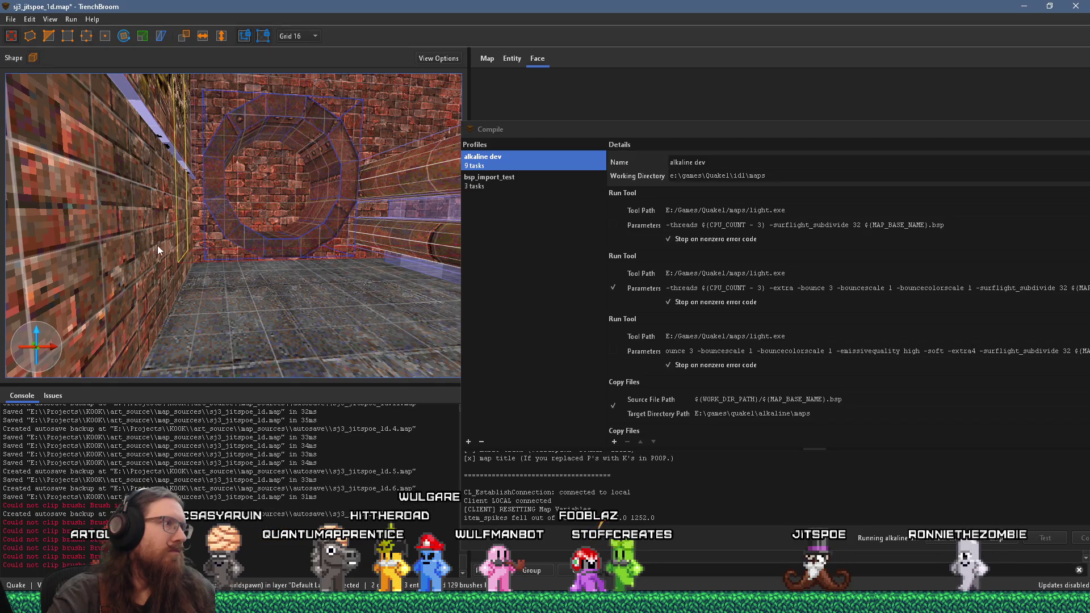
mouse_move(220, 251)
mouse_down()
mouse_move(203, 308)
mouse_move(232, 114)
mouse_up()
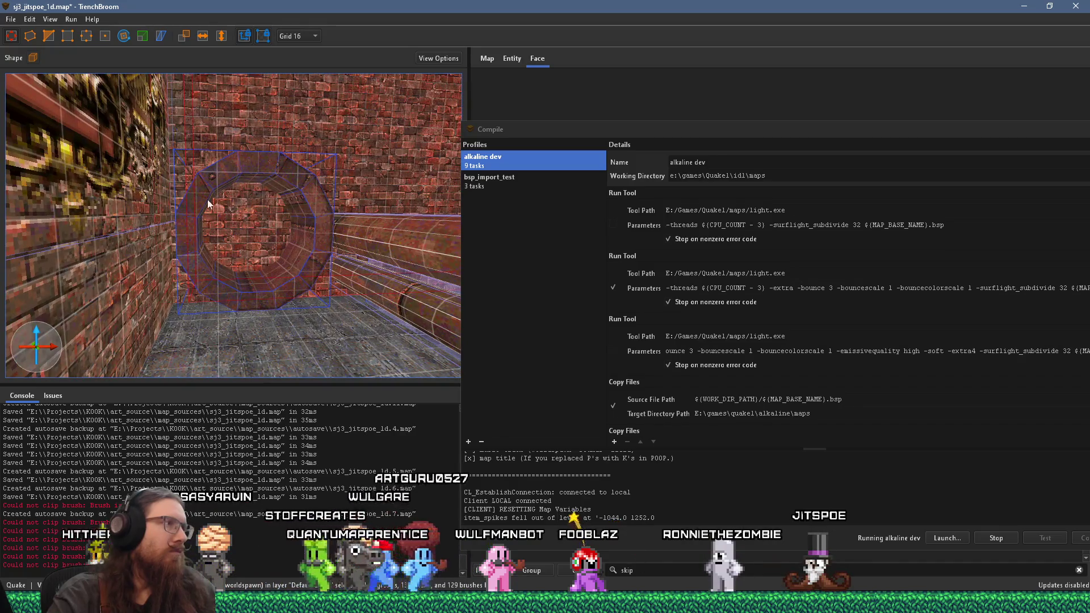
drag(216, 181, 250, 261)
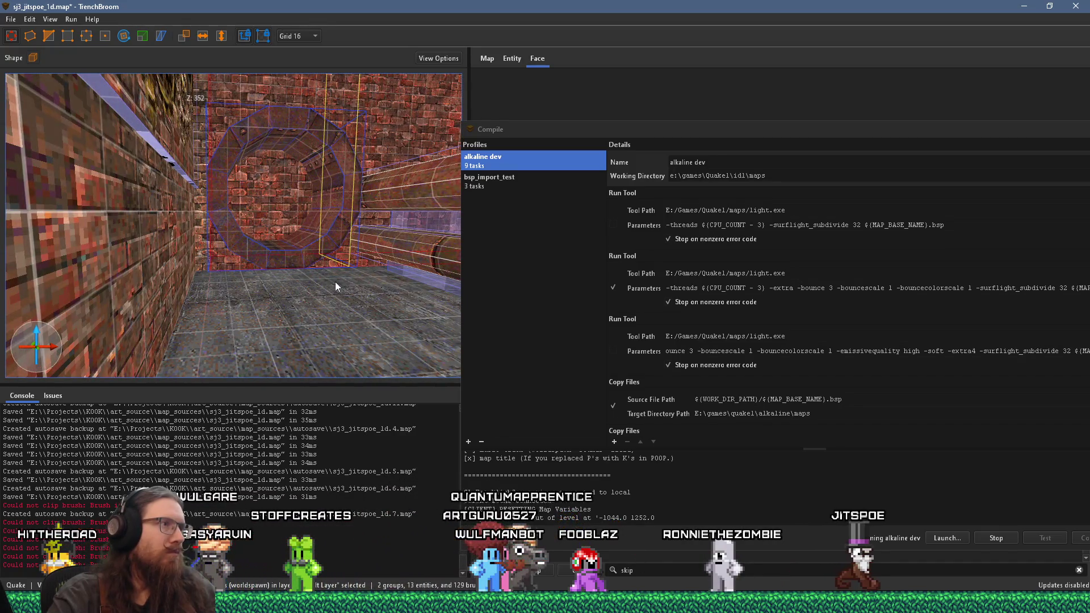
mouse_move(328, 284)
mouse_down()
mouse_move(256, 293)
mouse_move(218, 313)
mouse_move(216, 257)
mouse_up()
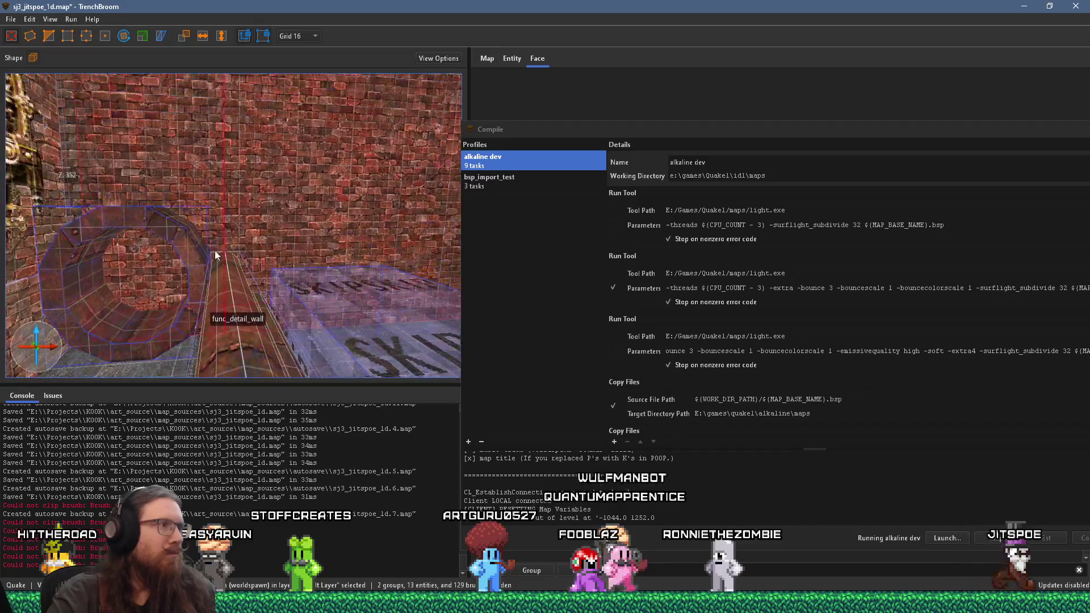
drag(217, 218, 271, 128)
drag(224, 165, 246, 355)
drag(247, 222, 299, 236)
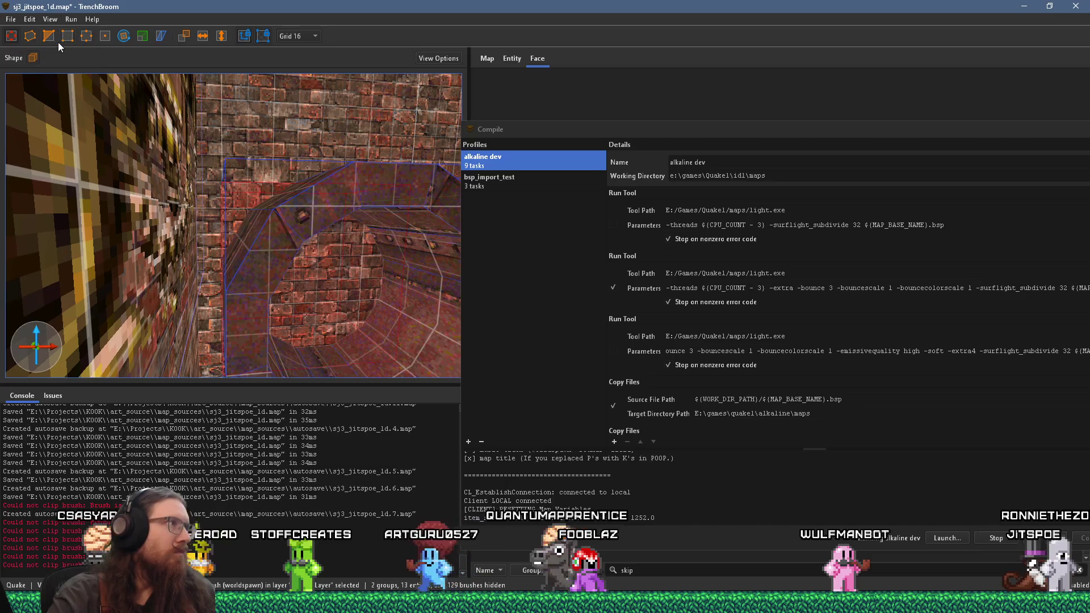
click(50, 37)
mouse_move(228, 180)
mouse_down()
mouse_move(233, 236)
mouse_move(189, 298)
mouse_up()
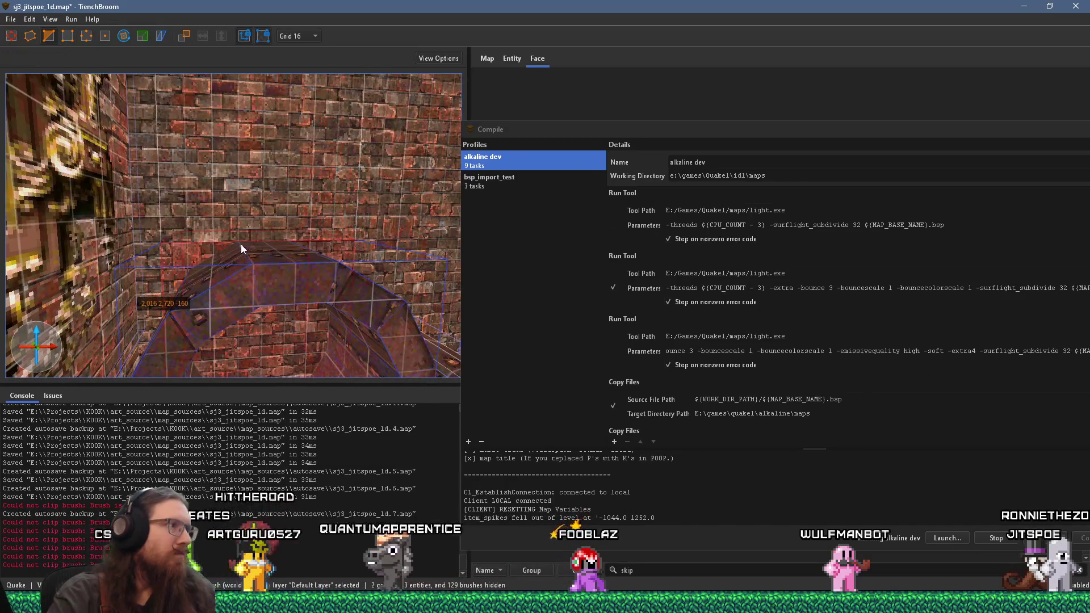
drag(241, 240, 262, 267)
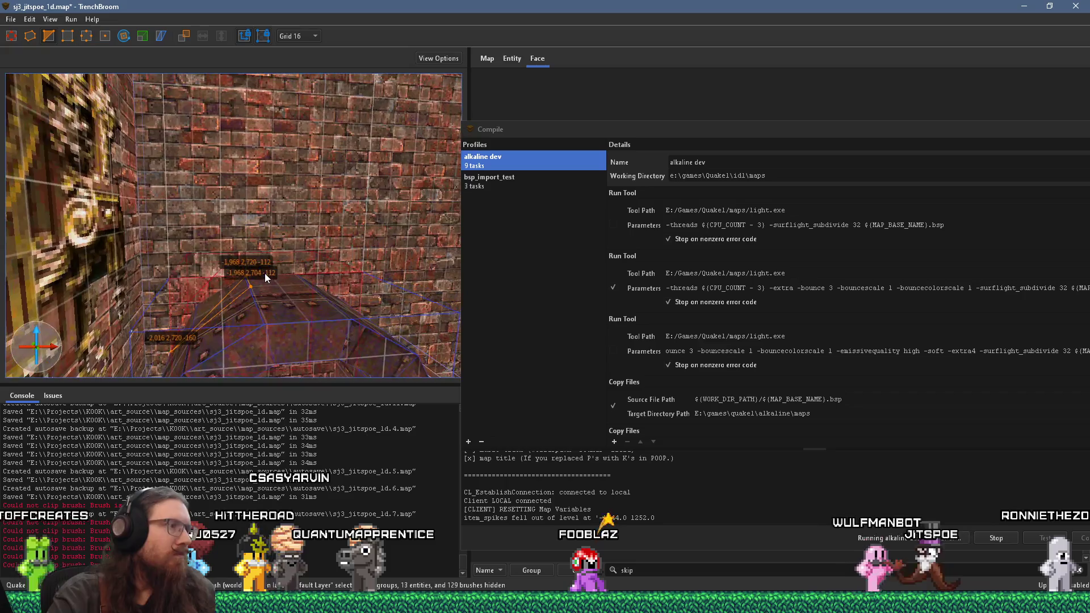
mouse_move(349, 243)
mouse_down()
mouse_move(230, 323)
mouse_move(177, 268)
mouse_move(203, 280)
mouse_move(230, 239)
mouse_move(229, 189)
mouse_move(298, 141)
mouse_up()
mouse_move(246, 169)
mouse_down()
mouse_move(265, 175)
mouse_move(236, 180)
mouse_move(262, 189)
mouse_move(196, 135)
mouse_up()
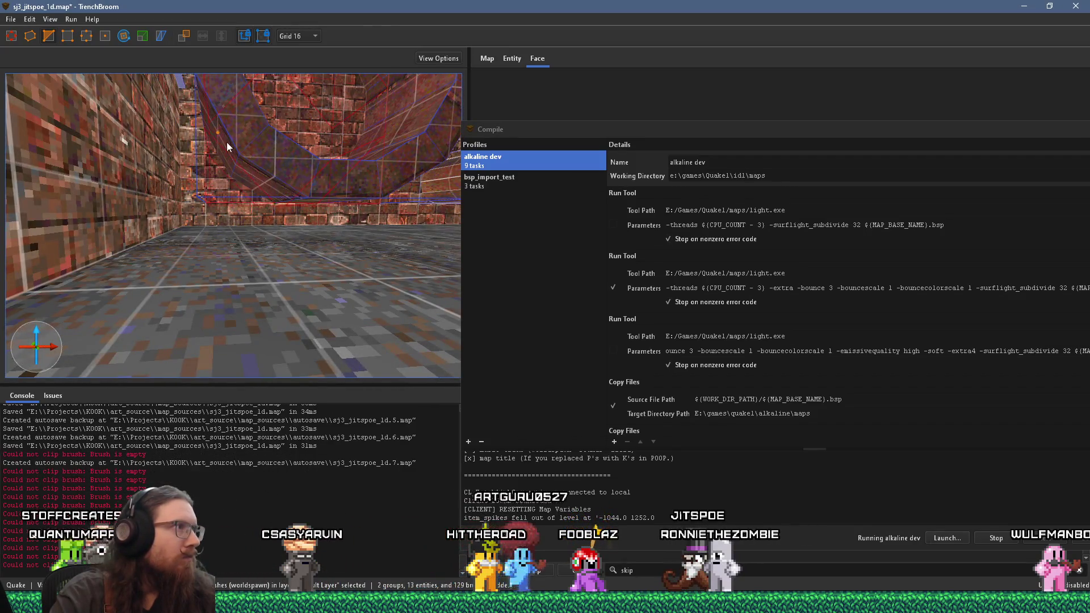
click(226, 142)
key(ctrl+u)
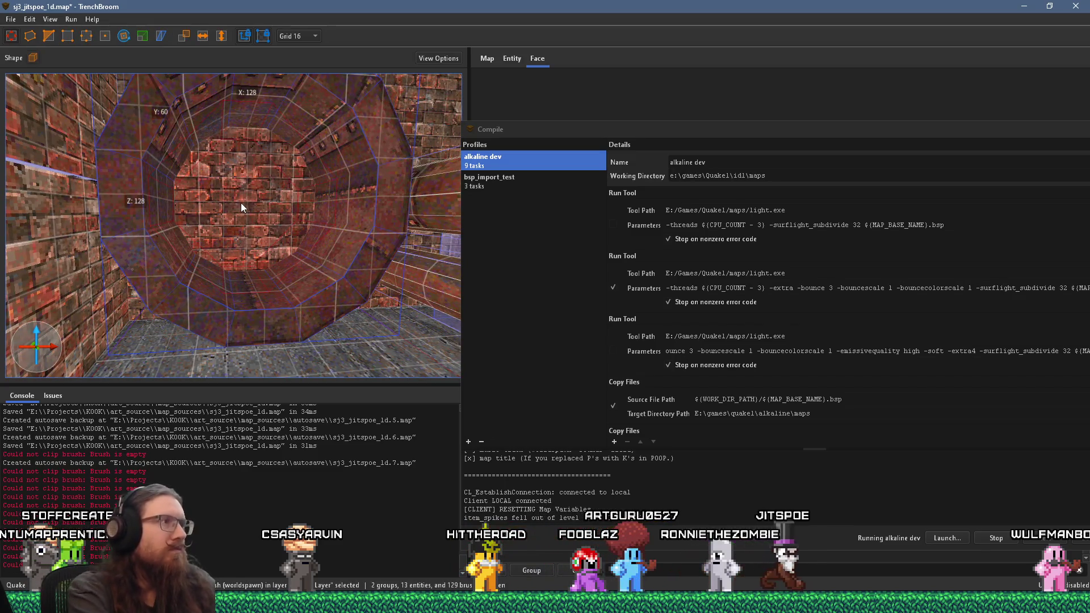
key(Escape)
scroll(231, 209, up, 5)
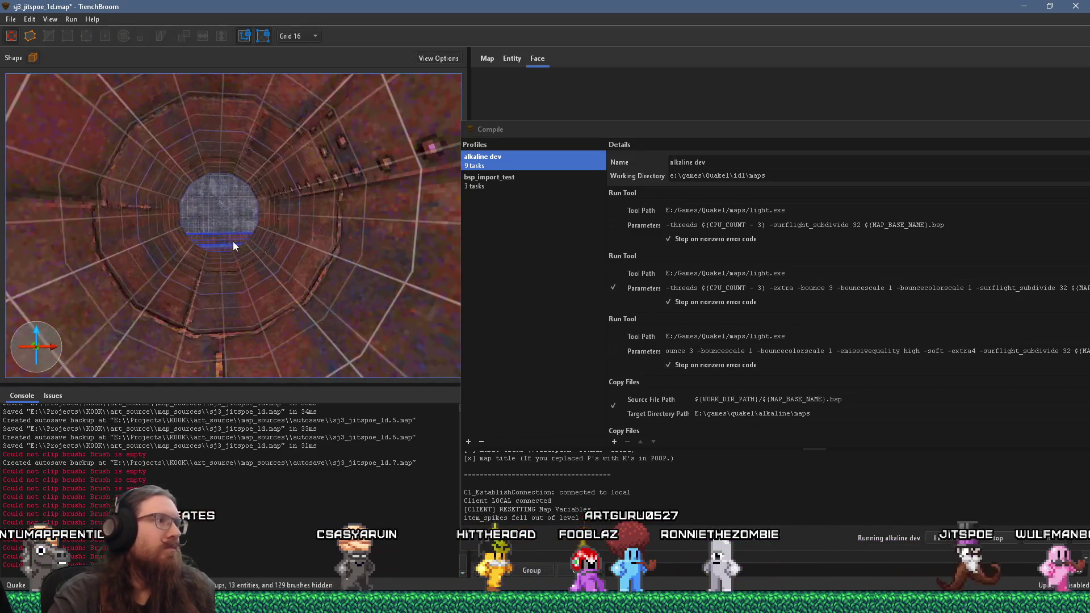
scroll(233, 245, up, 5)
mouse_move(199, 272)
mouse_down()
mouse_move(223, 280)
mouse_move(217, 292)
mouse_up()
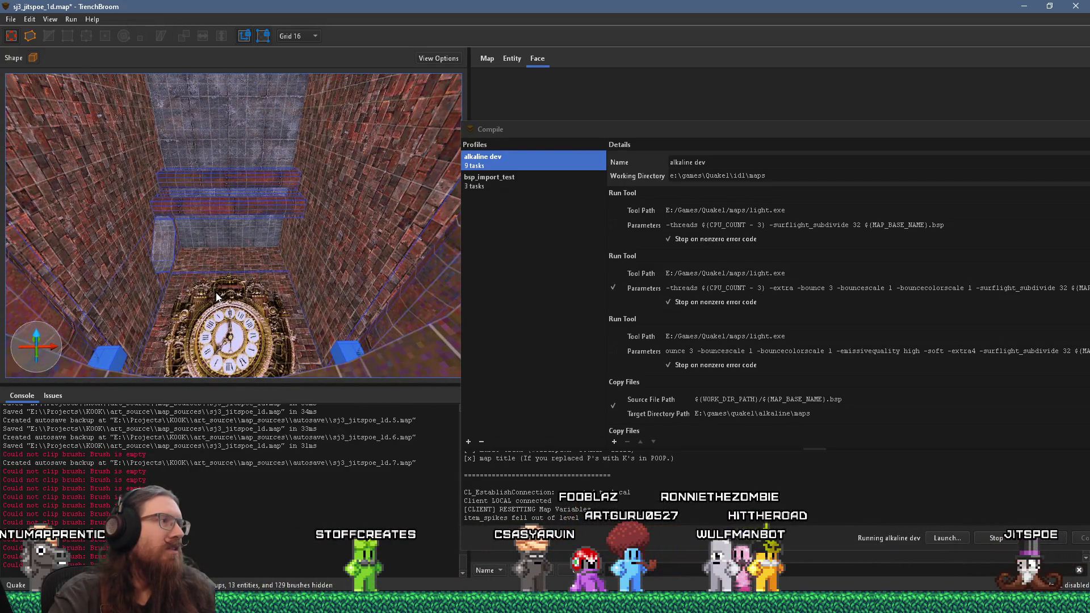
mouse_move(215, 292)
mouse_down()
mouse_move(216, 176)
mouse_move(241, 247)
mouse_move(232, 252)
mouse_move(233, 200)
mouse_up()
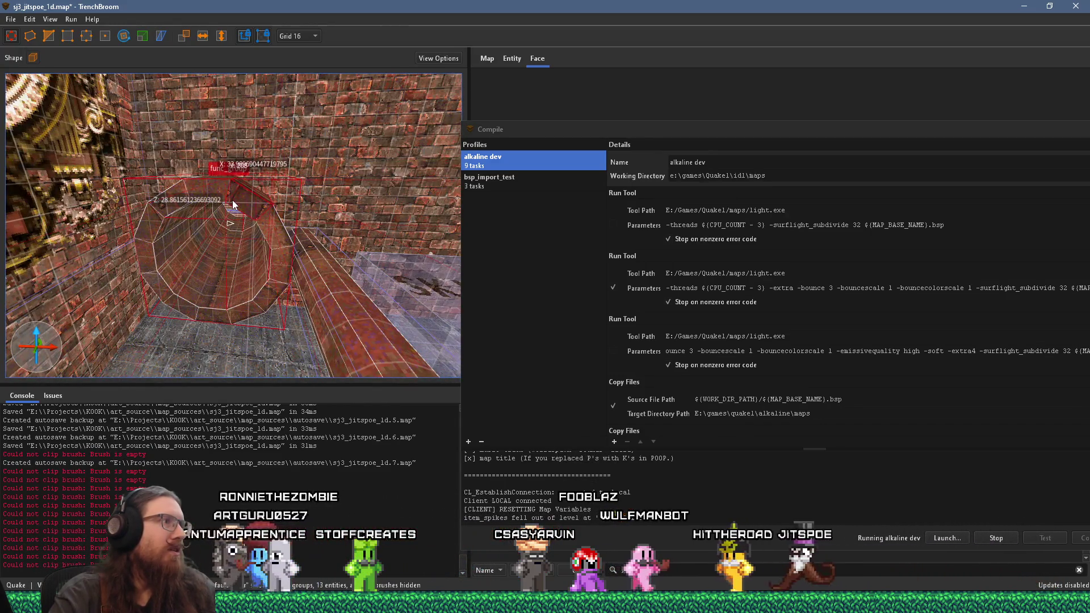
Add the round pipe func_group to the clock hall group from the right-click menu
click(254, 207)
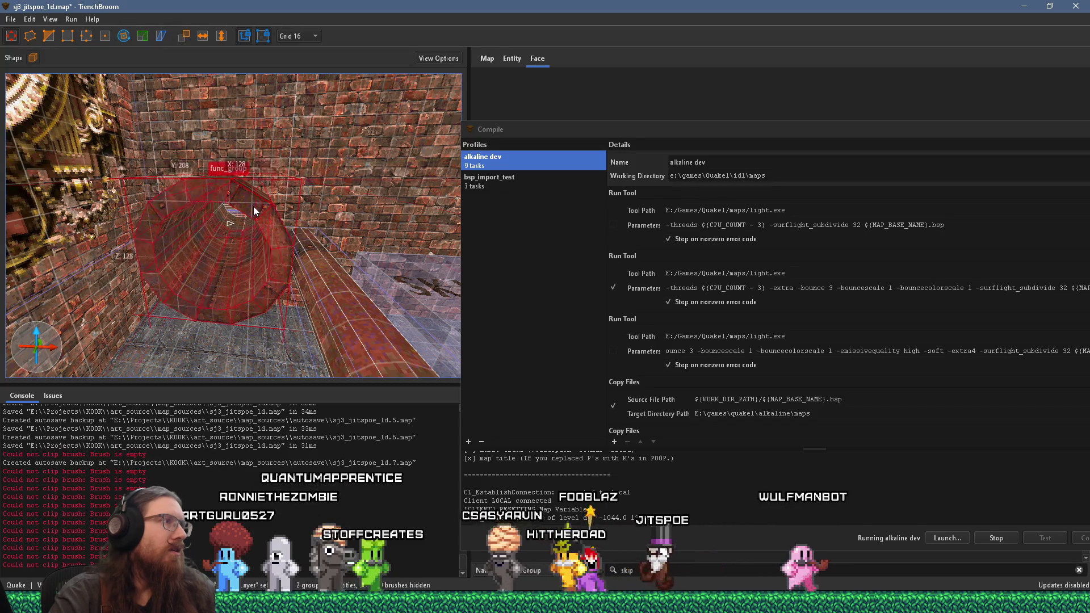
drag(253, 206, 243, 268)
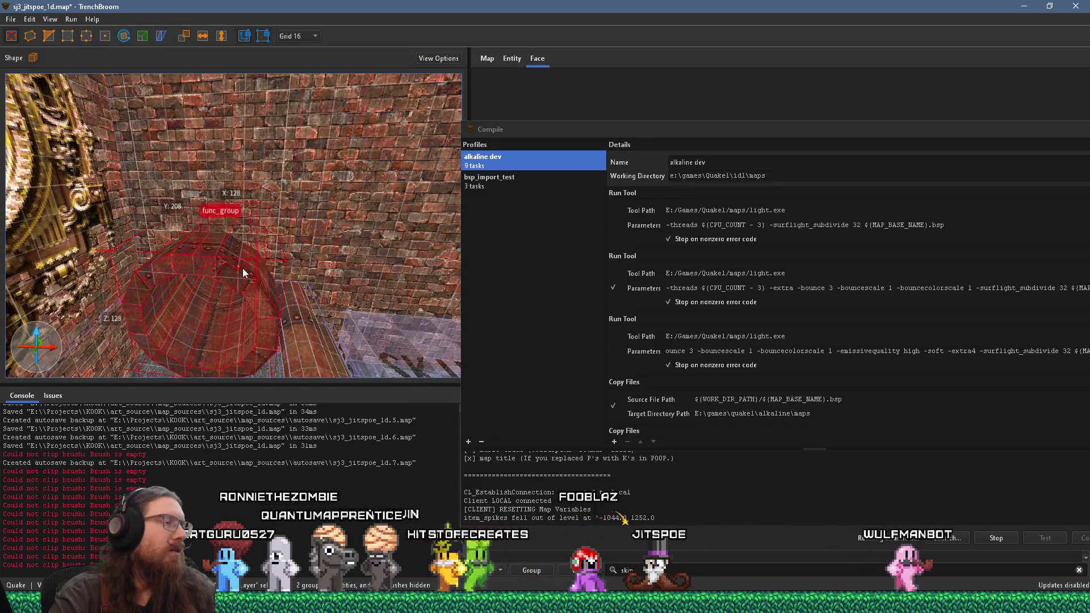
right_click(281, 182)
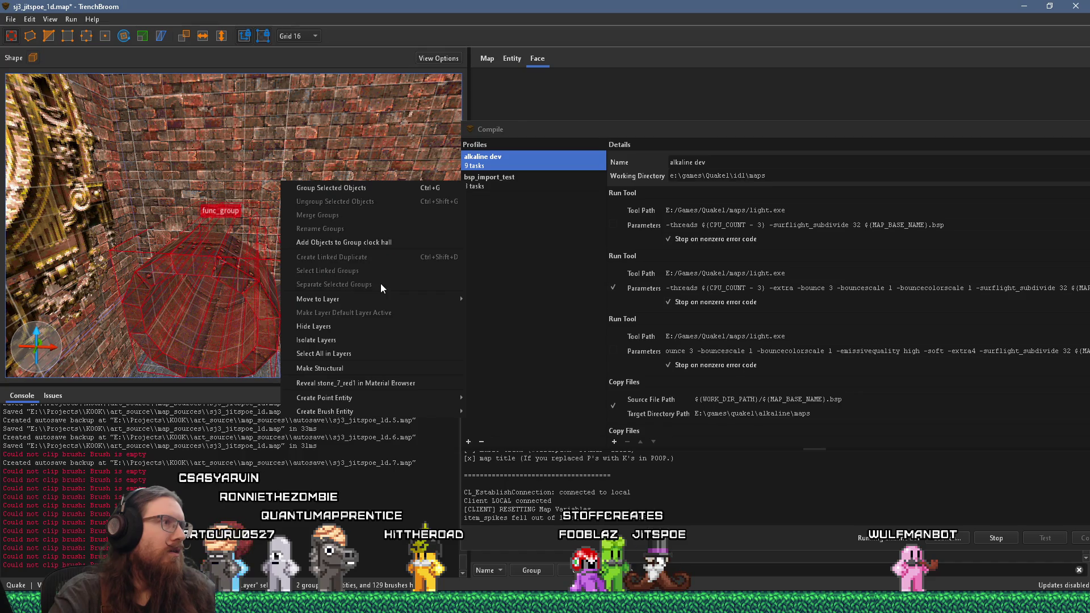
click(390, 243)
mouse_move(193, 274)
mouse_down()
mouse_move(203, 210)
mouse_move(246, 232)
mouse_move(108, 242)
mouse_move(192, 250)
mouse_move(116, 219)
mouse_move(315, 234)
mouse_up()
mouse_move(223, 228)
mouse_down()
mouse_move(295, 242)
mouse_move(237, 244)
mouse_move(310, 233)
mouse_up()
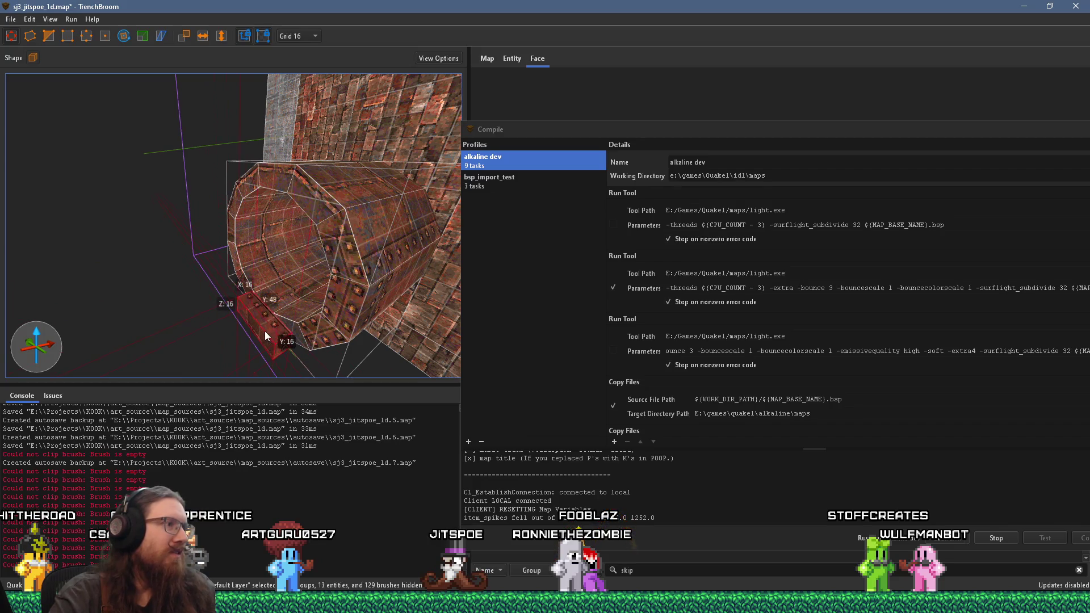
mouse_move(264, 315)
mouse_down()
mouse_move(283, 253)
mouse_move(206, 222)
mouse_up()
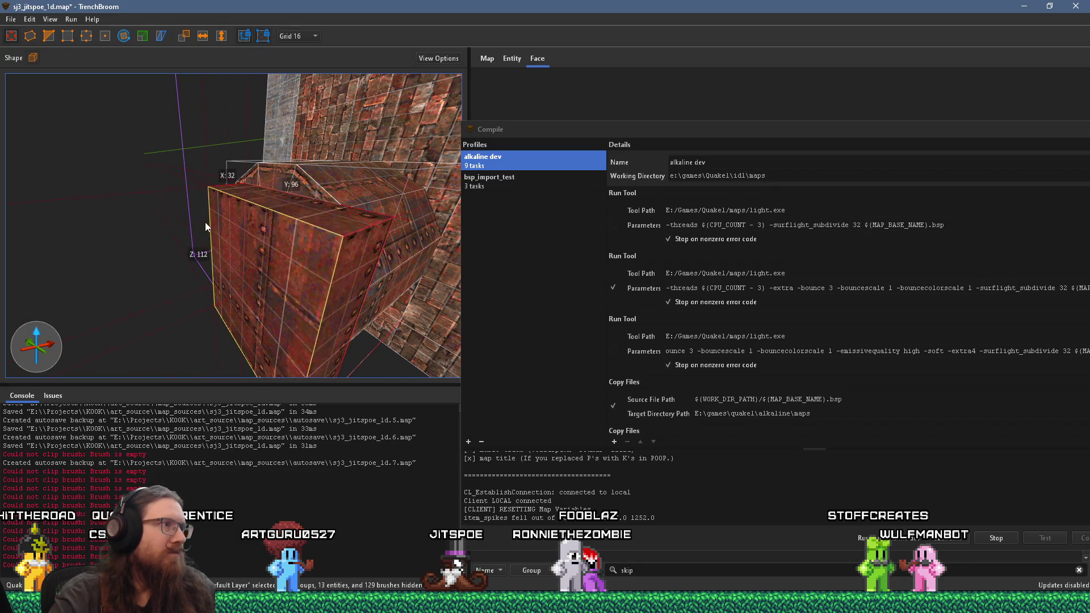
scroll(259, 176, up, 5)
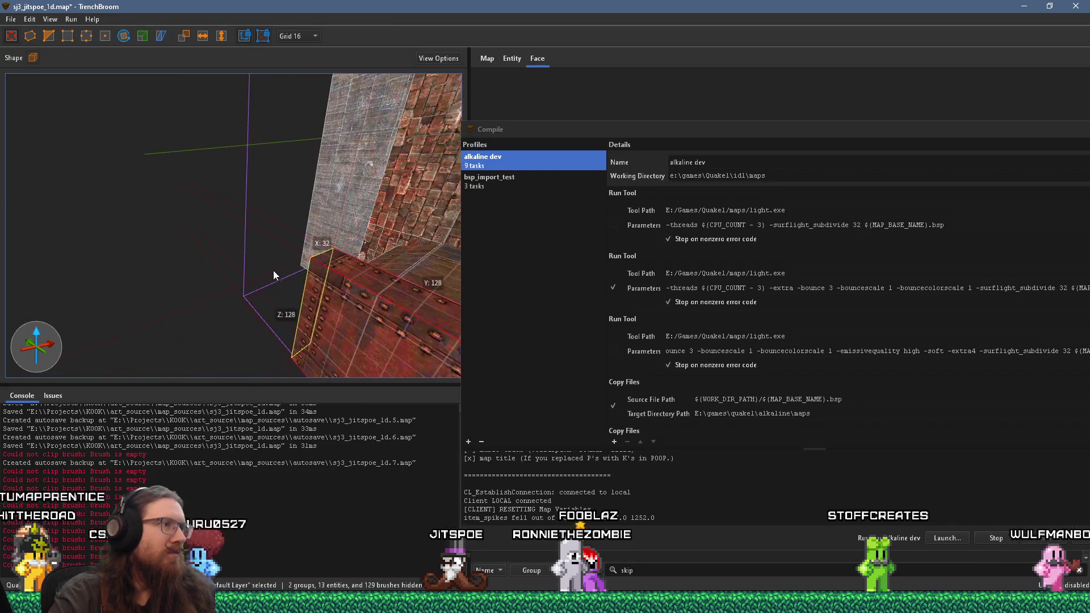
mouse_move(169, 193)
mouse_down()
mouse_move(107, 189)
mouse_move(125, 206)
mouse_move(186, 201)
mouse_move(124, 172)
mouse_move(215, 202)
mouse_move(254, 162)
mouse_move(250, 111)
mouse_move(127, 214)
mouse_move(162, 252)
mouse_move(249, 154)
mouse_move(237, 283)
mouse_move(258, 195)
mouse_move(270, 268)
mouse_move(292, 155)
mouse_move(349, 108)
mouse_move(257, 216)
mouse_move(302, 150)
mouse_move(220, 287)
mouse_move(183, 305)
mouse_move(257, 218)
mouse_move(267, 155)
mouse_move(258, 237)
mouse_up()
click(266, 155)
Select and double-click the clock hall group to edit it, then fly up the brick shaft
scroll(258, 237, down, 3)
scroll(257, 222, down, 3)
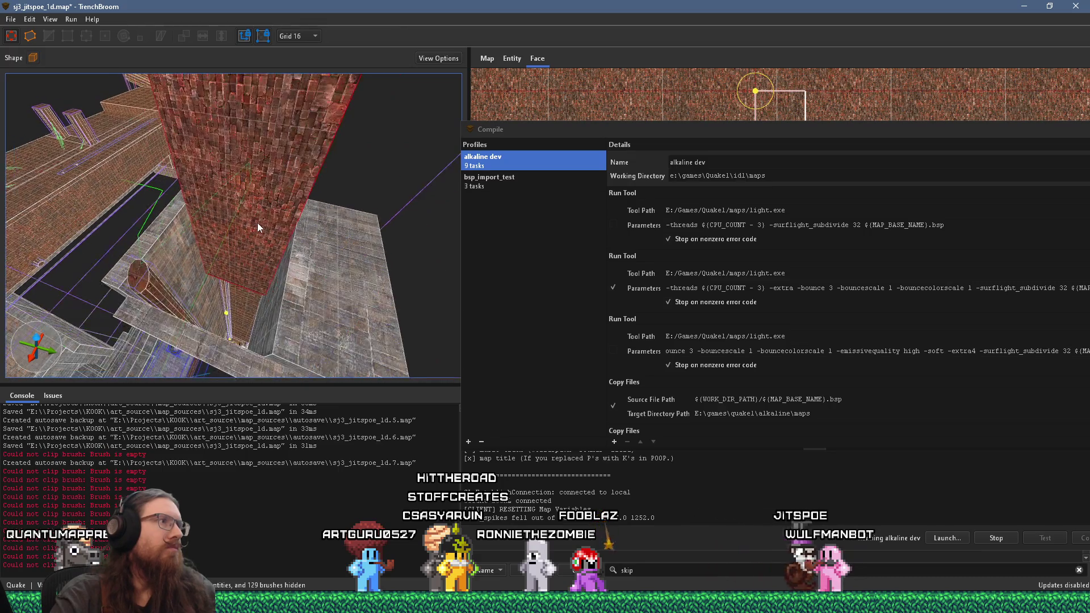
click(285, 117)
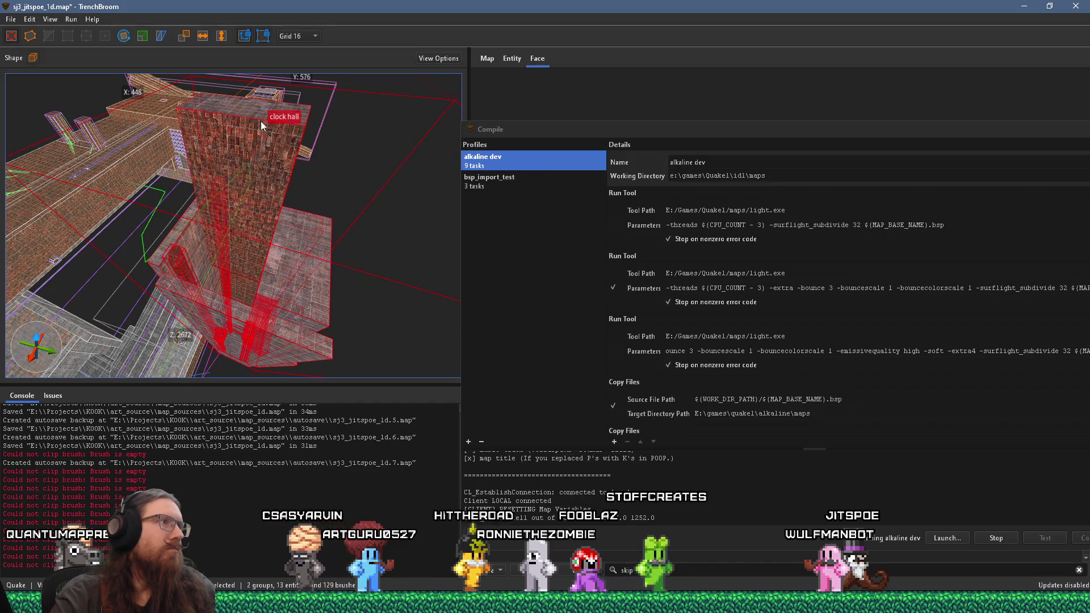
double_click(262, 117)
mouse_move(263, 114)
mouse_down()
mouse_move(253, 159)
mouse_move(308, 125)
mouse_up()
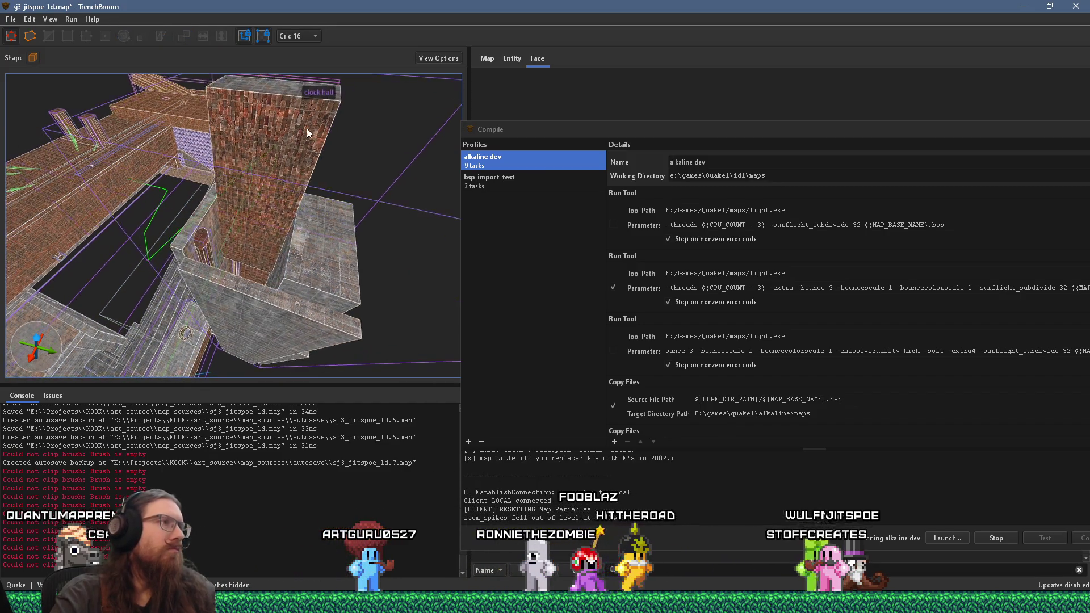
scroll(292, 182, up, 2)
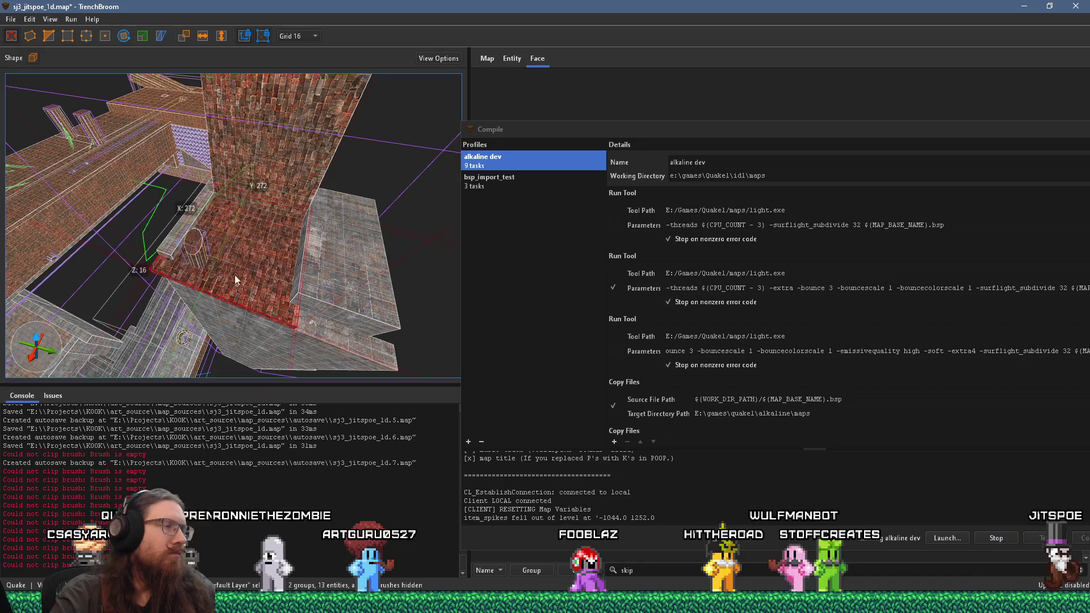
scroll(241, 275, up, 4)
scroll(246, 274, up, 5)
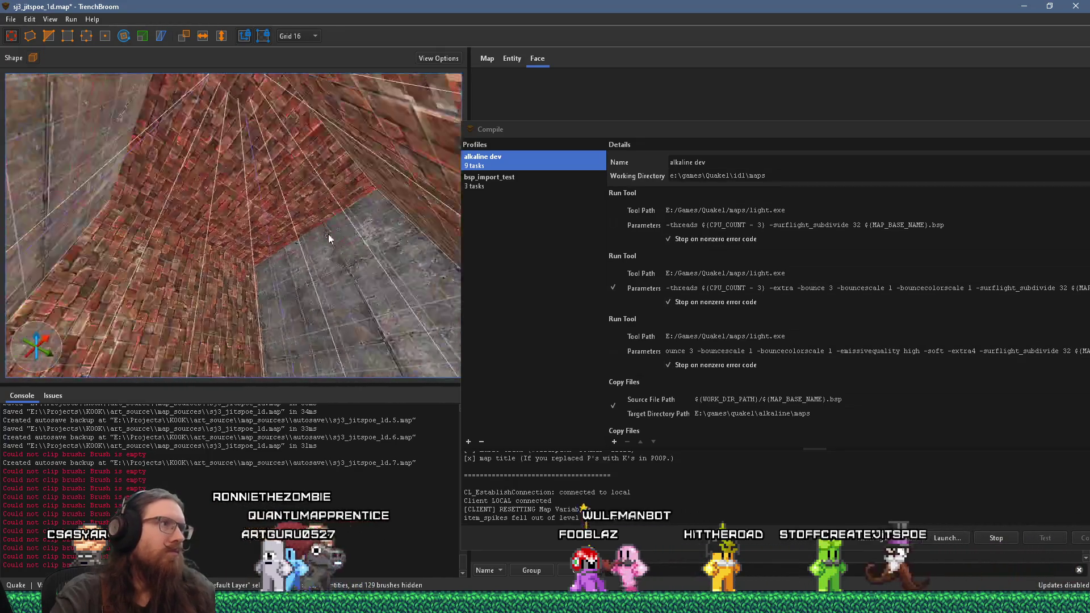
mouse_move(343, 253)
mouse_down()
mouse_move(309, 284)
mouse_move(272, 101)
mouse_move(248, 310)
mouse_move(280, 235)
mouse_move(161, 277)
mouse_move(247, 200)
mouse_move(231, 197)
mouse_move(289, 166)
mouse_move(271, 172)
mouse_move(223, 247)
mouse_move(274, 216)
mouse_move(206, 234)
mouse_move(101, 295)
mouse_move(130, 275)
mouse_up()
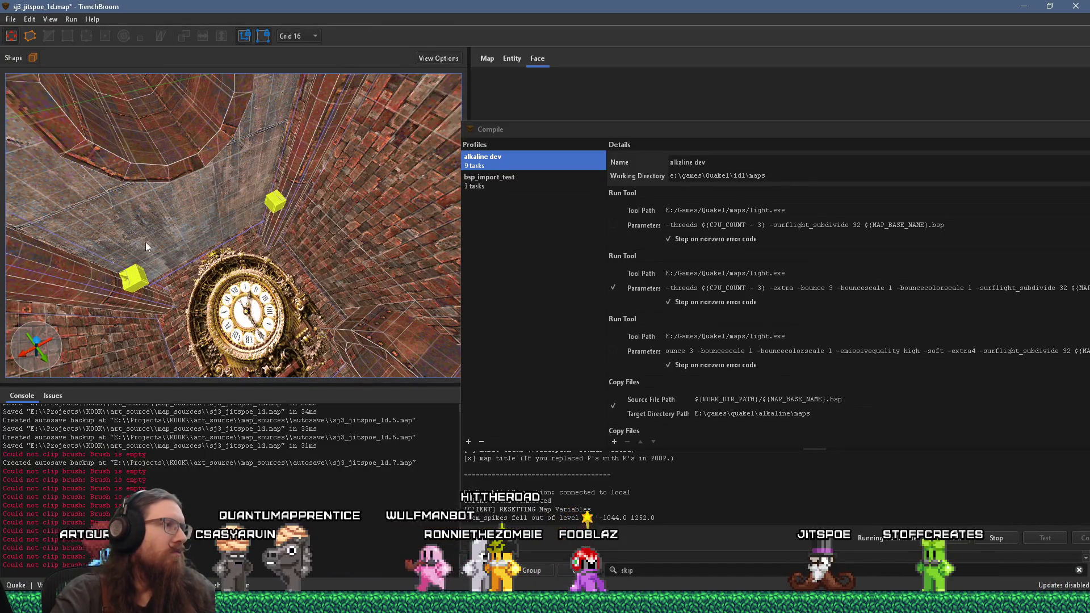
Look up the octagonal shaft and set the grid size to 32
mouse_move(160, 233)
mouse_down()
mouse_move(187, 191)
mouse_move(207, 252)
mouse_move(201, 171)
mouse_up()
scroll(201, 171, up, 3)
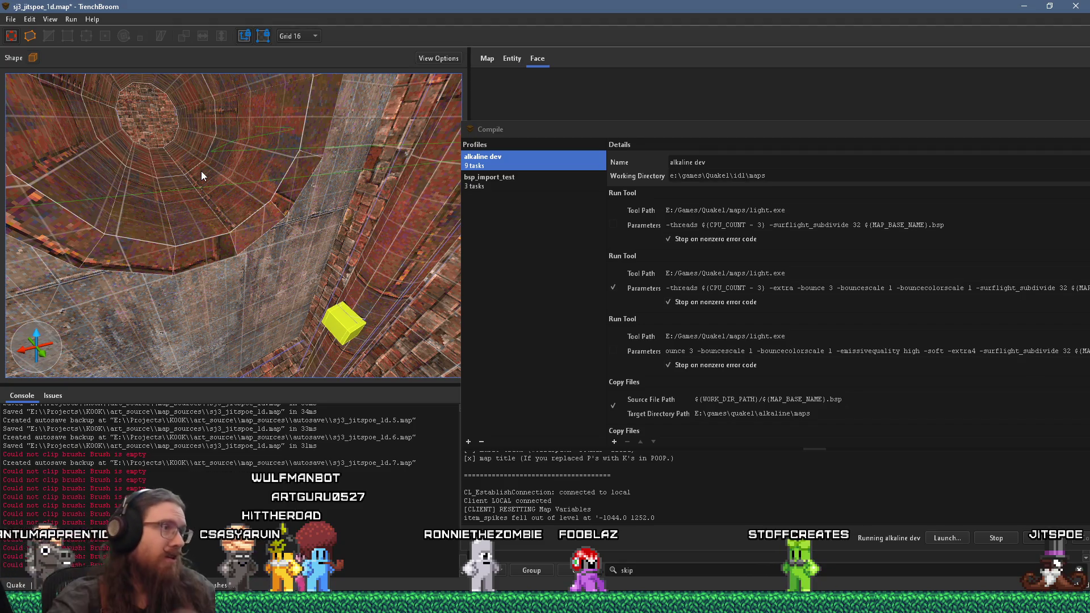
drag(201, 171, 193, 242)
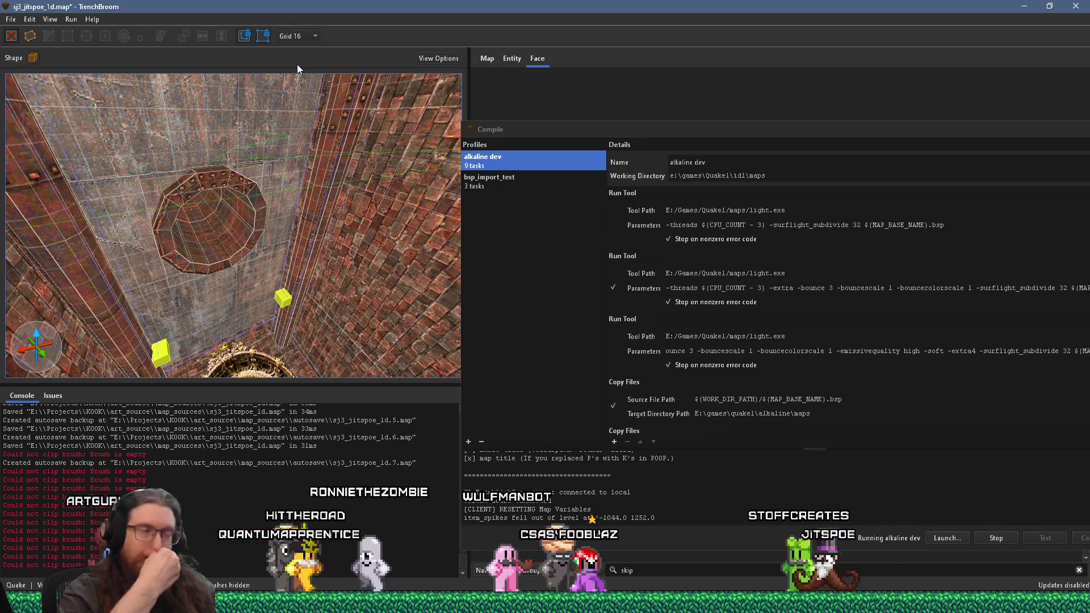
drag(250, 147, 227, 195)
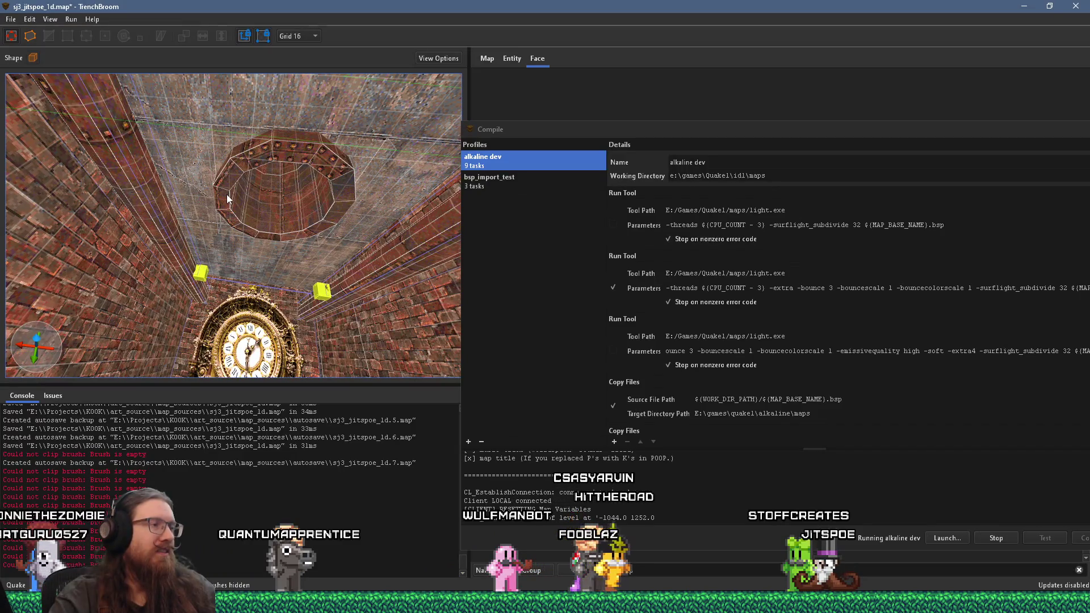
click(304, 36)
click(308, 36)
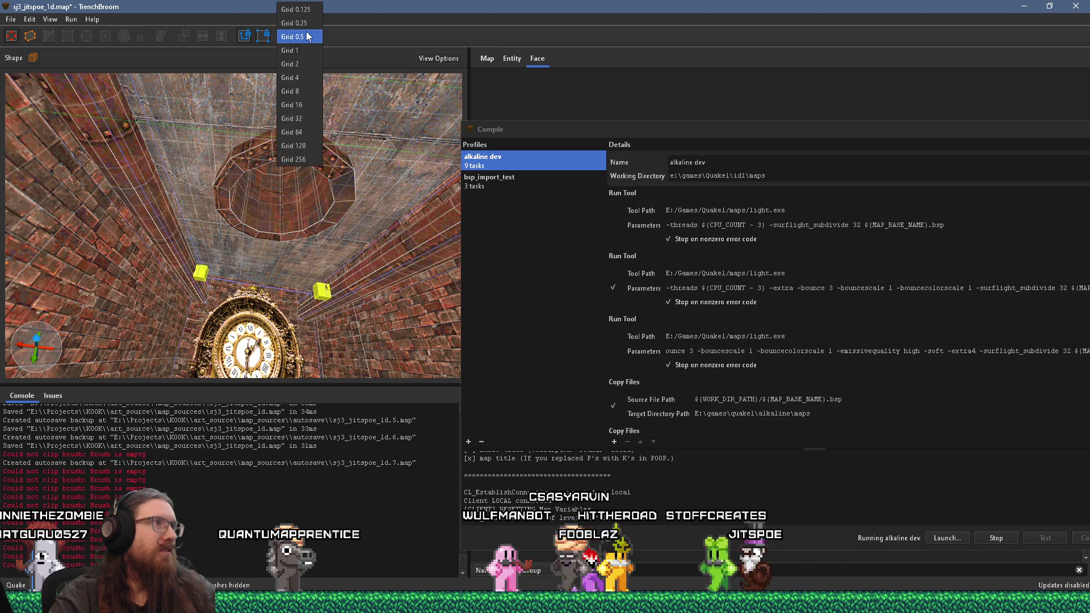
Draw a new 96-unit-wide brush in front of the clock and drag the Compile window aside
drag(314, 121, 298, 156)
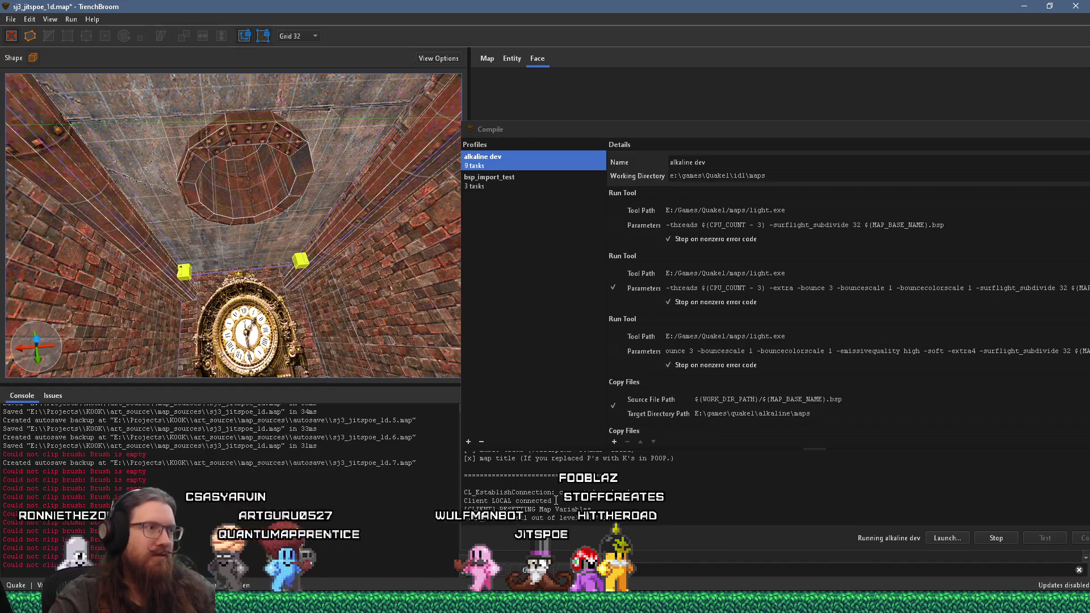
key(w)
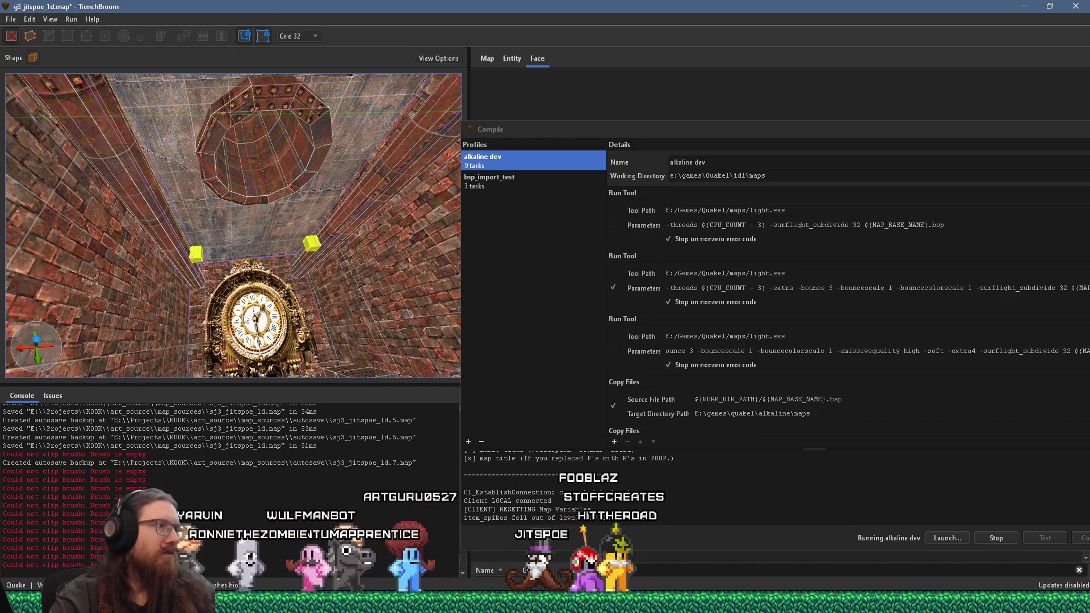
mouse_move(287, 311)
mouse_down()
mouse_move(304, 335)
mouse_move(397, 307)
mouse_up()
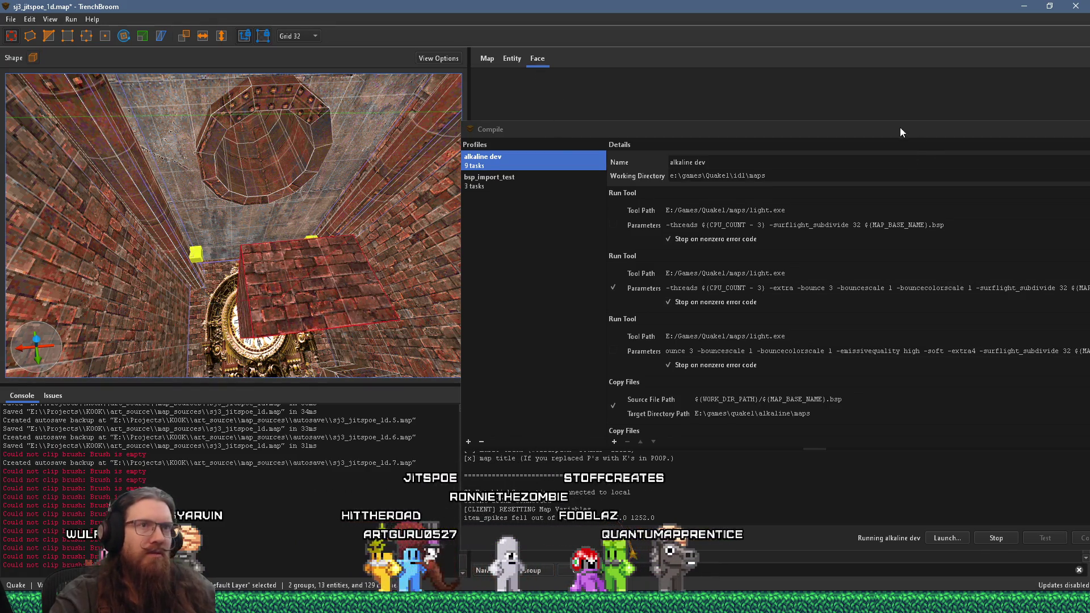
drag(904, 132, 597, 100)
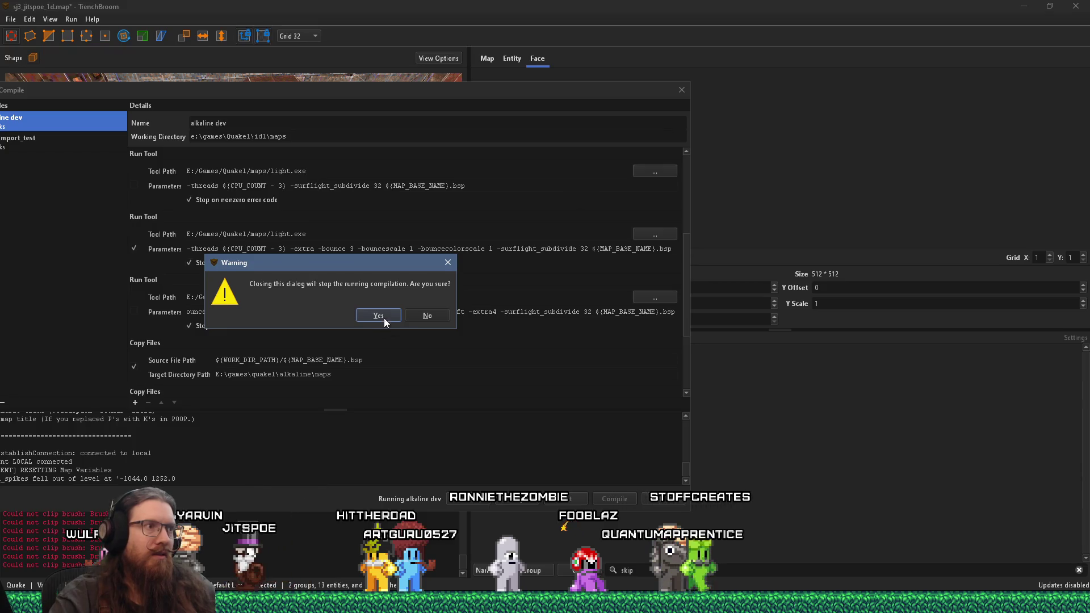
Confirm stopping the compile, then apply the skip texture to the new block
click(383, 321)
click(654, 359)
scroll(305, 254, up, 5)
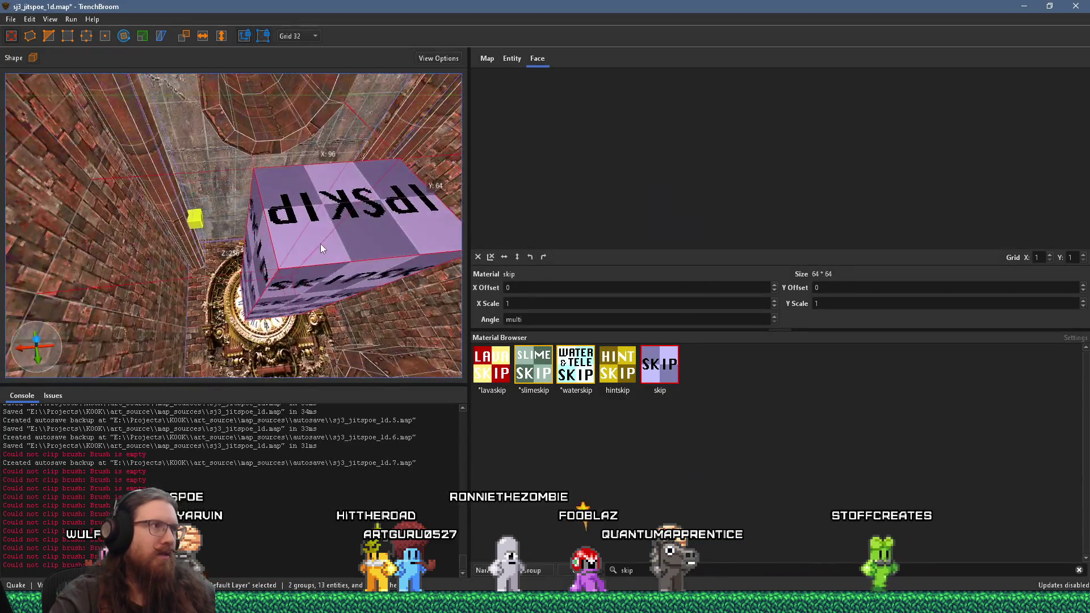
scroll(332, 285, up, 8)
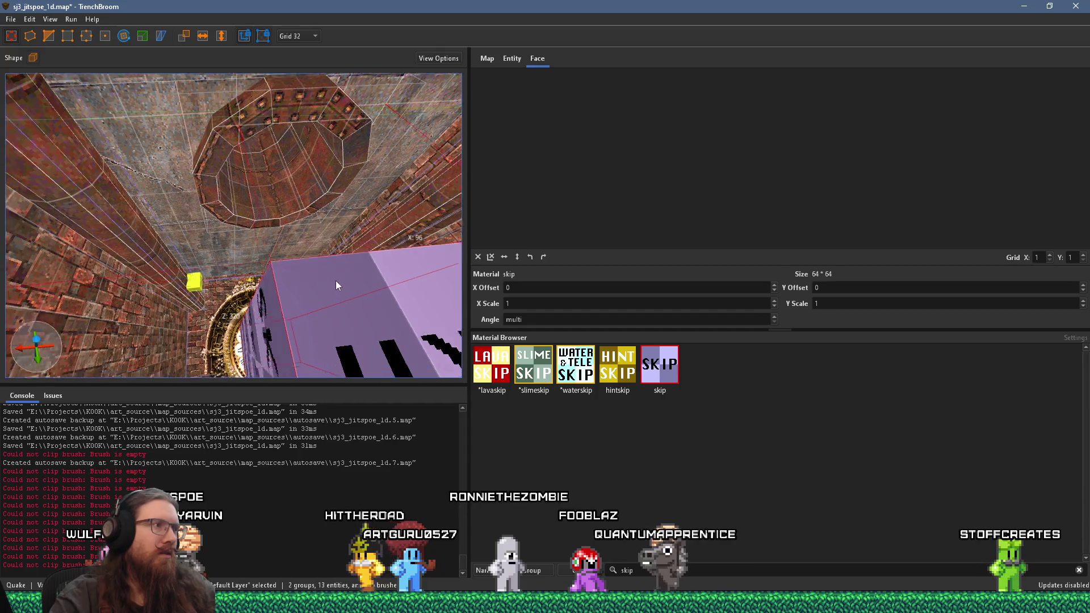
scroll(301, 282, up, 2)
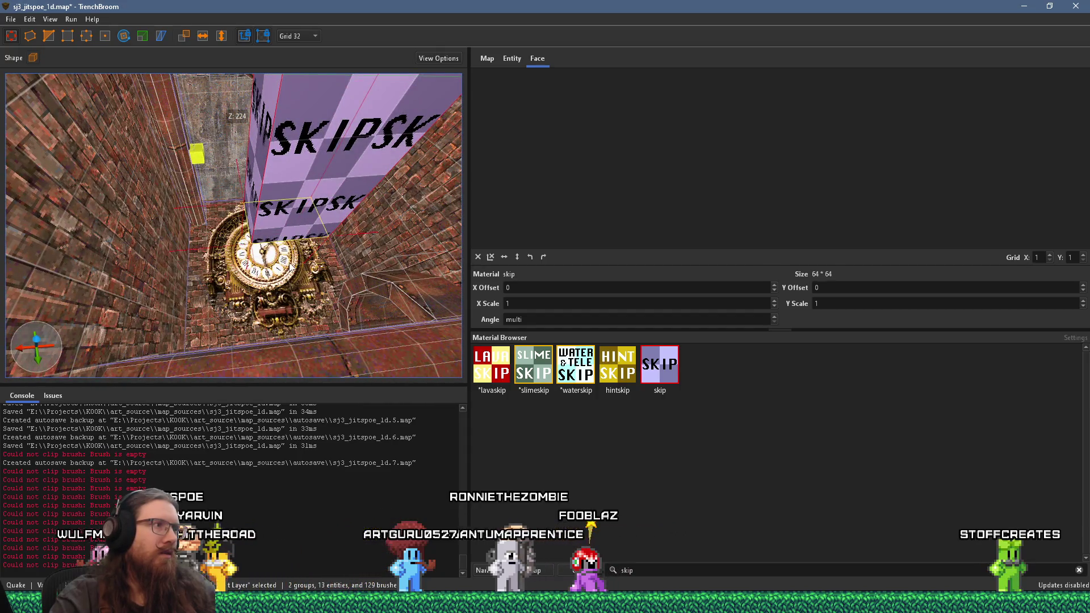
scroll(290, 275, up, 10)
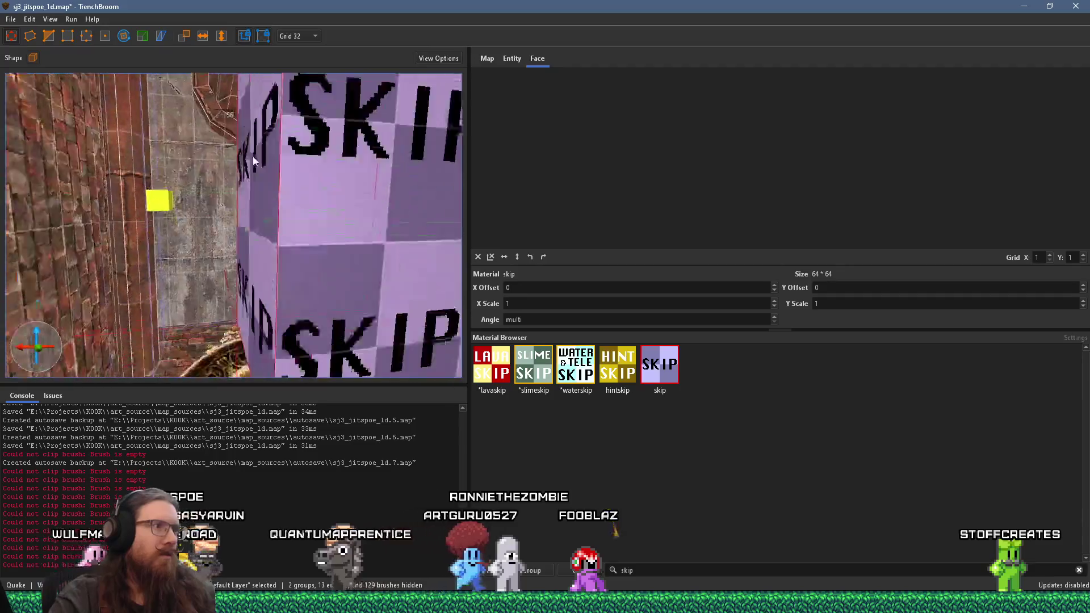
scroll(266, 124, up, 10)
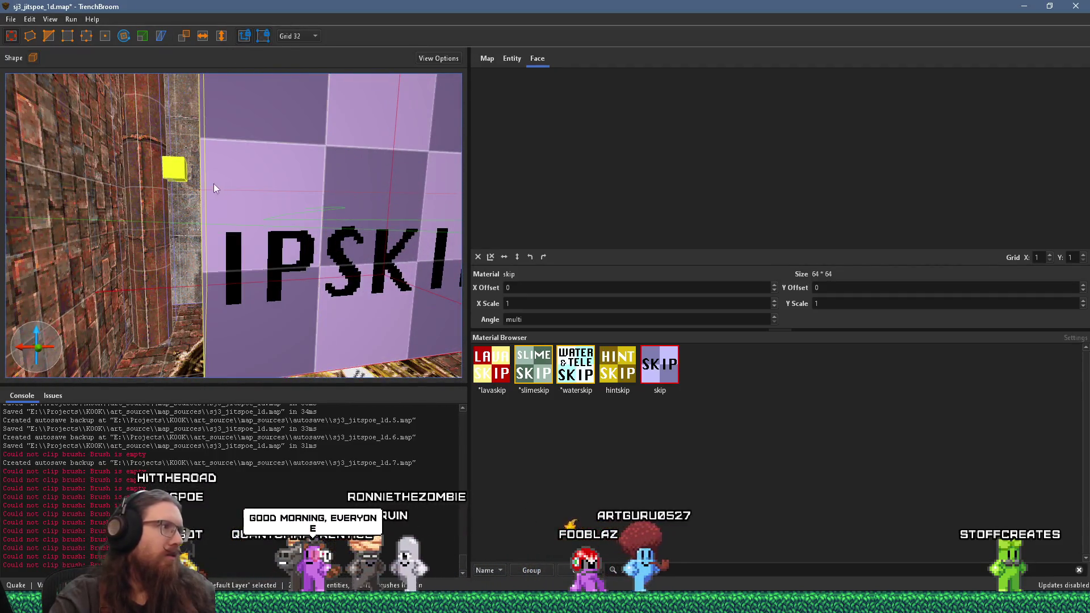
mouse_move(136, 197)
mouse_down()
mouse_move(213, 207)
mouse_move(117, 244)
mouse_move(166, 331)
mouse_move(189, 322)
mouse_move(180, 373)
mouse_move(206, 373)
mouse_move(205, 346)
mouse_move(118, 327)
mouse_move(169, 234)
mouse_up()
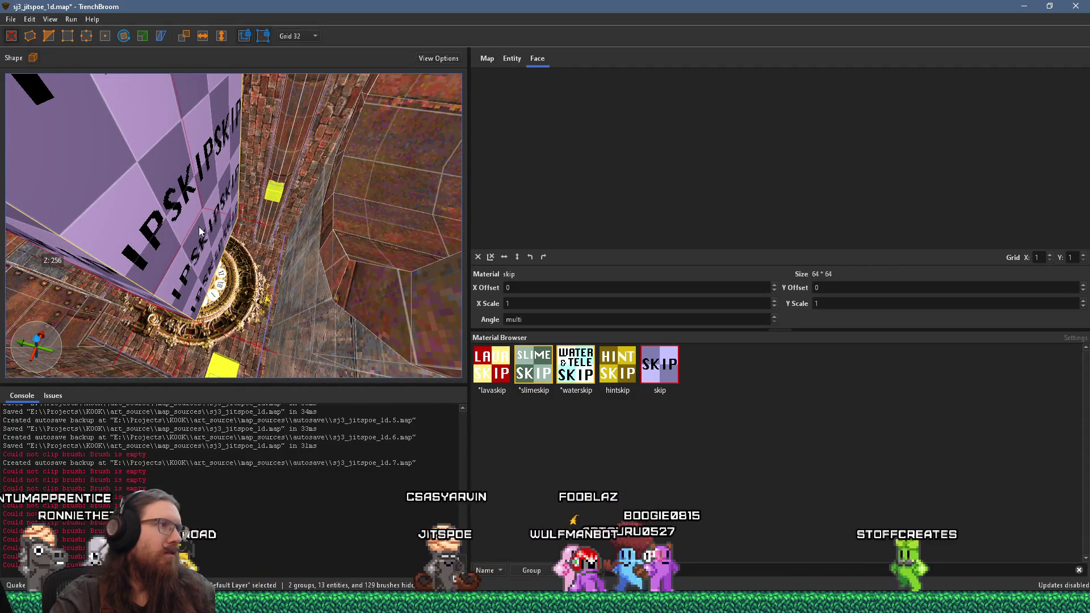
mouse_move(200, 231)
mouse_down()
mouse_move(242, 297)
mouse_move(204, 143)
mouse_move(204, 183)
mouse_move(204, 155)
mouse_move(193, 190)
mouse_move(138, 86)
mouse_move(210, 197)
mouse_move(167, 196)
mouse_move(189, 254)
mouse_move(193, 339)
mouse_move(333, 295)
mouse_move(151, 312)
mouse_move(80, 301)
mouse_move(189, 255)
mouse_move(260, 343)
mouse_move(246, 337)
mouse_move(257, 354)
mouse_move(253, 316)
mouse_up()
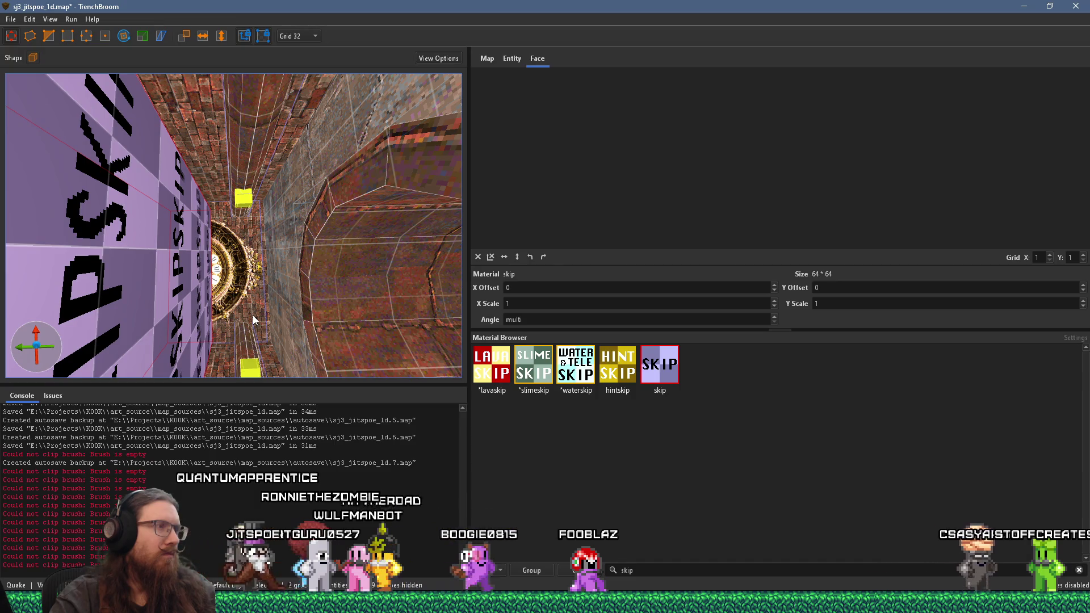
Orbit and zoom around the skip block and clock to inspect its top face
drag(254, 315, 239, 284)
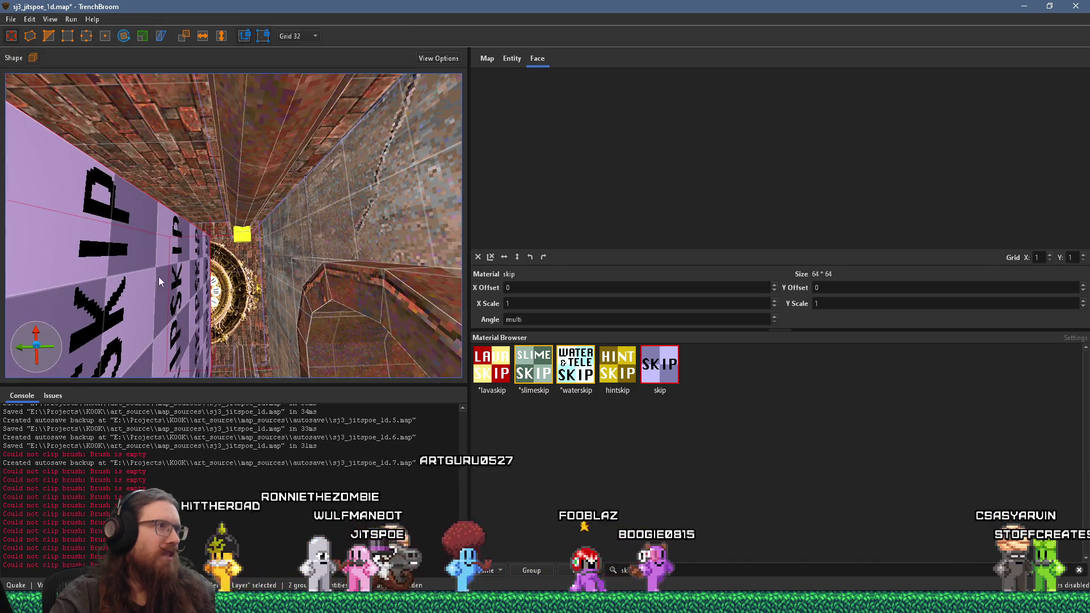
scroll(234, 295, up, 3)
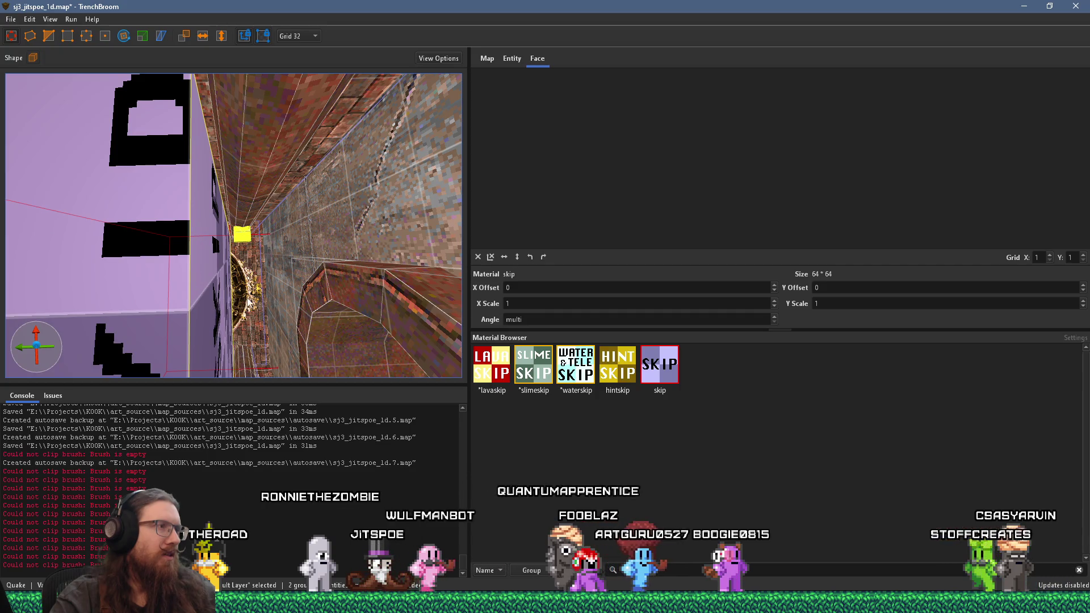
mouse_move(219, 316)
mouse_down()
mouse_move(152, 252)
mouse_move(304, 357)
mouse_move(269, 319)
mouse_move(356, 274)
mouse_up()
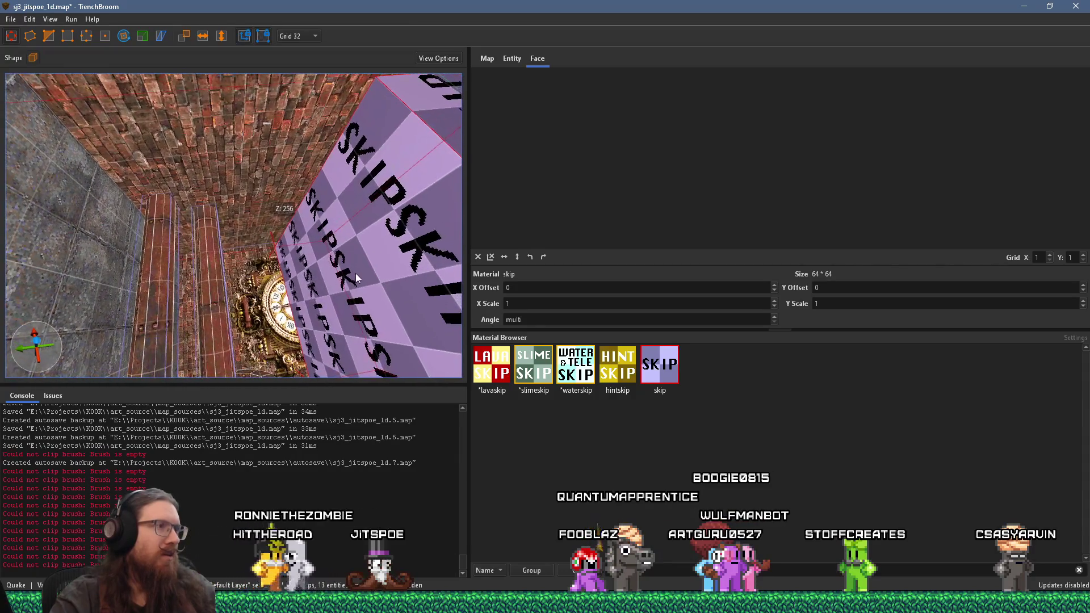
scroll(364, 280, up, 5)
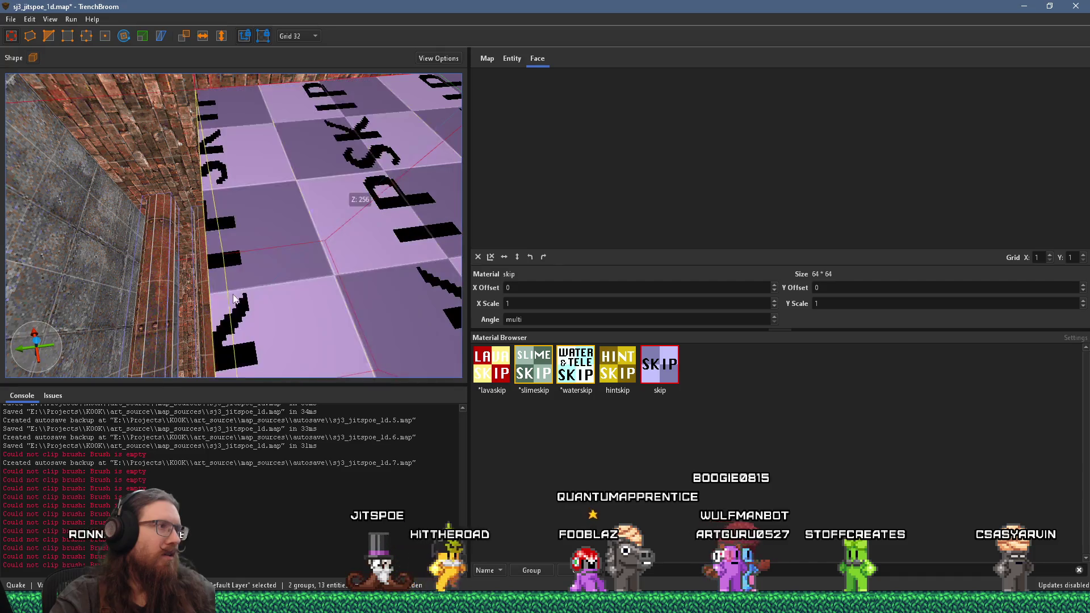
drag(122, 314, 237, 323)
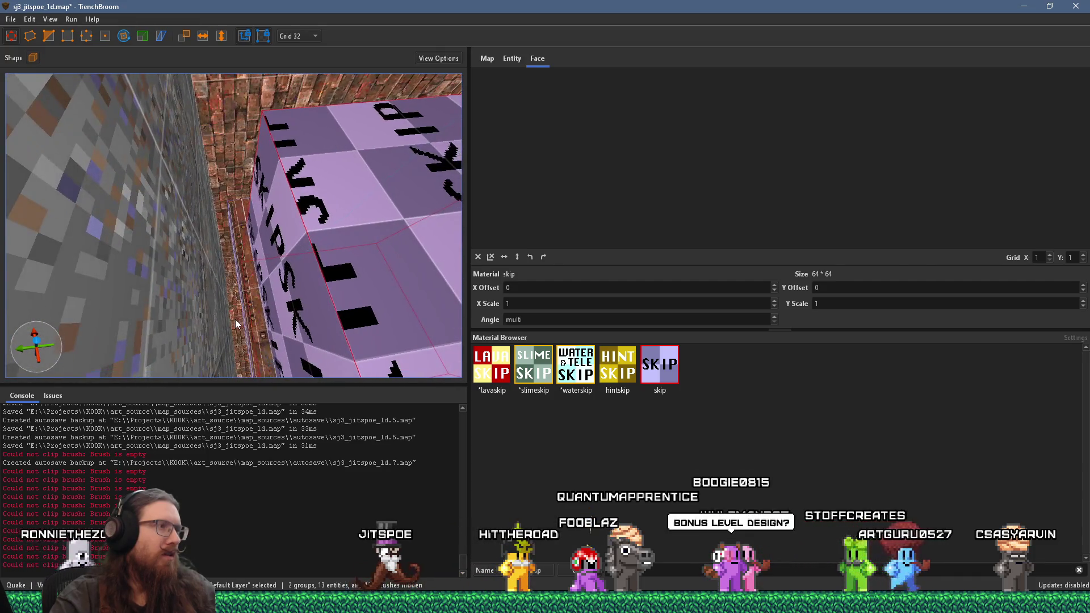
scroll(240, 304, up, 3)
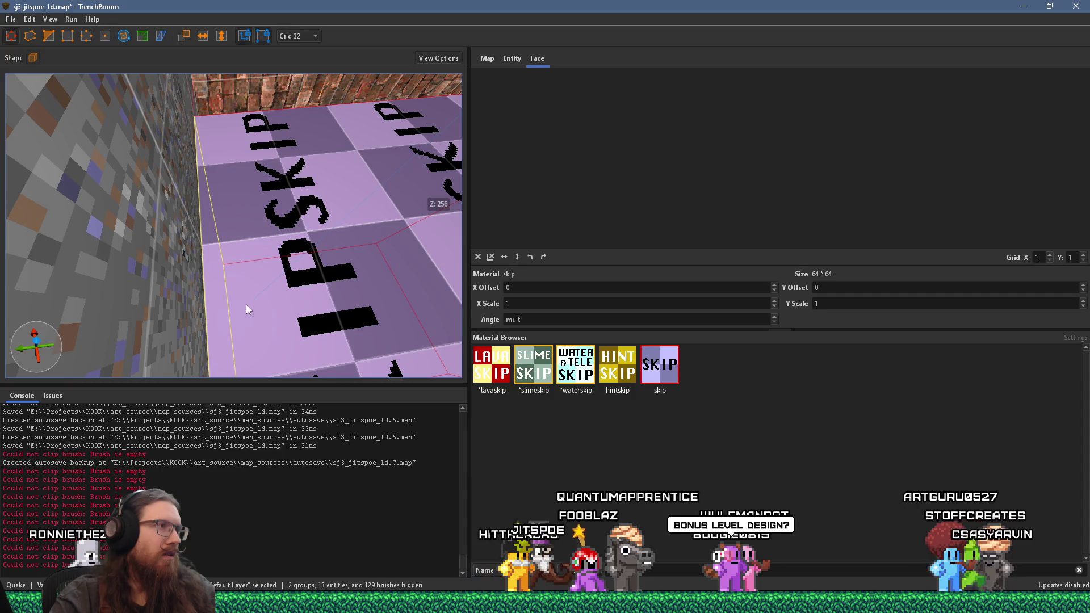
scroll(245, 304, down, 3)
mouse_move(259, 304)
mouse_down()
mouse_move(58, 219)
mouse_move(110, 255)
mouse_move(125, 161)
mouse_up()
mouse_move(130, 238)
mouse_down()
mouse_move(176, 242)
mouse_move(135, 237)
mouse_move(168, 87)
mouse_move(184, 101)
mouse_move(196, 362)
mouse_move(291, 264)
mouse_move(265, 434)
mouse_up()
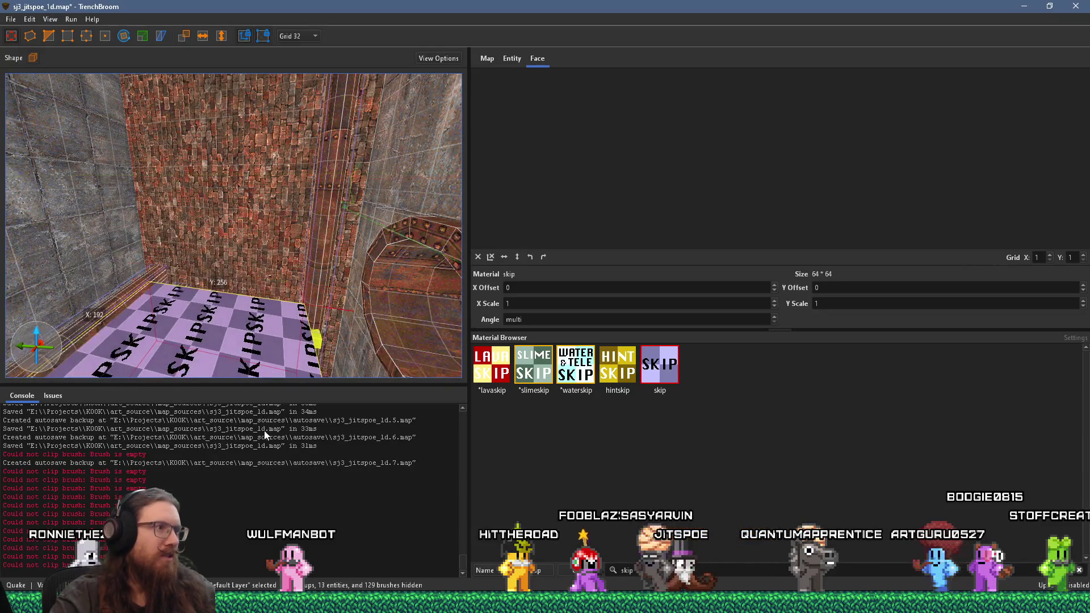
mouse_move(258, 360)
mouse_down()
mouse_move(224, 162)
mouse_move(267, 202)
mouse_move(268, 251)
mouse_move(190, 236)
mouse_move(211, 223)
mouse_up()
mouse_move(325, 306)
mouse_down()
mouse_move(264, 295)
mouse_move(252, 415)
mouse_move(230, 423)
mouse_up()
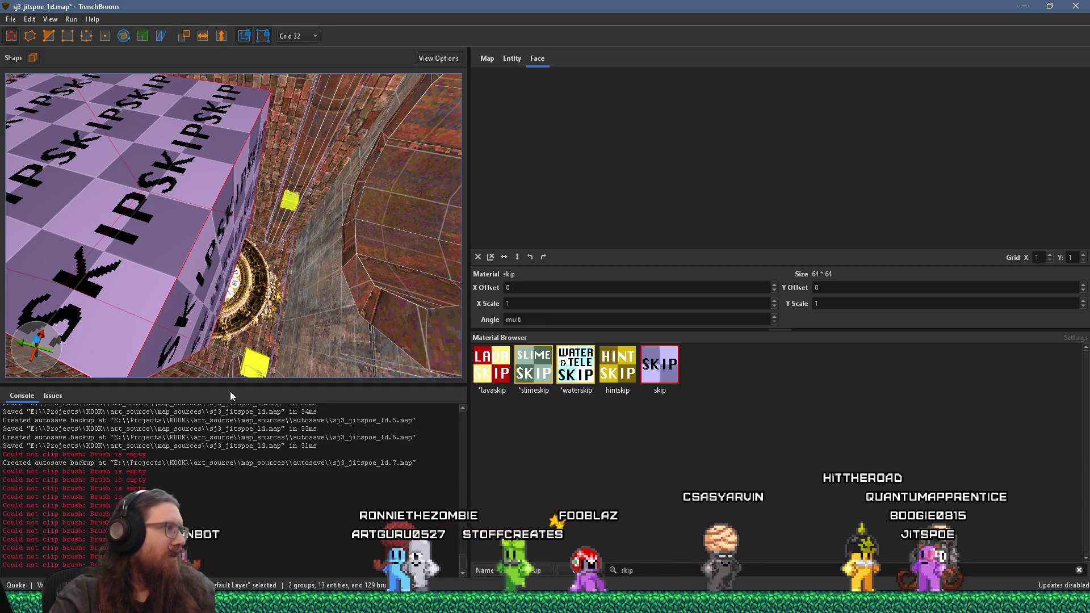
key(ctrl+u)
Shrink the skip brush's depth from 96 to 64 units and save sj3_jitspoe_1d.map
mouse_move(206, 292)
mouse_down()
mouse_move(291, 325)
mouse_move(389, 314)
mouse_move(189, 305)
mouse_up()
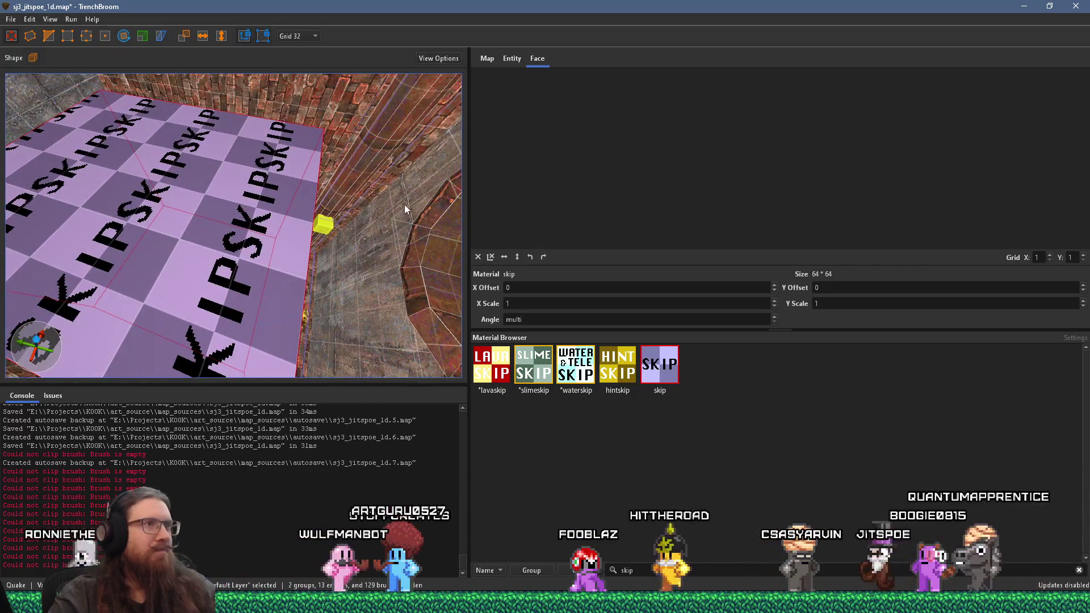
mouse_move(175, 263)
mouse_down()
mouse_move(232, 254)
mouse_move(241, 283)
mouse_up()
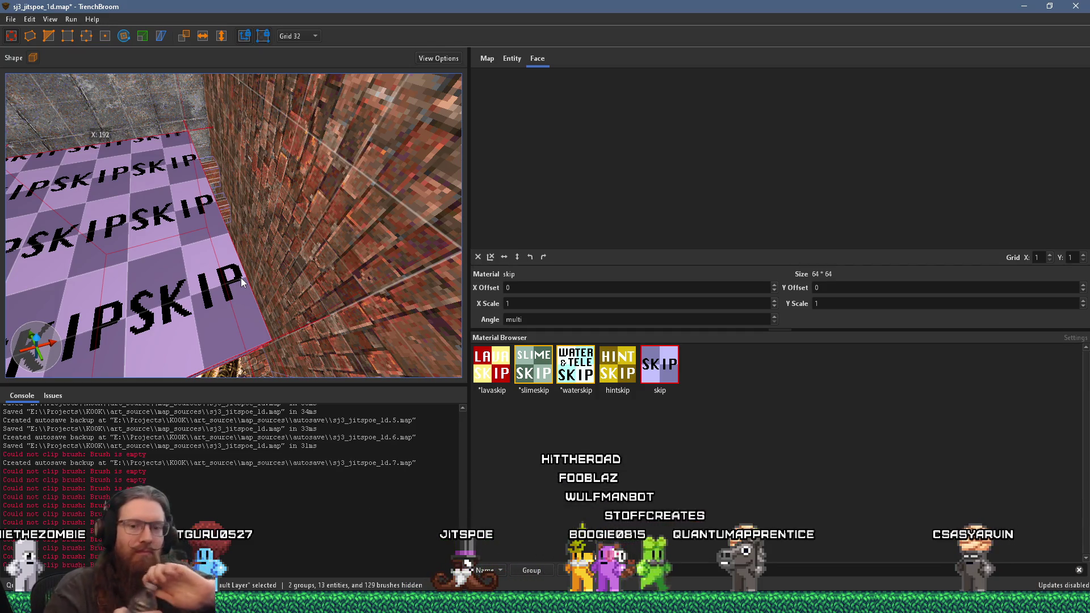
mouse_move(240, 278)
mouse_down()
mouse_move(241, 295)
mouse_move(255, 282)
mouse_move(217, 234)
mouse_move(300, 167)
mouse_move(294, 247)
mouse_move(321, 222)
mouse_move(321, 278)
mouse_move(293, 254)
mouse_move(231, 117)
mouse_up()
mouse_move(214, 175)
mouse_down()
mouse_move(258, 185)
mouse_move(188, 249)
mouse_move(107, 270)
mouse_move(154, 264)
mouse_move(112, 332)
mouse_move(30, 298)
mouse_move(162, 335)
mouse_move(162, 383)
mouse_move(197, 353)
mouse_up()
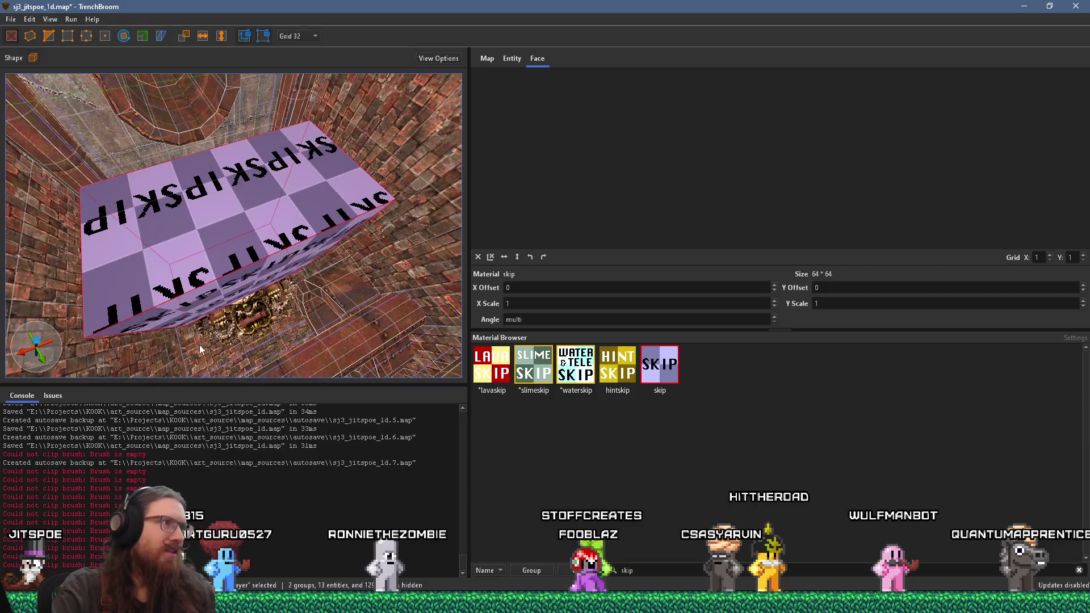
mouse_move(241, 286)
mouse_down()
mouse_move(223, 243)
mouse_move(213, 253)
mouse_move(202, 232)
mouse_move(280, 340)
mouse_move(191, 291)
mouse_move(60, 250)
mouse_move(259, 179)
mouse_move(121, 342)
mouse_move(50, 302)
mouse_move(77, 192)
mouse_move(228, 290)
mouse_move(32, 366)
mouse_move(49, 327)
mouse_up()
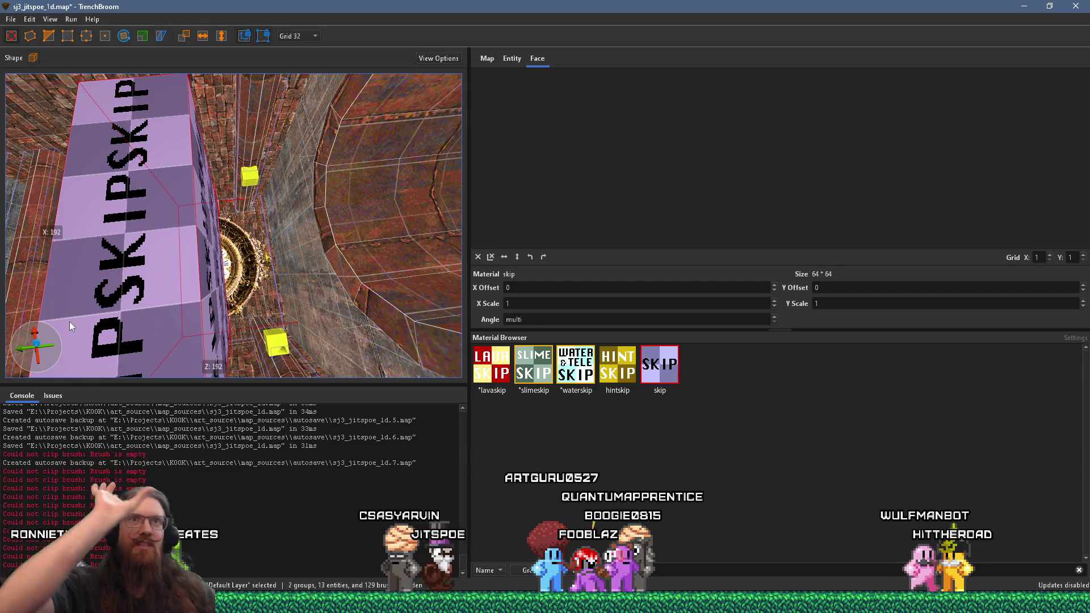
click(13, 19)
click(35, 78)
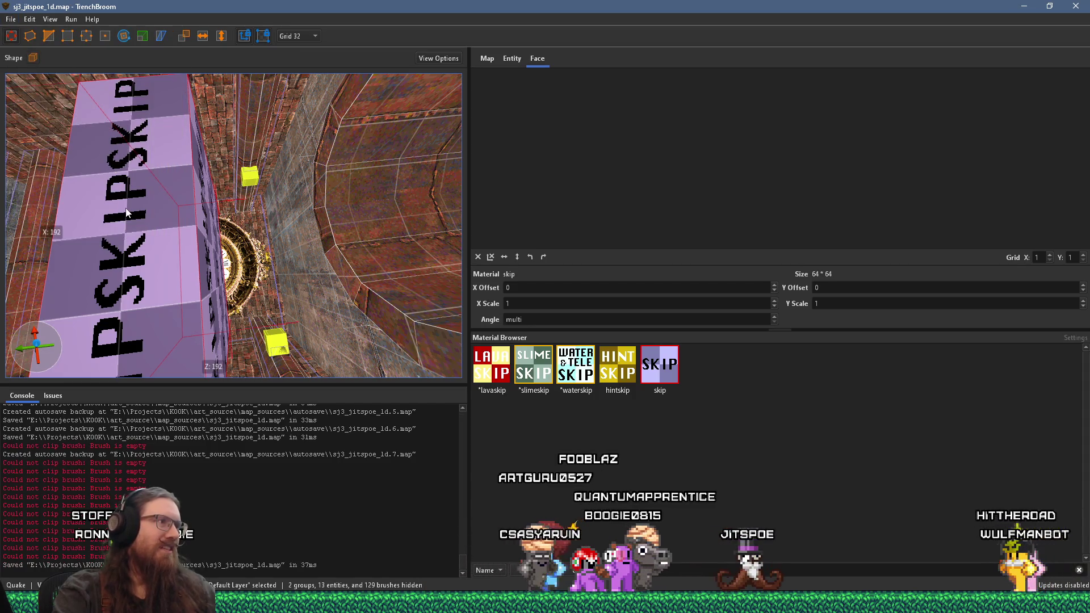
Convert the skip brush into a trigger_teleport entity and show its entity properties
right_click(126, 209)
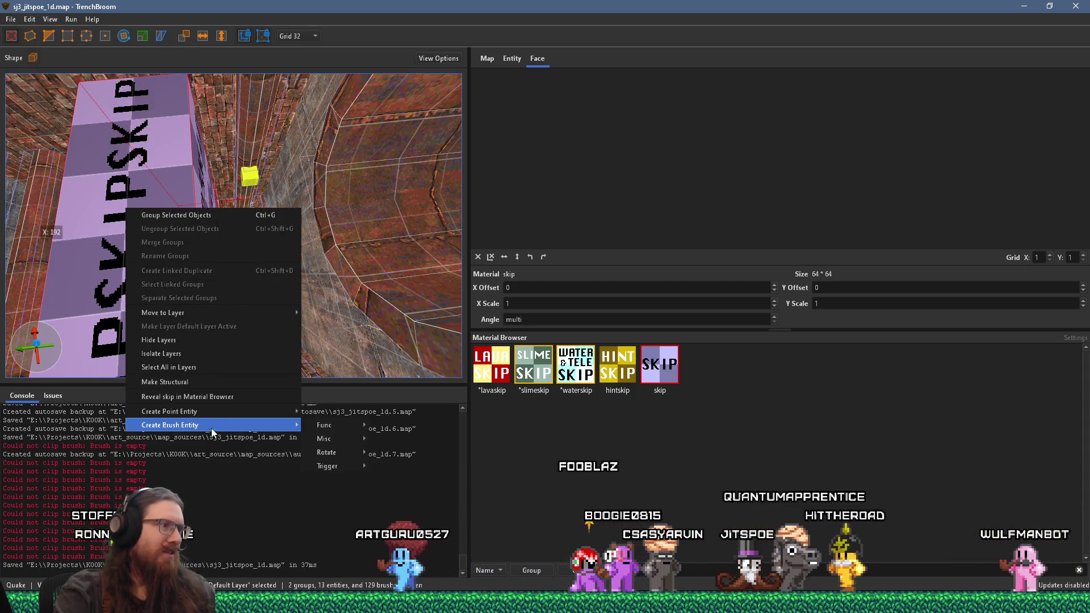
mouse_move(223, 430)
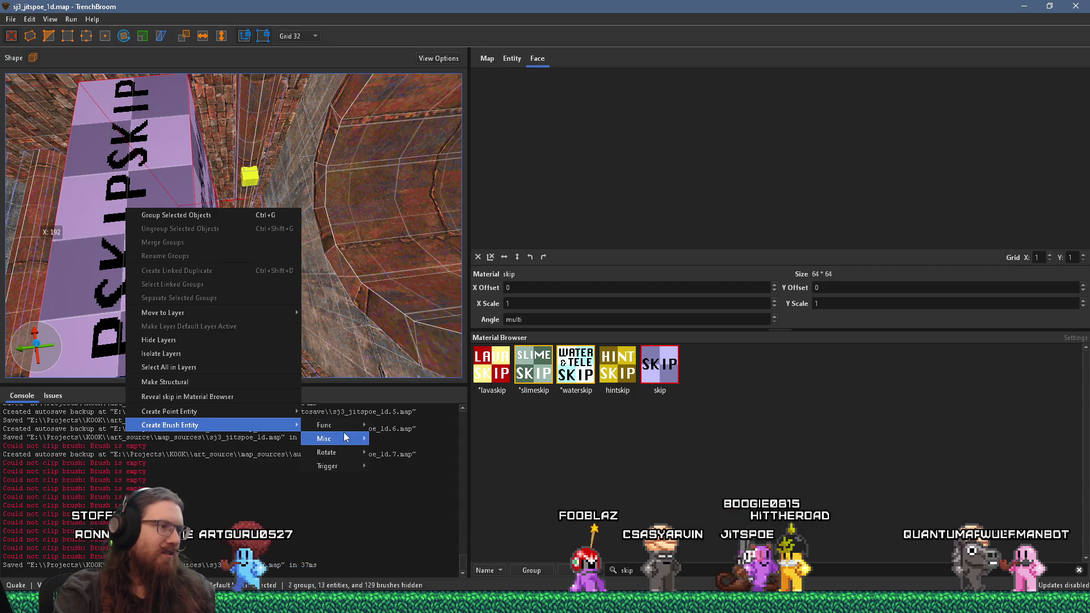
mouse_move(347, 466)
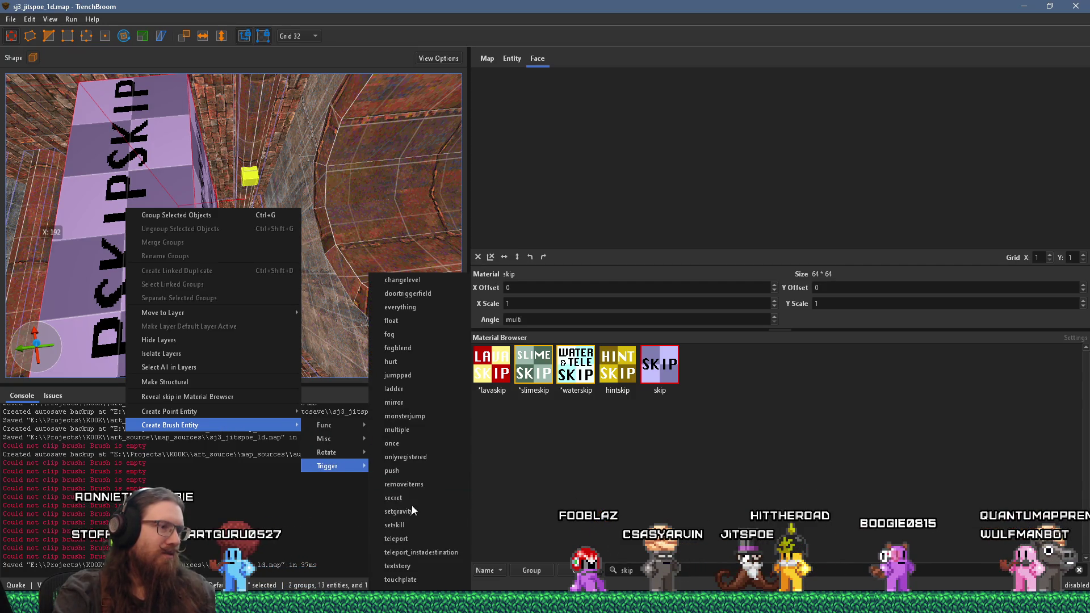
click(428, 538)
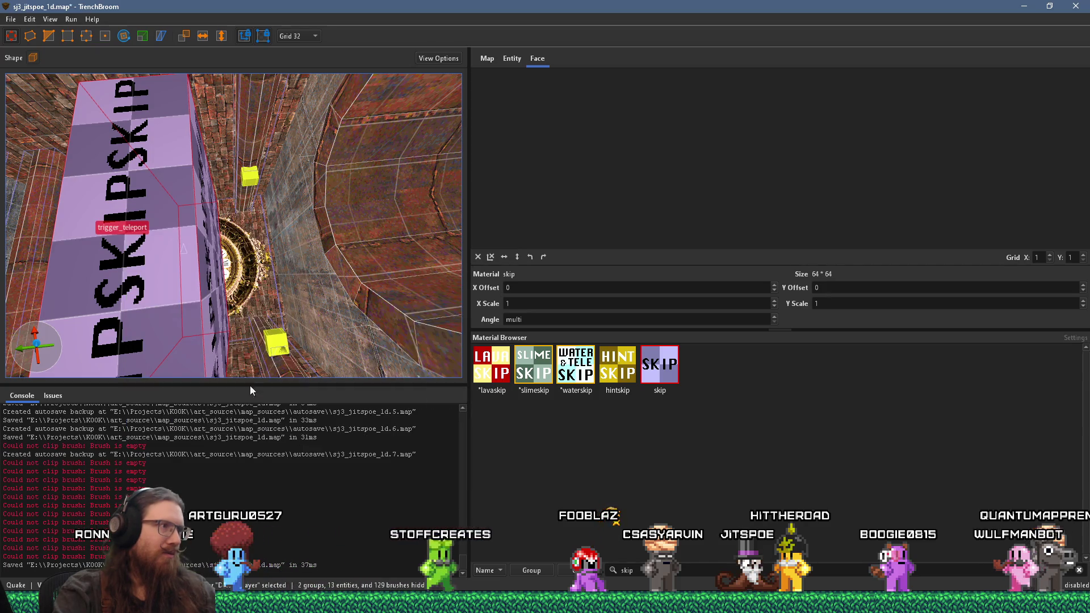
mouse_move(226, 322)
mouse_down()
mouse_move(294, 305)
mouse_move(335, 240)
mouse_move(415, 239)
mouse_move(323, 308)
mouse_move(168, 349)
mouse_move(210, 341)
mouse_up()
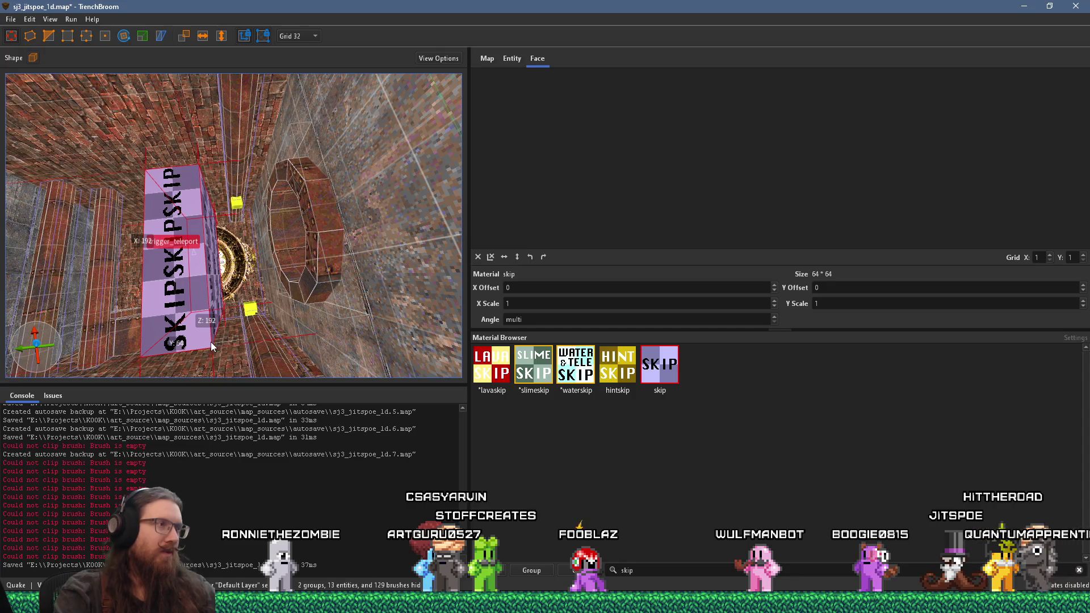
click(516, 64)
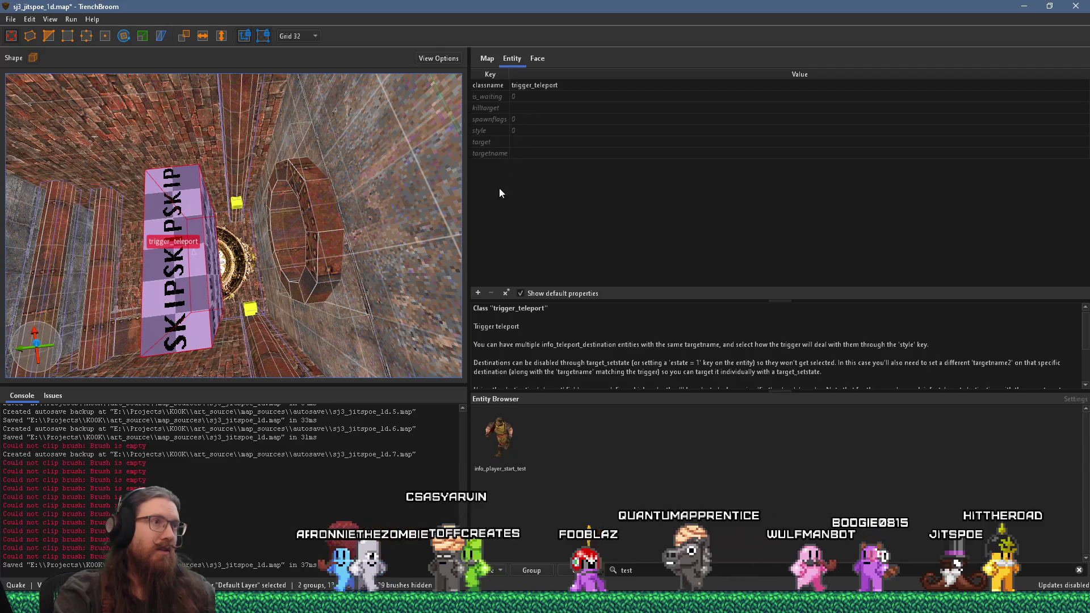
Add a new 'mangle' property key to the trigger_teleport entity
click(478, 293)
text(mangle)
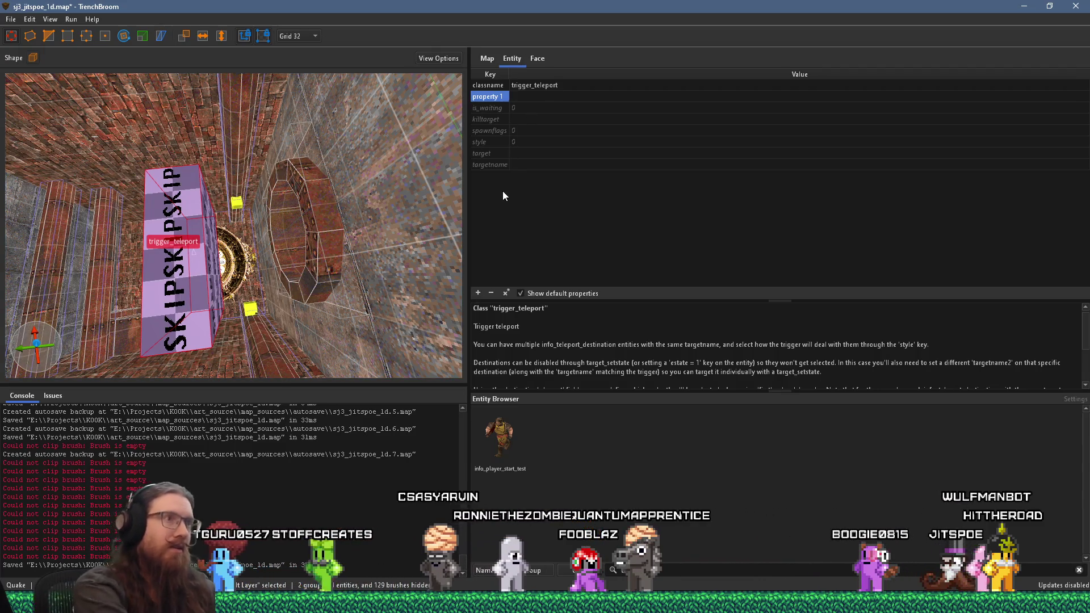
key(Return)
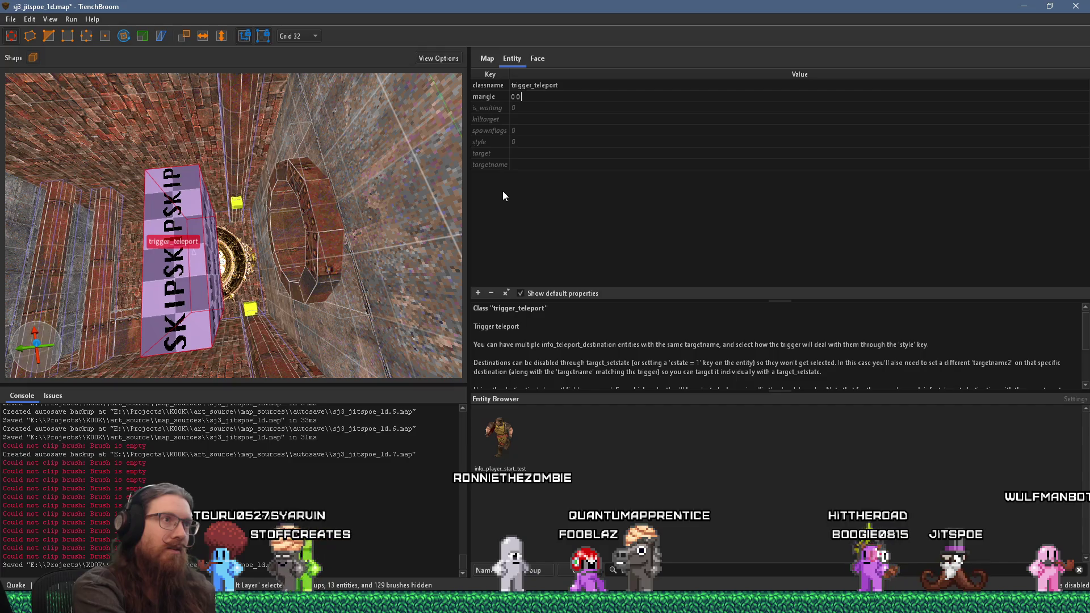
Reselect the trigger_teleport brush and check the grid sizes, keeping the grid at 32
scroll(230, 227, down, 5)
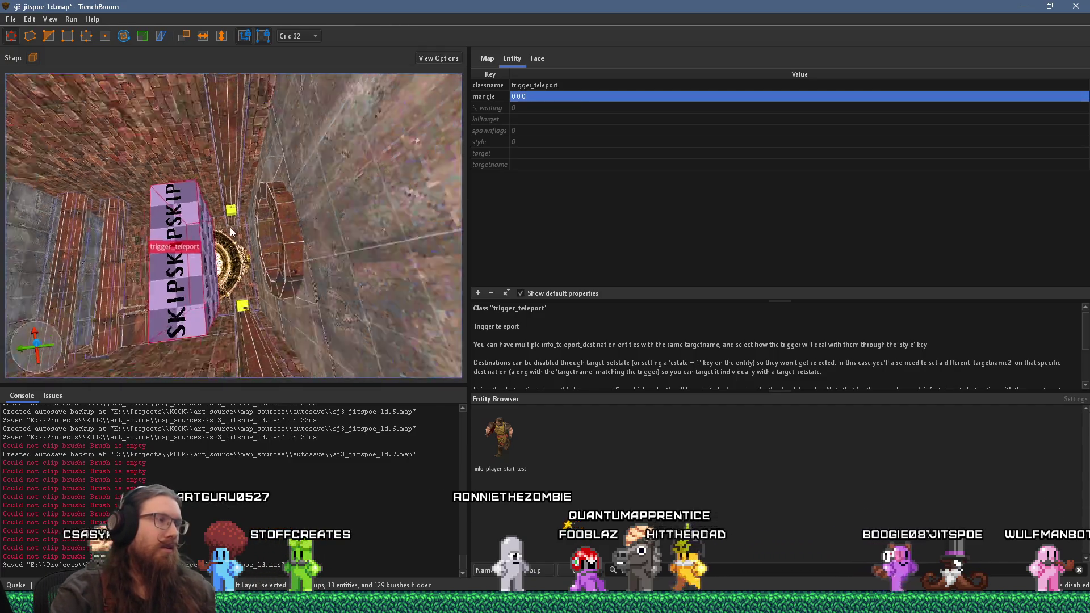
mouse_move(287, 202)
mouse_down()
mouse_move(344, 189)
mouse_move(274, 208)
mouse_up()
click(308, 206)
click(231, 248)
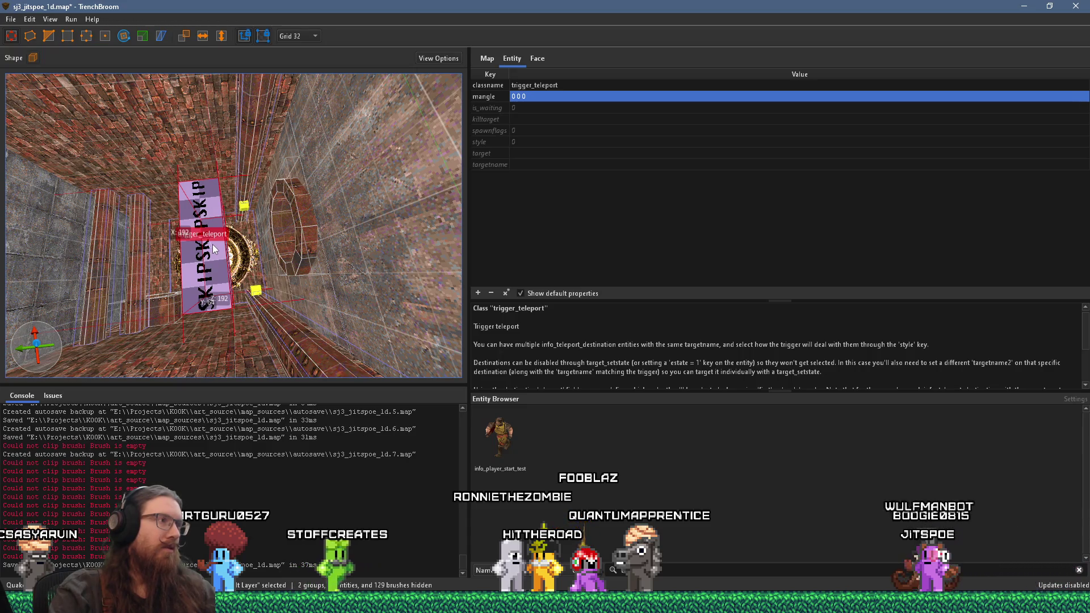
click(297, 36)
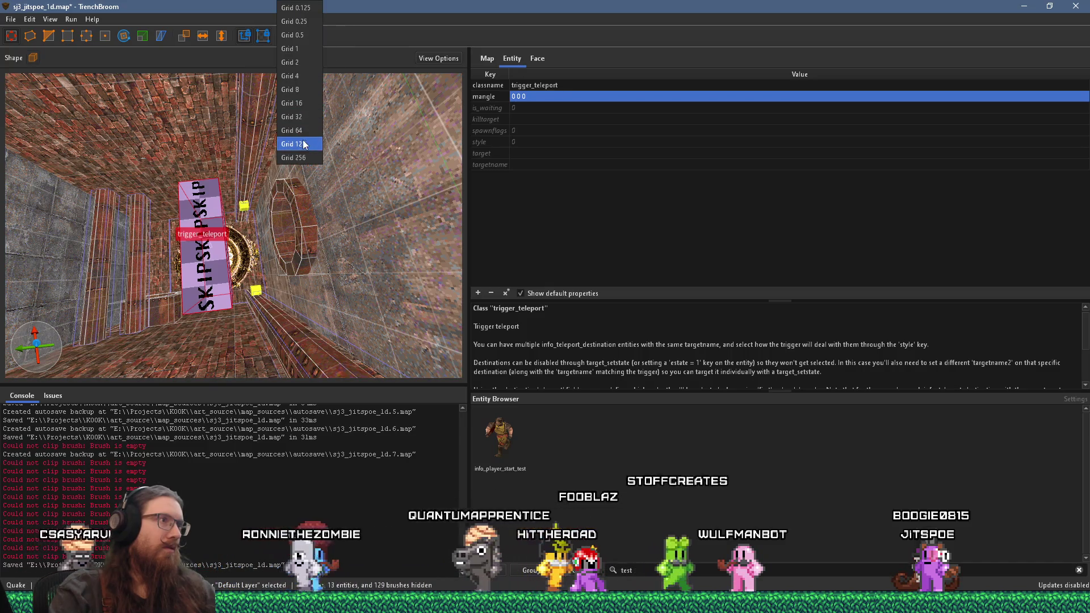
click(448, 12)
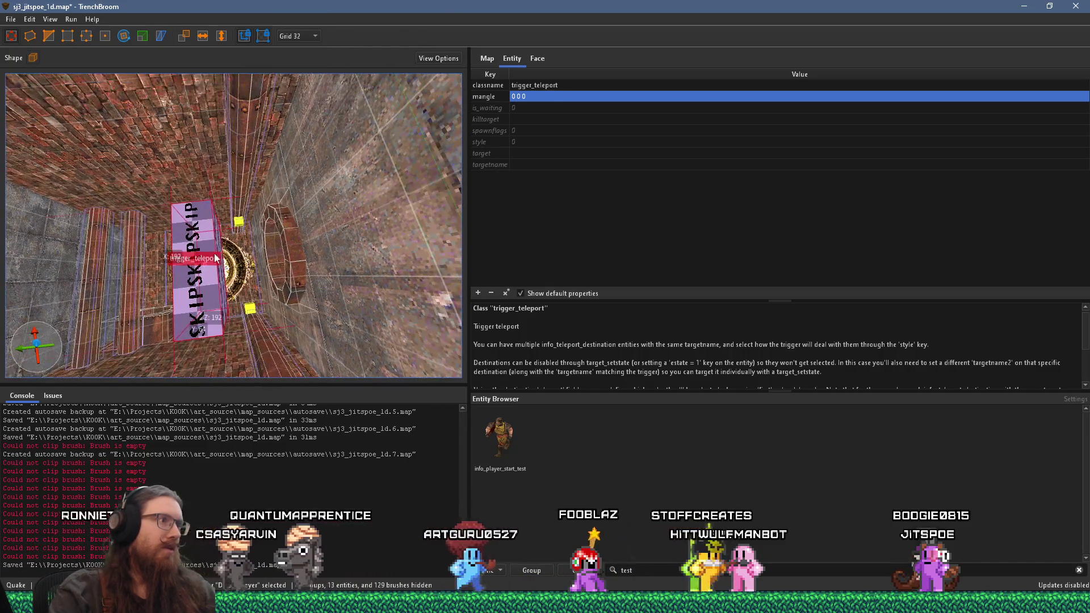
mouse_move(200, 272)
mouse_down()
mouse_move(265, 156)
mouse_move(306, 115)
mouse_move(279, 195)
mouse_move(312, 166)
mouse_move(373, 220)
mouse_move(341, 211)
mouse_move(257, 234)
mouse_move(219, 363)
mouse_up()
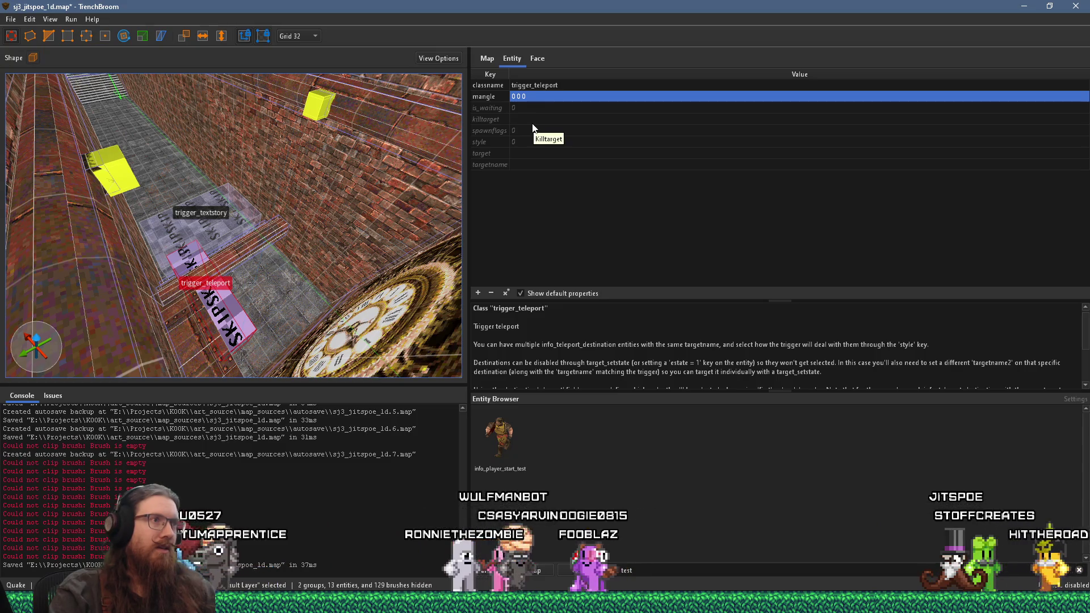
Change the entity's classname to trigger_teleport_instadestination
double_click(563, 84)
text(_in)
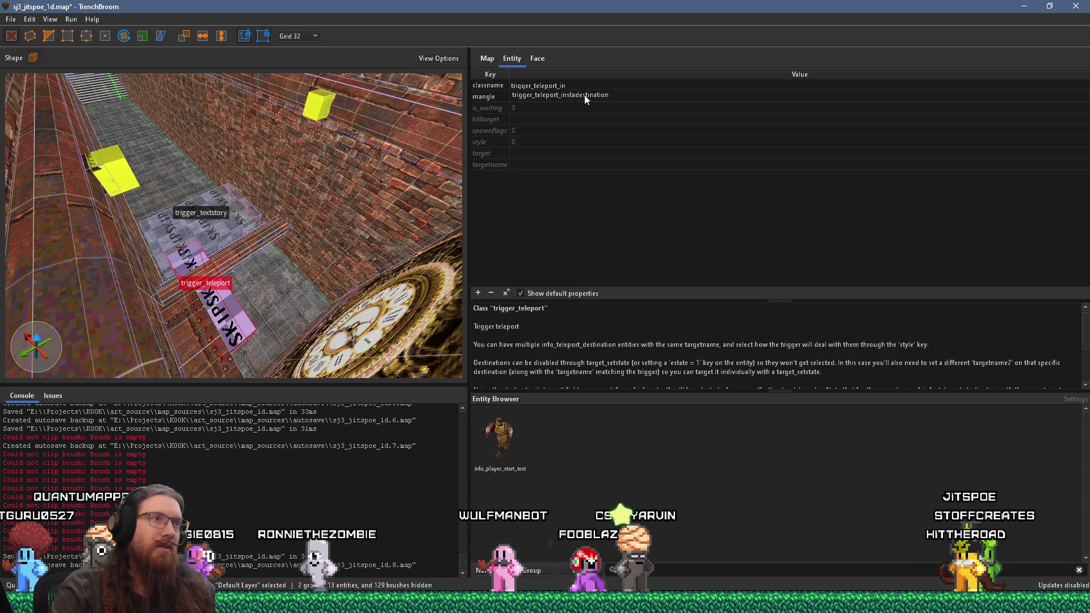
click(584, 94)
click(571, 108)
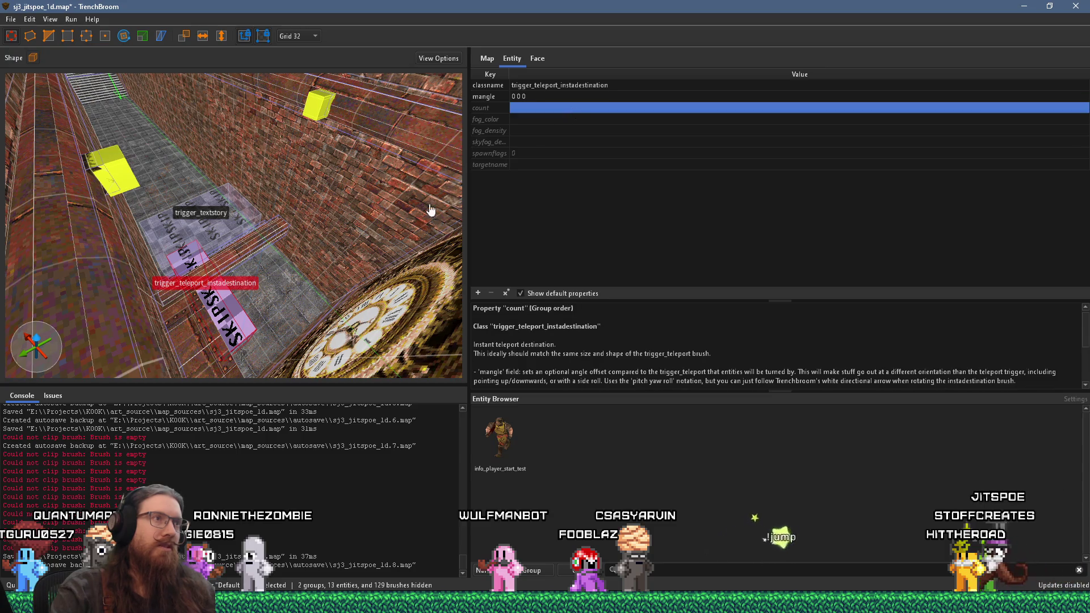
scroll(440, 205, down, 1)
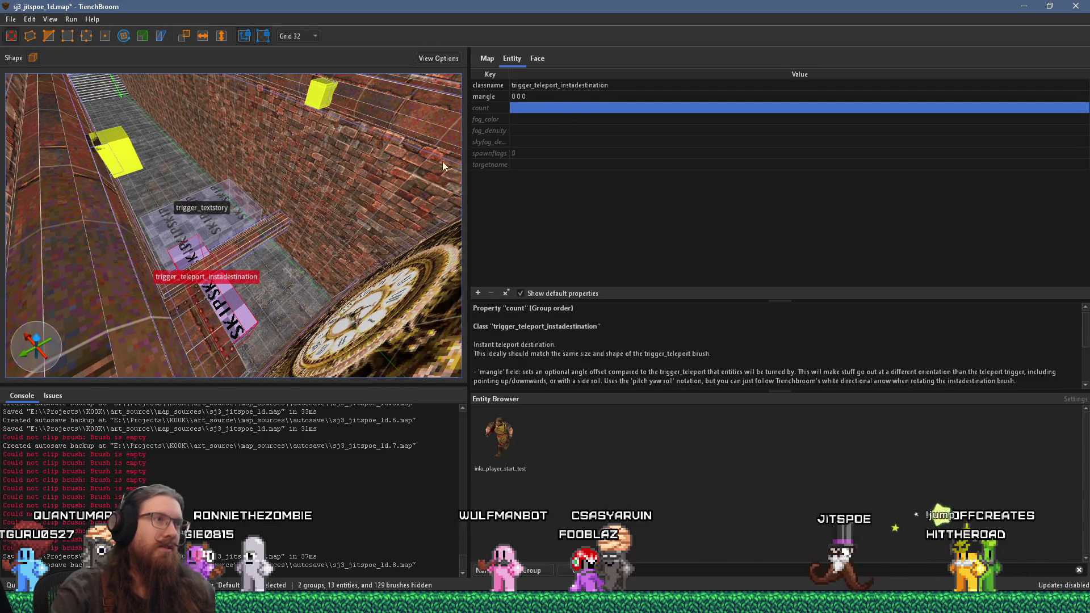
Tick the Preserve pitch angle and Don't force drop to floor spawnflags, giving spawnflags 34
click(493, 155)
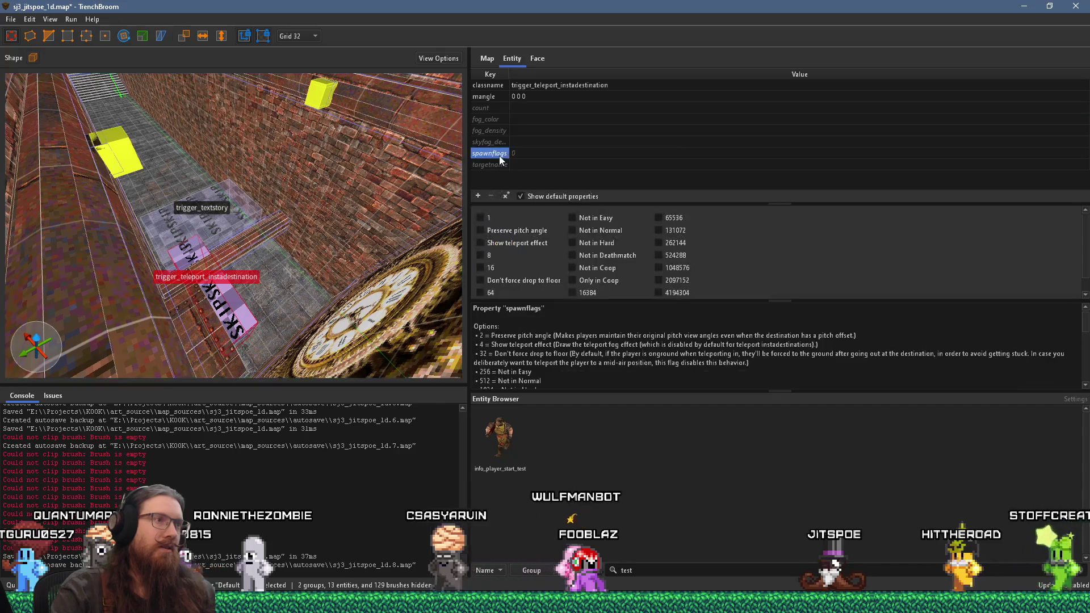
click(530, 231)
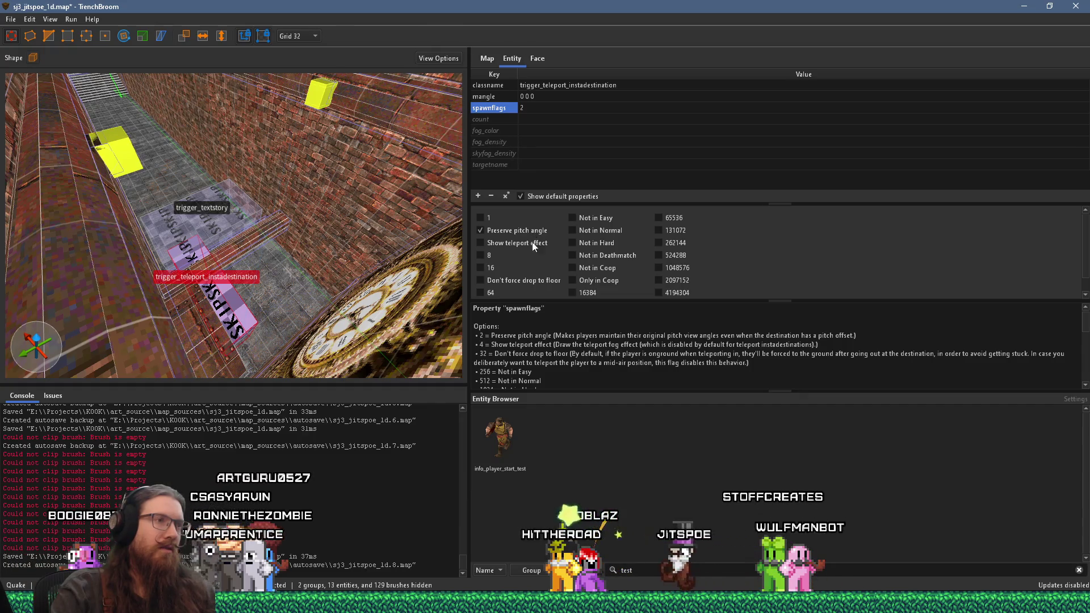
scroll(541, 278, down, 1)
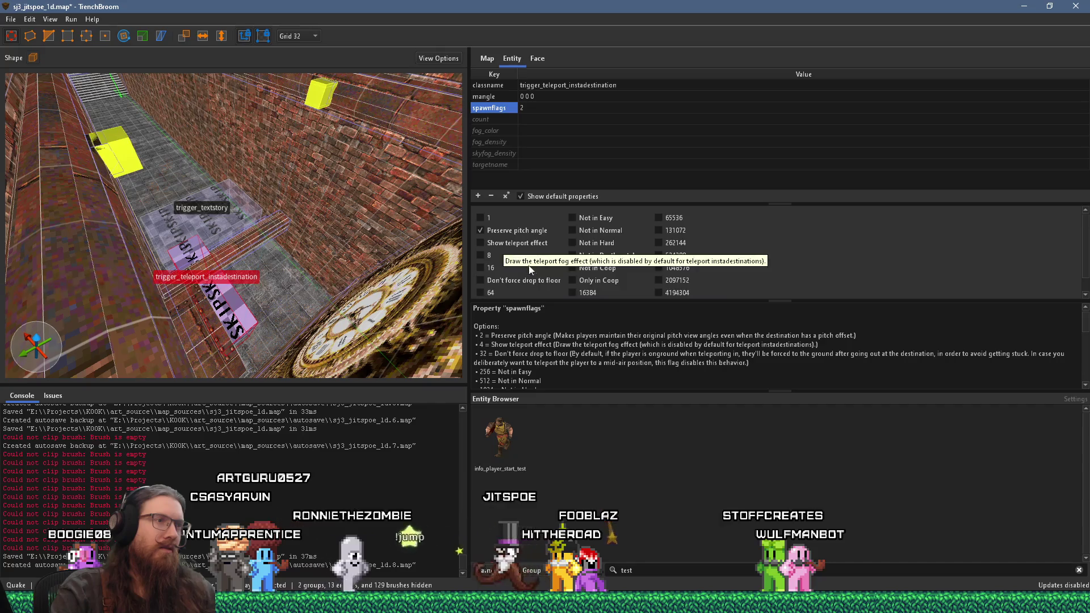
scroll(543, 275, up, 1)
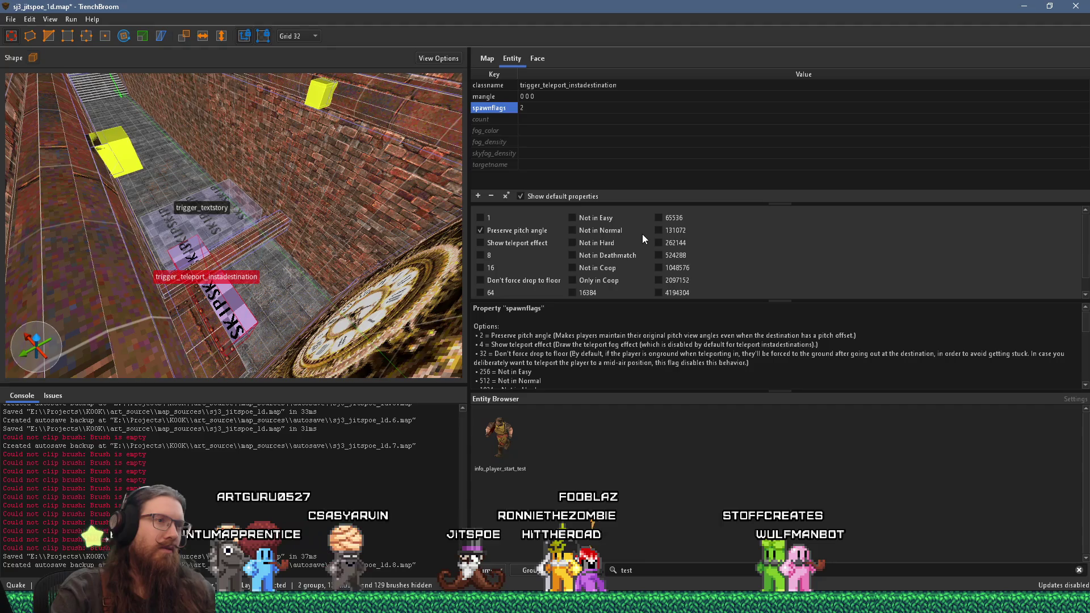
scroll(602, 247, down, 1)
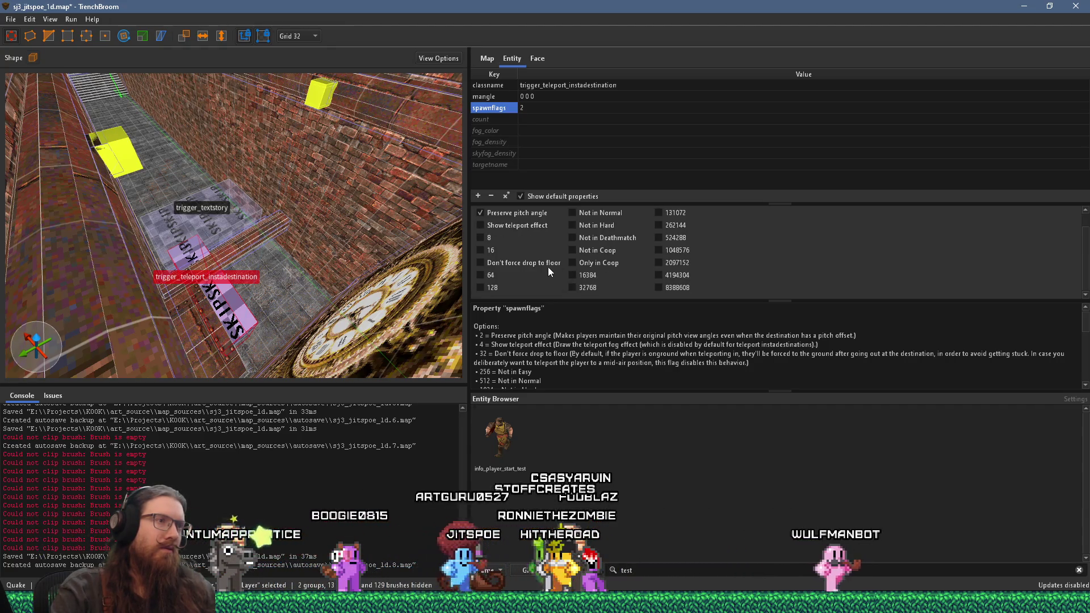
click(547, 264)
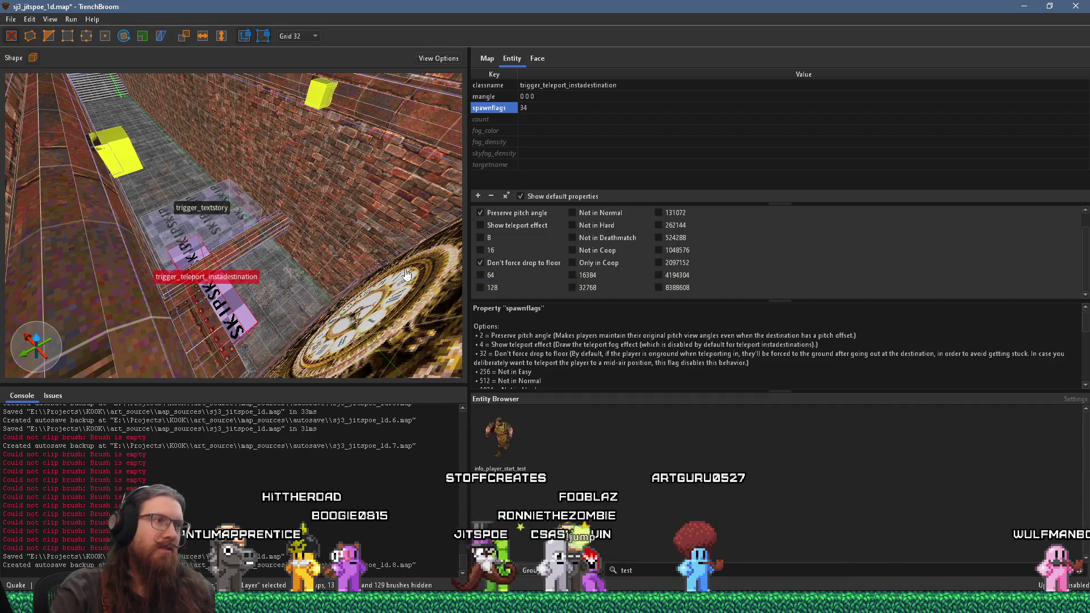
scroll(369, 274, up, 10)
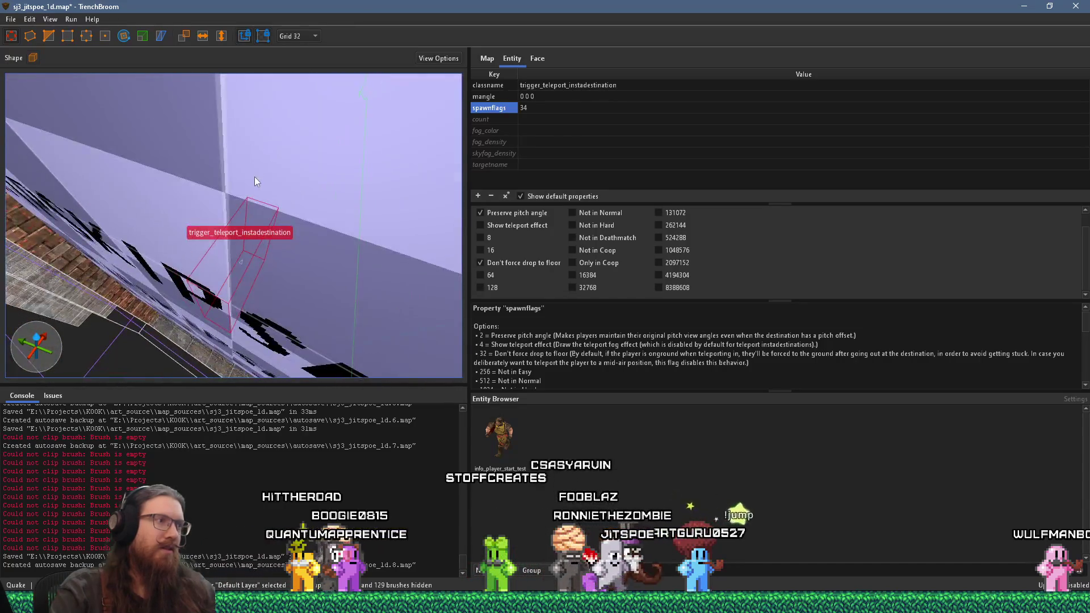
scroll(255, 176, down, 5)
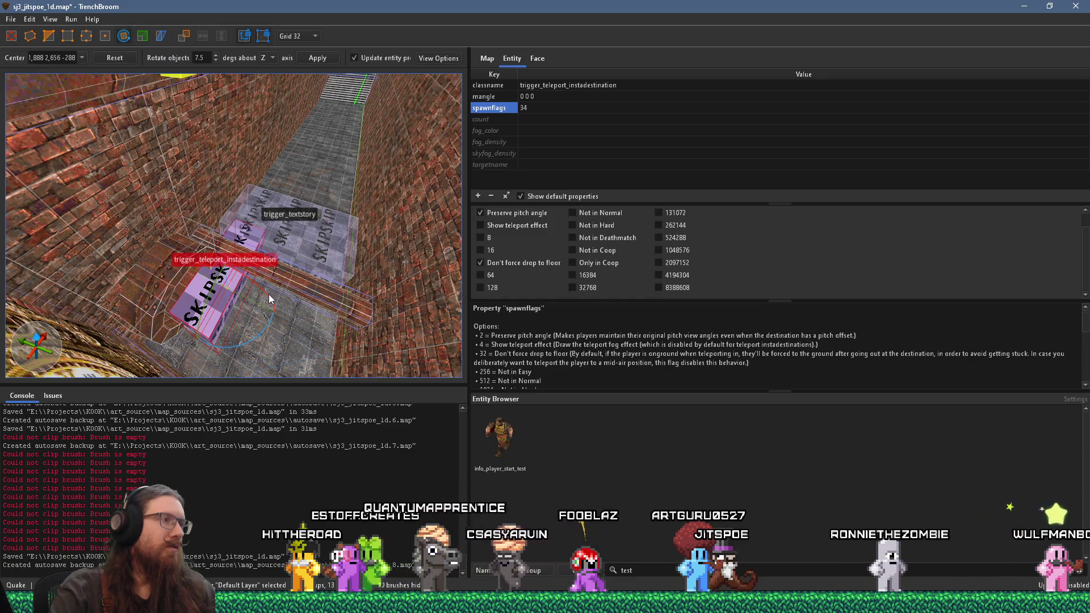
scroll(396, 329, up, 10)
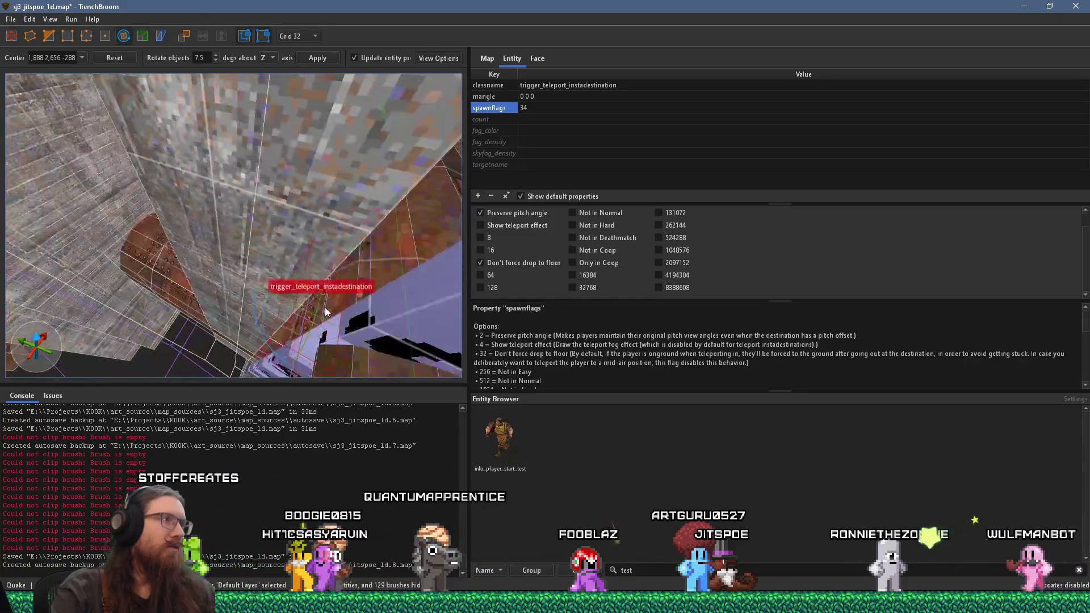
Rotate the teleport destination with the rotate handles to a -90 pitch, giving mangle 0 -90 -90
scroll(350, 330, down, 10)
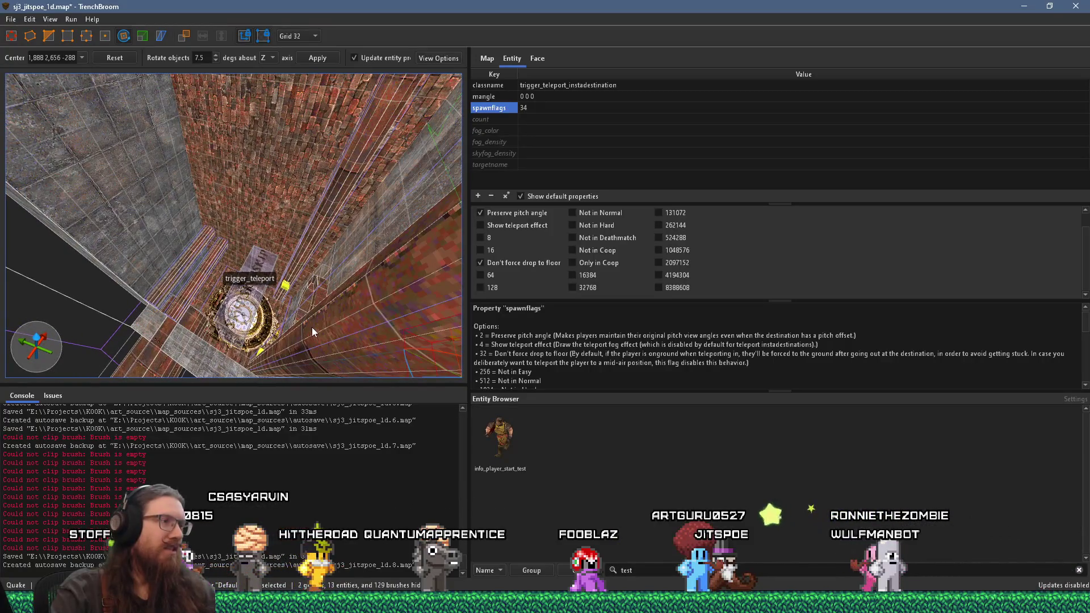
scroll(341, 341, down, 2)
scroll(352, 341, down, 2)
scroll(320, 319, up, 4)
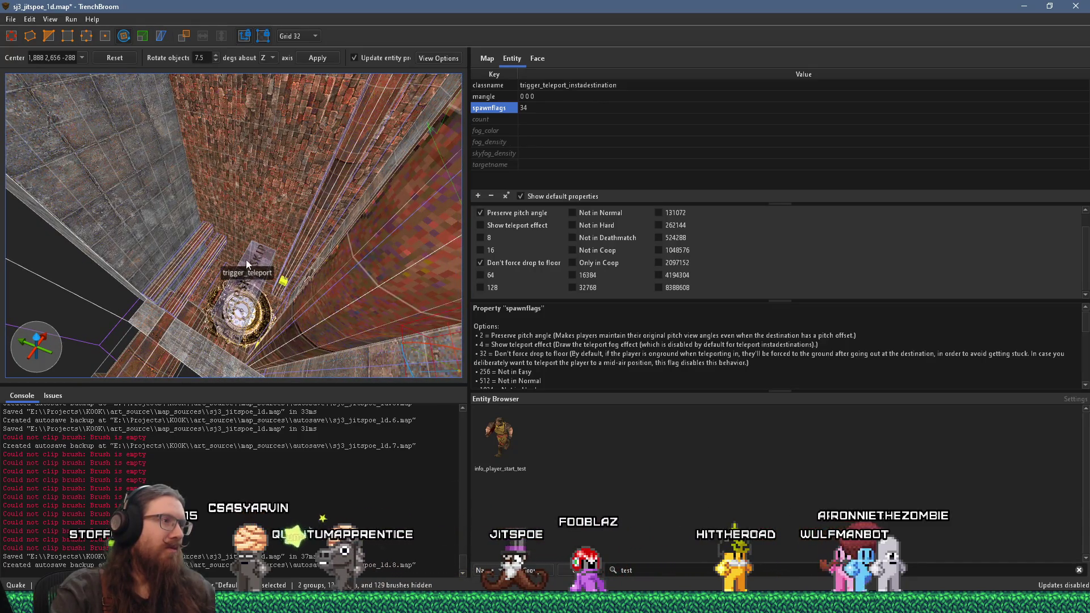
scroll(256, 283, up, 5)
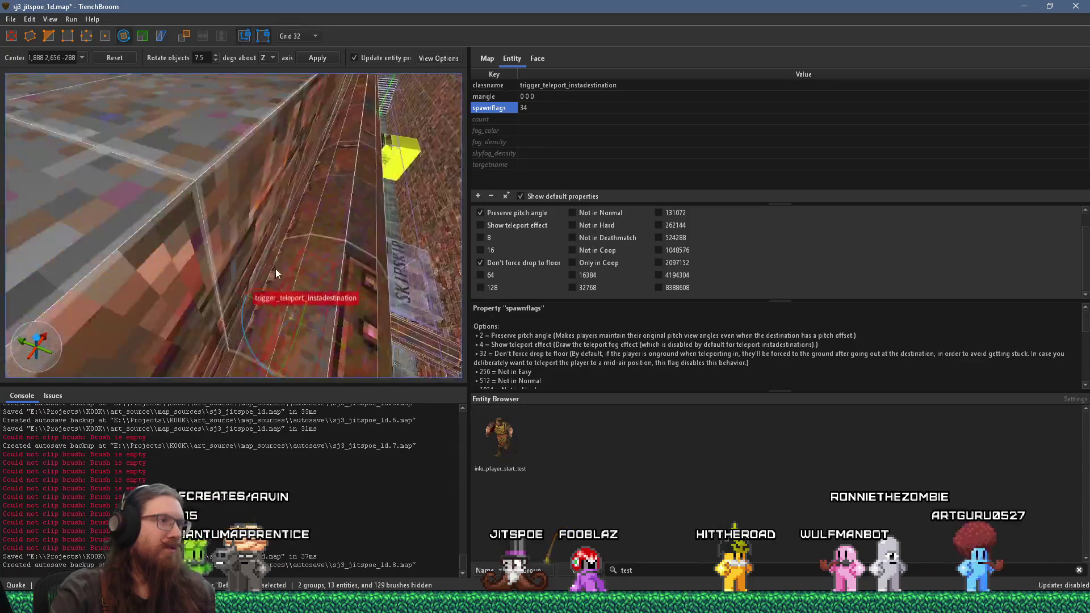
scroll(143, 188, up, 1)
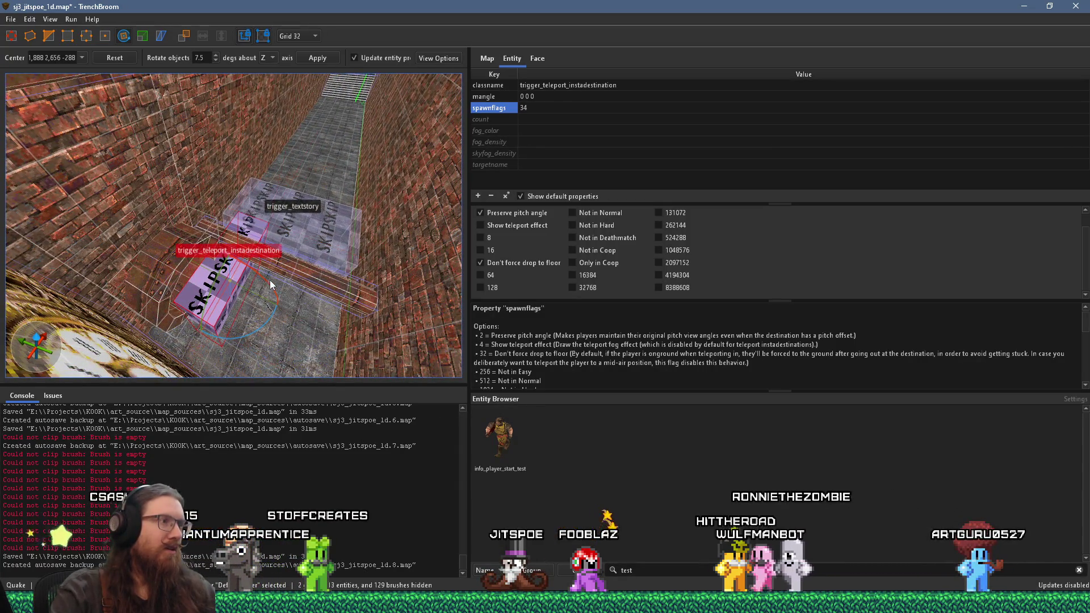
mouse_move(237, 271)
mouse_down()
mouse_move(219, 253)
mouse_move(311, 287)
mouse_move(43, 221)
mouse_up()
drag(248, 290, 196, 273)
mouse_move(222, 346)
mouse_down()
mouse_move(162, 346)
mouse_move(207, 273)
mouse_move(199, 212)
mouse_up()
mouse_move(165, 163)
mouse_down()
mouse_move(216, 131)
mouse_move(117, 180)
mouse_move(260, 304)
mouse_up()
Leave rotate mode and look down on the teleport destination toward the clock wall
key(r)
scroll(260, 305, up, 1)
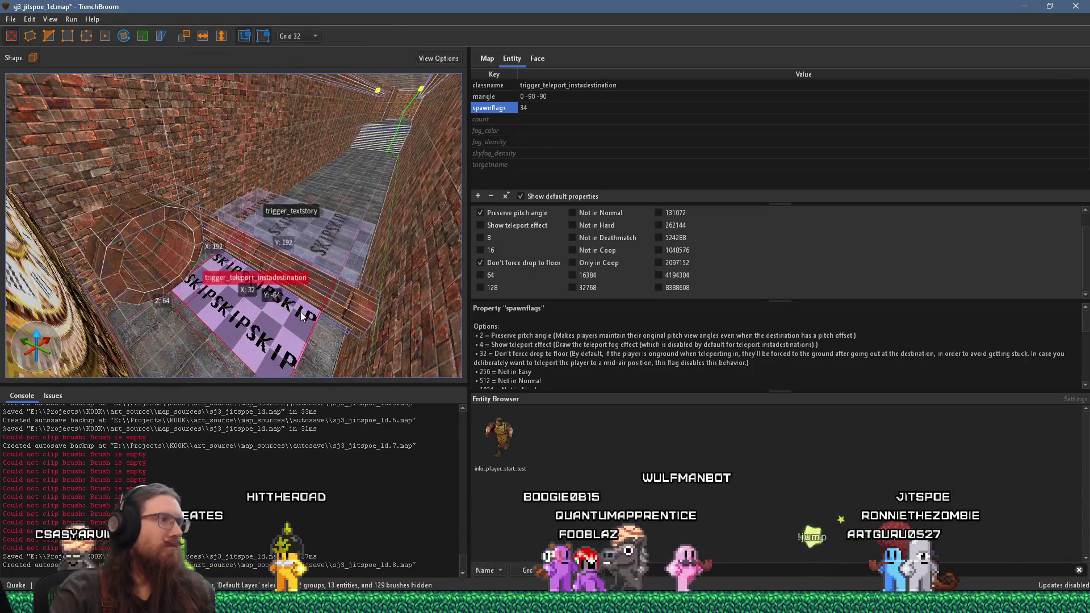
scroll(300, 140, up, 3)
mouse_move(300, 141)
mouse_down()
mouse_move(305, 312)
mouse_move(301, 295)
mouse_up()
scroll(301, 295, down, 2)
scroll(311, 260, down, 2)
scroll(324, 247, down, 1)
mouse_move(322, 269)
mouse_down()
mouse_move(195, 204)
mouse_move(226, 210)
mouse_move(216, 193)
mouse_move(183, 198)
mouse_up()
mouse_move(246, 224)
mouse_down()
mouse_move(206, 291)
mouse_move(118, 212)
mouse_move(128, 257)
mouse_move(115, 264)
mouse_move(103, 230)
mouse_move(163, 224)
mouse_move(18, 274)
mouse_move(300, 283)
mouse_move(183, 317)
mouse_move(229, 309)
mouse_move(250, 340)
mouse_move(270, 272)
mouse_move(342, 268)
mouse_move(304, 230)
mouse_move(287, 230)
mouse_move(302, 235)
mouse_up()
Shrink the trigger_teleport brush to 64 units in Y
click(261, 329)
mouse_move(307, 237)
mouse_down()
mouse_move(357, 262)
mouse_move(337, 301)
mouse_move(255, 305)
mouse_move(207, 288)
mouse_move(272, 307)
mouse_move(245, 301)
mouse_move(271, 308)
mouse_move(315, 356)
mouse_move(361, 248)
mouse_move(243, 224)
mouse_move(301, 252)
mouse_move(274, 250)
mouse_move(276, 213)
mouse_move(248, 287)
mouse_move(289, 154)
mouse_move(259, 291)
mouse_move(314, 291)
mouse_move(306, 267)
mouse_move(267, 241)
mouse_move(135, 248)
mouse_move(199, 246)
mouse_move(73, 186)
mouse_up()
key(ctrl+z)
click(306, 245)
click(219, 296)
mouse_move(214, 291)
mouse_down()
mouse_move(179, 304)
mouse_move(244, 264)
mouse_move(168, 278)
mouse_move(429, 290)
mouse_move(291, 284)
mouse_move(225, 254)
mouse_move(206, 317)
mouse_move(247, 250)
mouse_move(221, 224)
mouse_up()
Switch to the finer 16-unit grid and deselect everything
key(bracketleft)
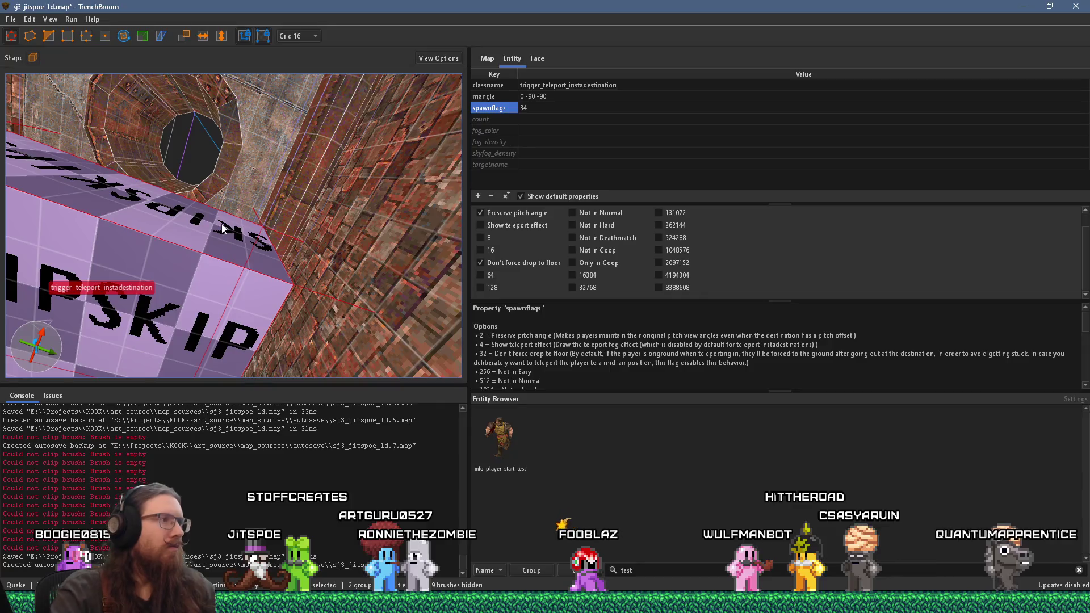
scroll(222, 223, down, 2)
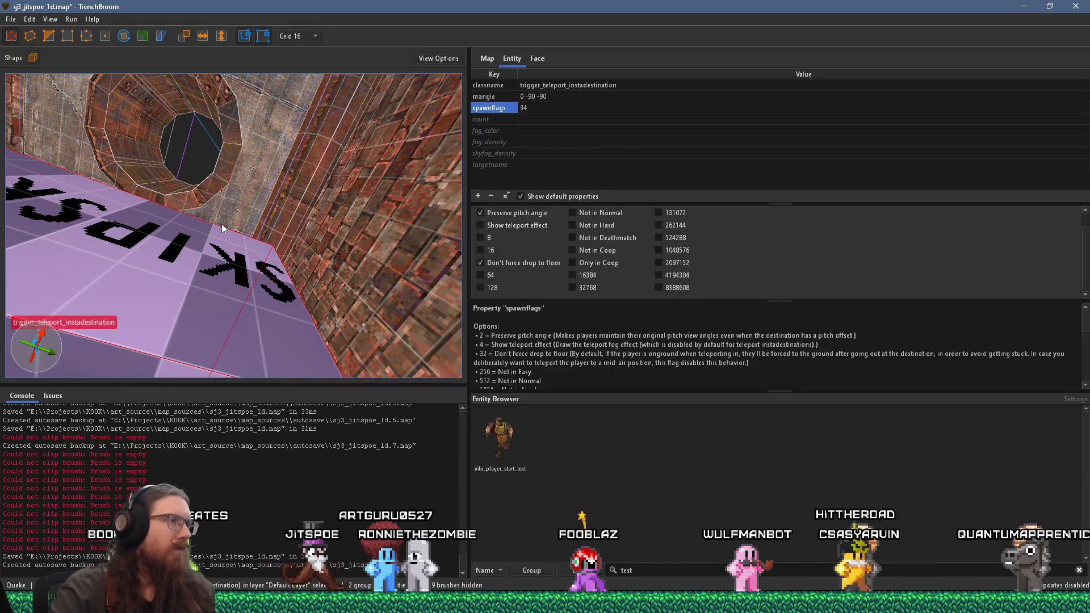
scroll(221, 224, down, 2)
scroll(217, 232, up, 2)
scroll(213, 234, up, 3)
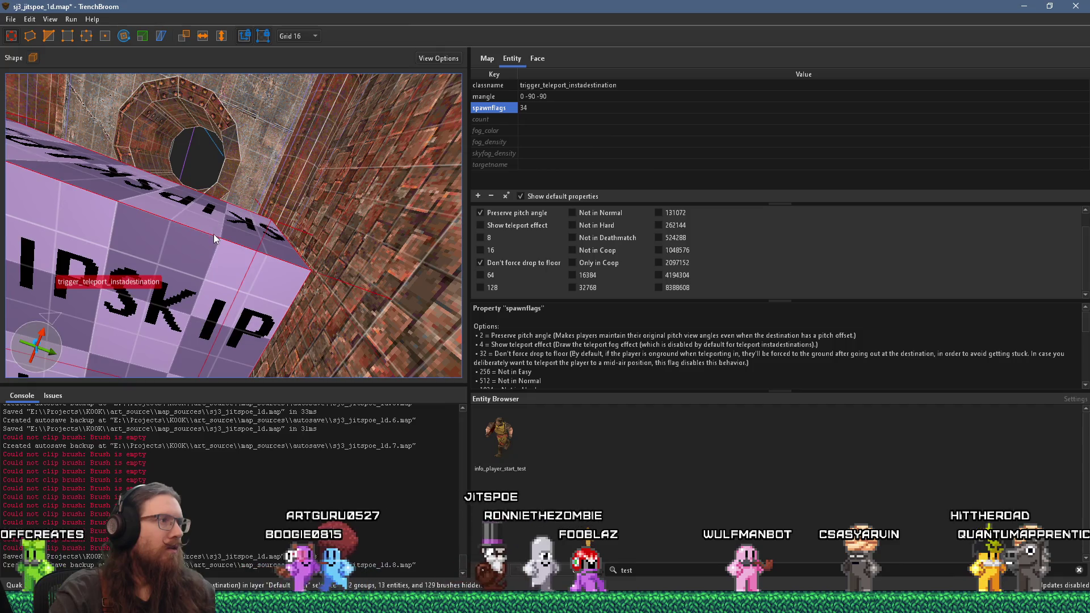
mouse_move(192, 269)
mouse_down()
mouse_move(213, 264)
mouse_move(211, 351)
mouse_up()
key(Escape)
Save the map, compile it with the alkaline dev profile, and switch to REAPER
click(11, 19)
click(26, 62)
click(81, 28)
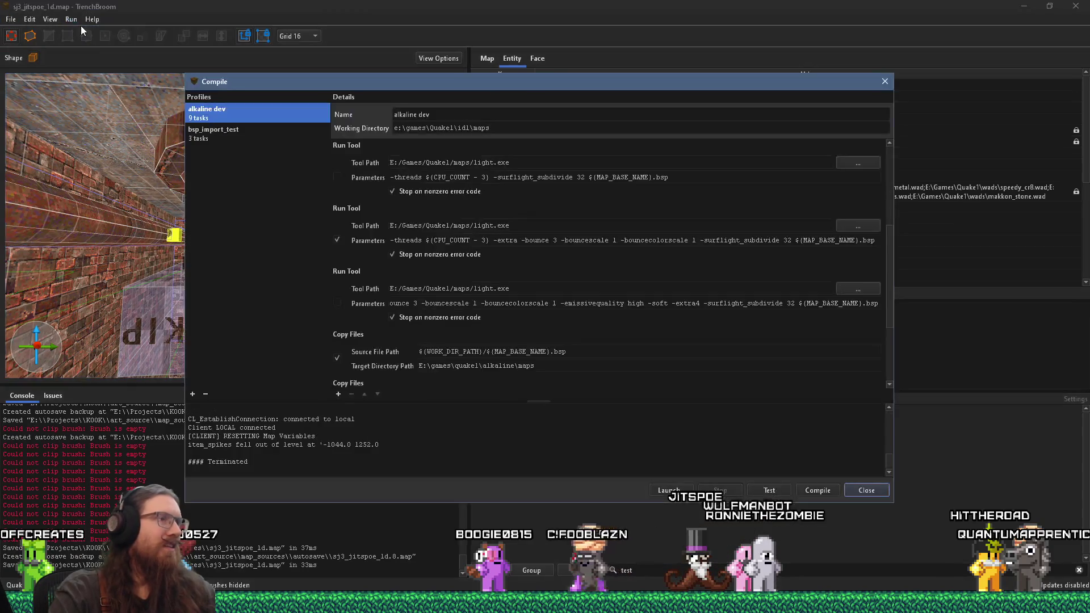
click(817, 490)
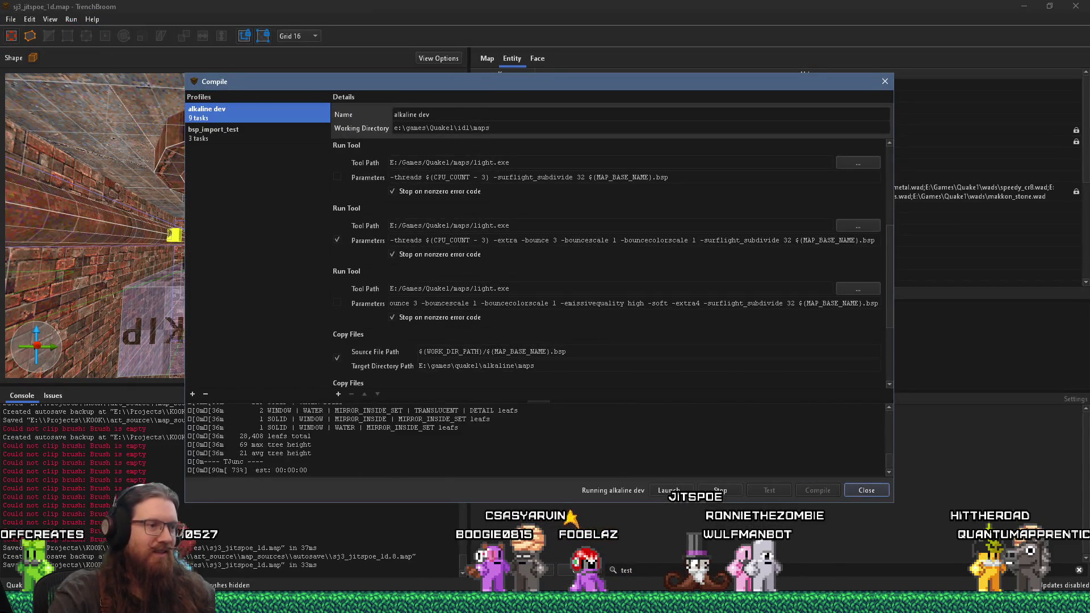
key(alt+Tab)
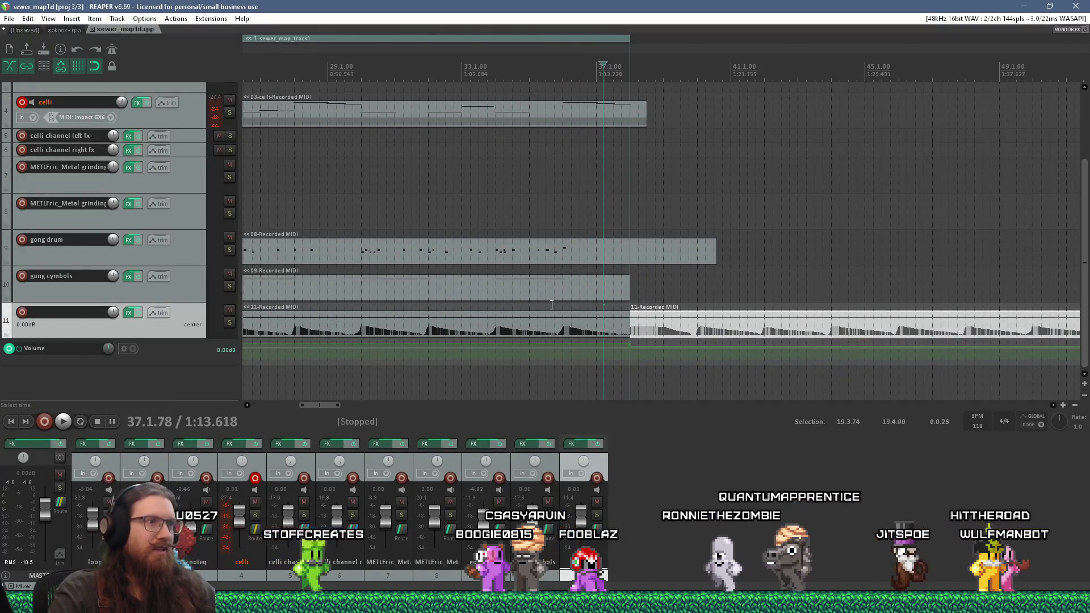
Audition the song briefly from a chosen point in the timeline
scroll(534, 299, down, 6)
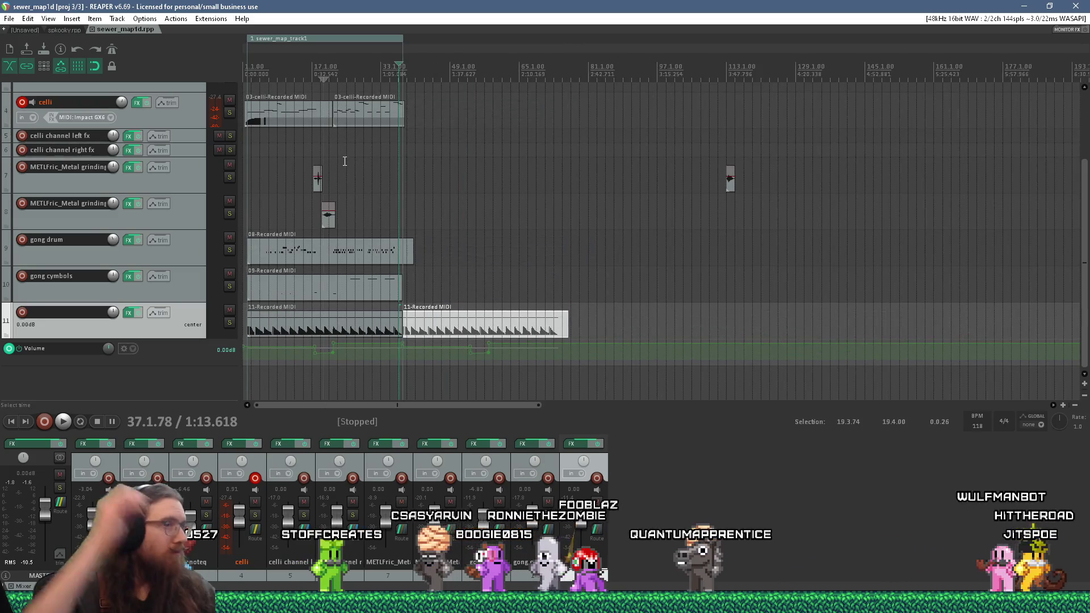
scroll(349, 167, up, 6)
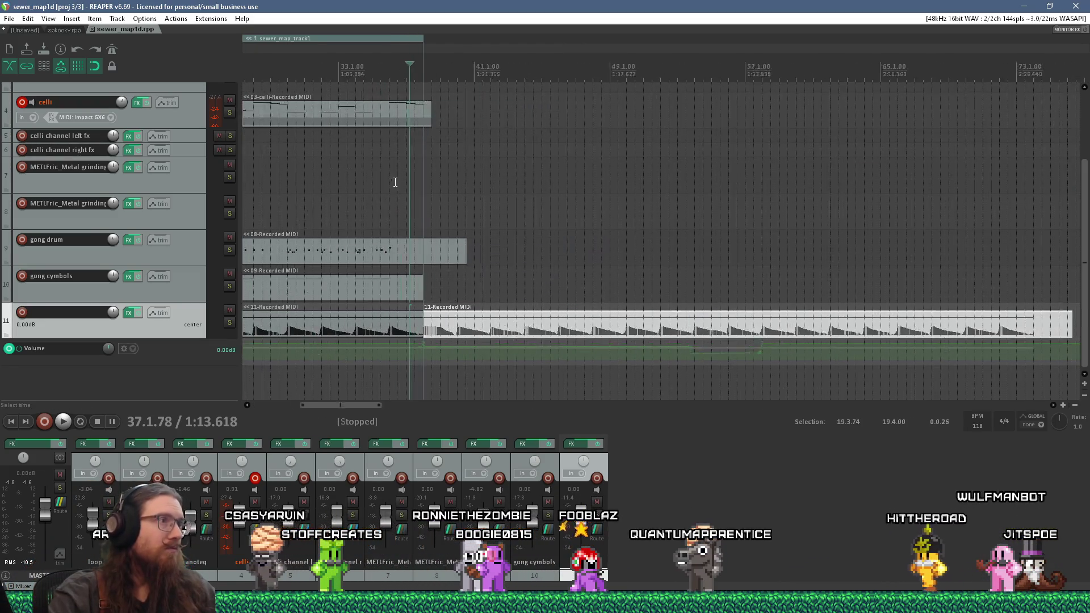
click(380, 176)
key(space)
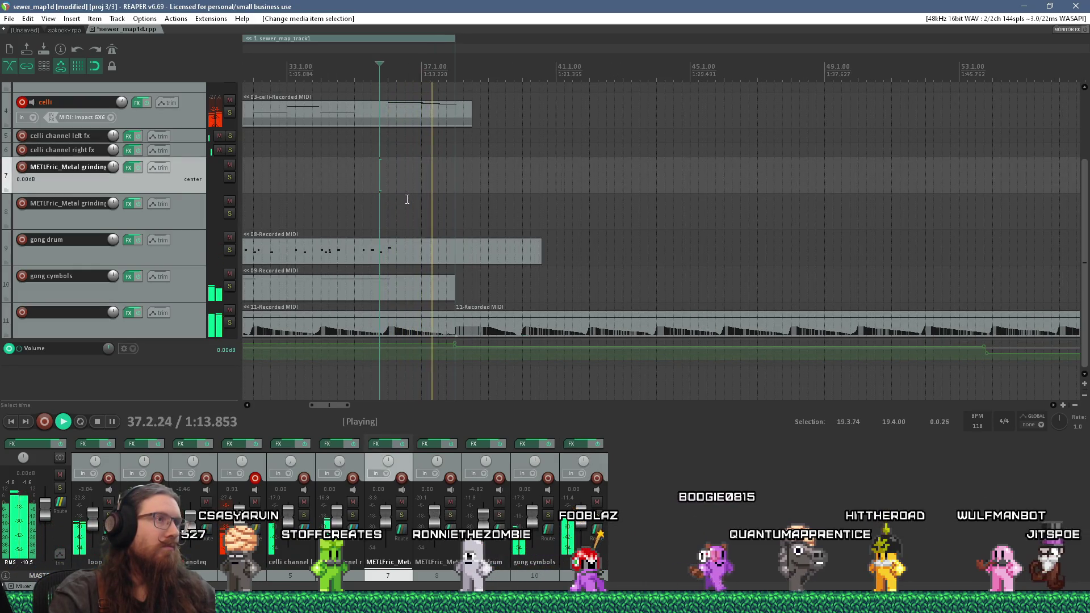
key(space)
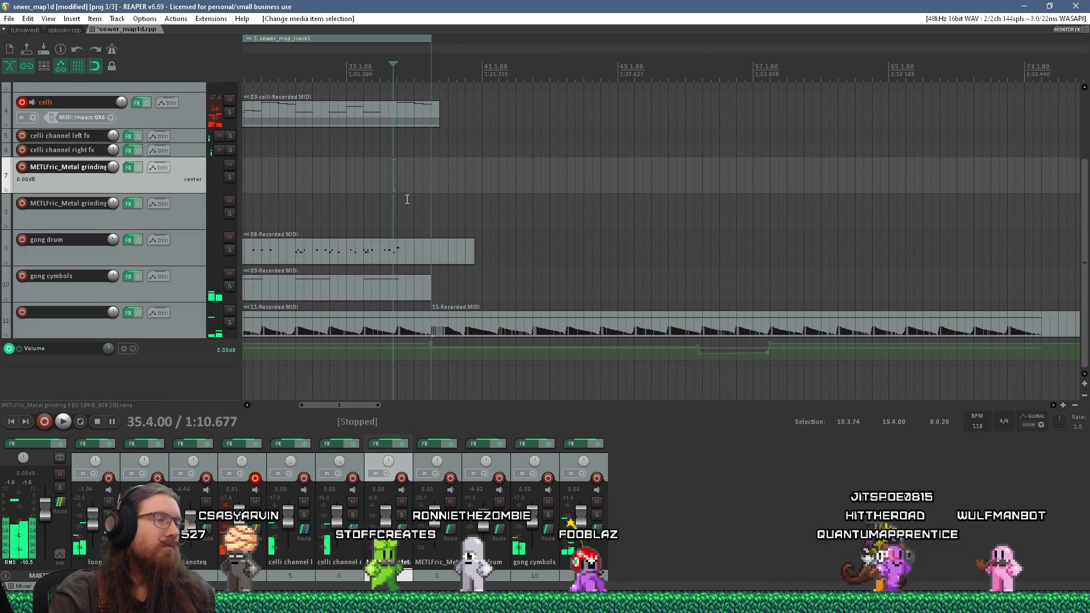
scroll(407, 200, down, 8)
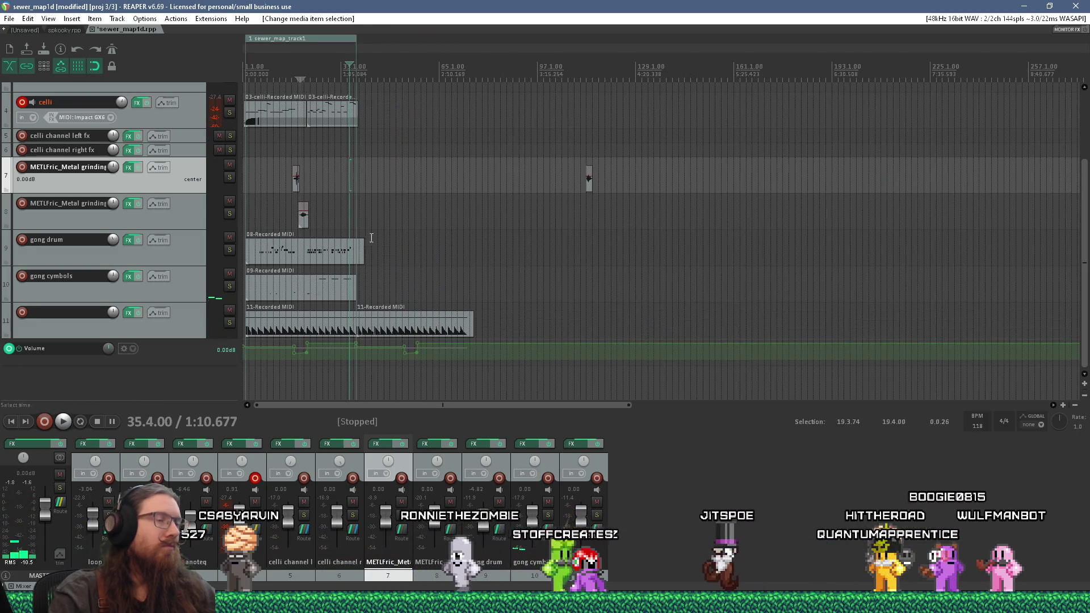
Copy the first celli MIDI clip further along the timeline
drag(628, 405, 418, 392)
click(313, 111)
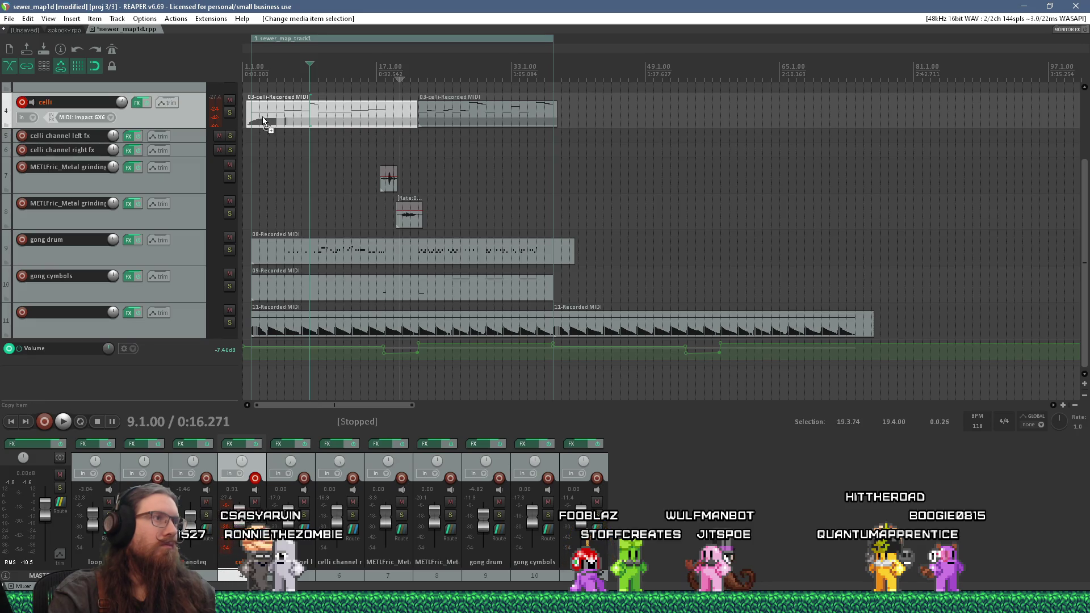
mouse_move(264, 121)
mouse_down()
mouse_move(595, 116)
mouse_move(548, 114)
mouse_up()
scroll(555, 109, up, 2)
click(556, 113)
Extend the sewer_map_track1 region to end at bar 74
scroll(545, 107, down, 2)
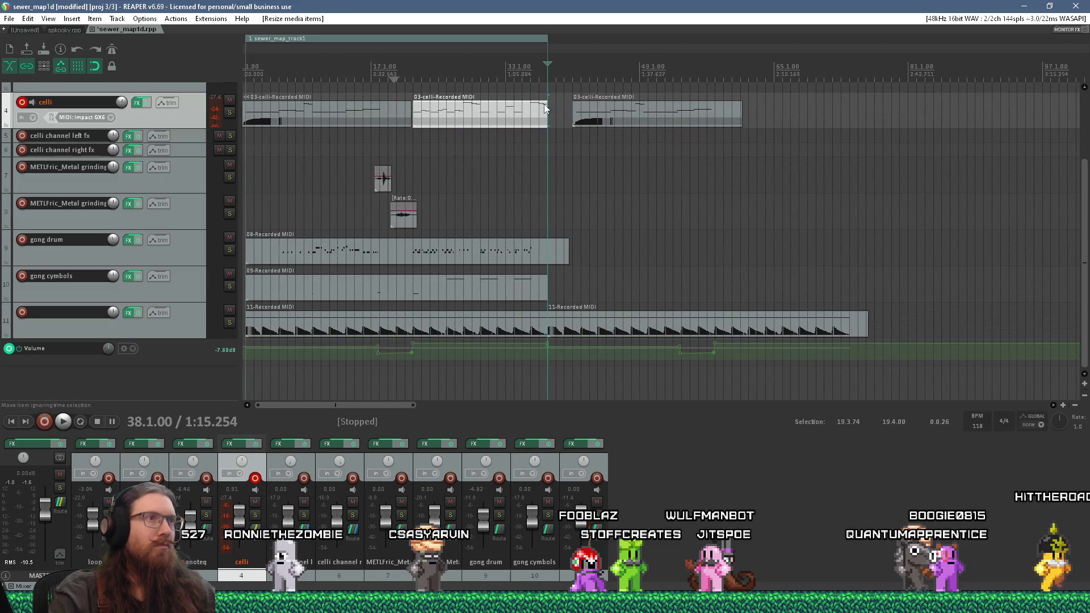
mouse_move(548, 39)
mouse_down()
mouse_move(552, 49)
mouse_move(843, 50)
mouse_up()
scroll(625, 107, up, 2)
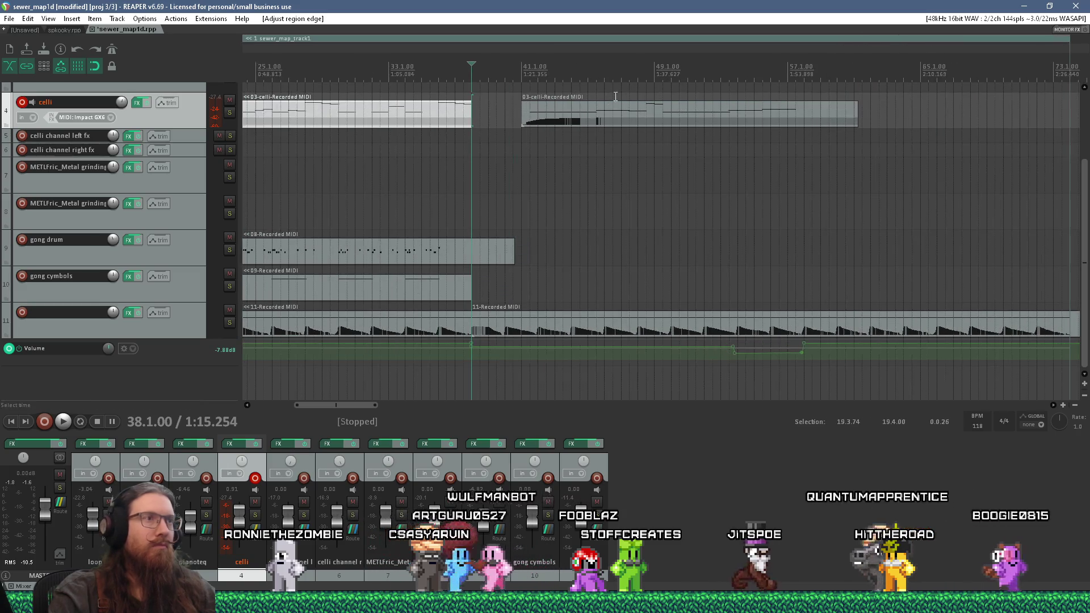
Trim the start of the copied celli clip and move it to bar 38
click(584, 114)
drag(523, 121, 528, 121)
scroll(528, 121, up, 6)
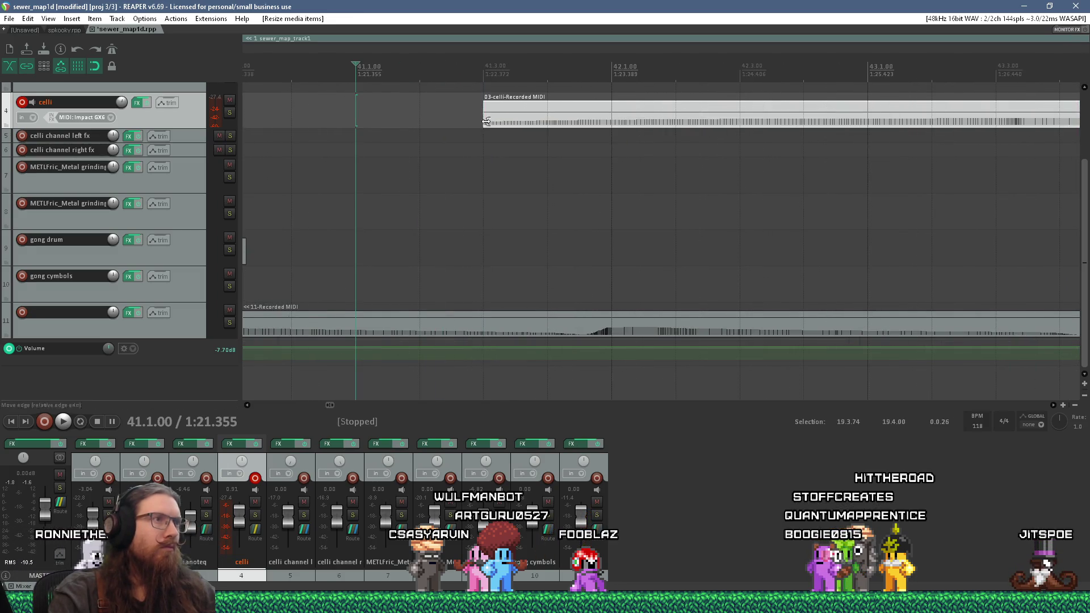
scroll(482, 121, down, 4)
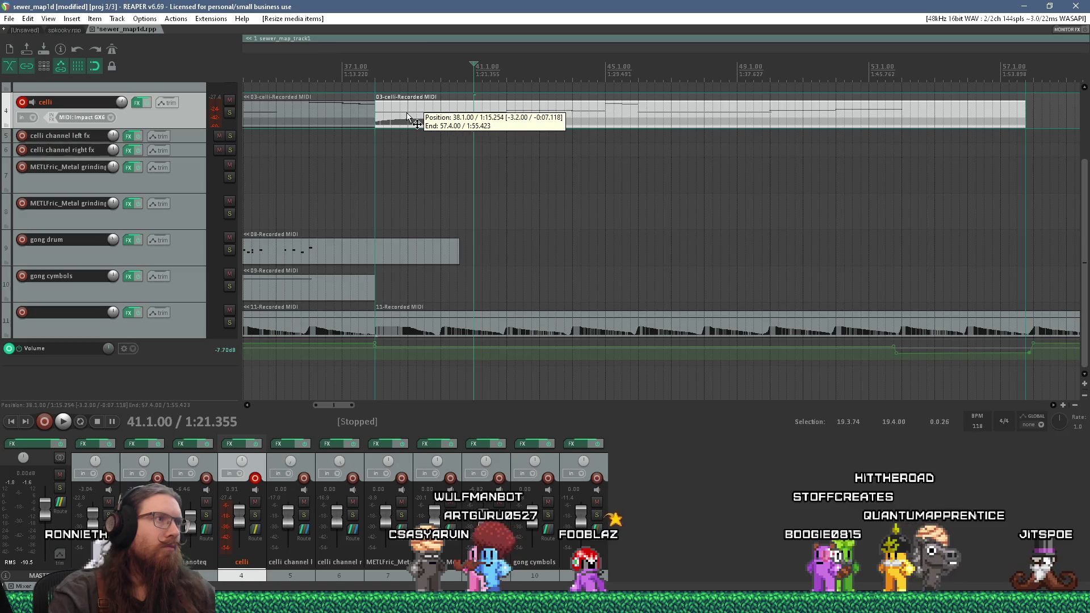
drag(407, 114, 408, 114)
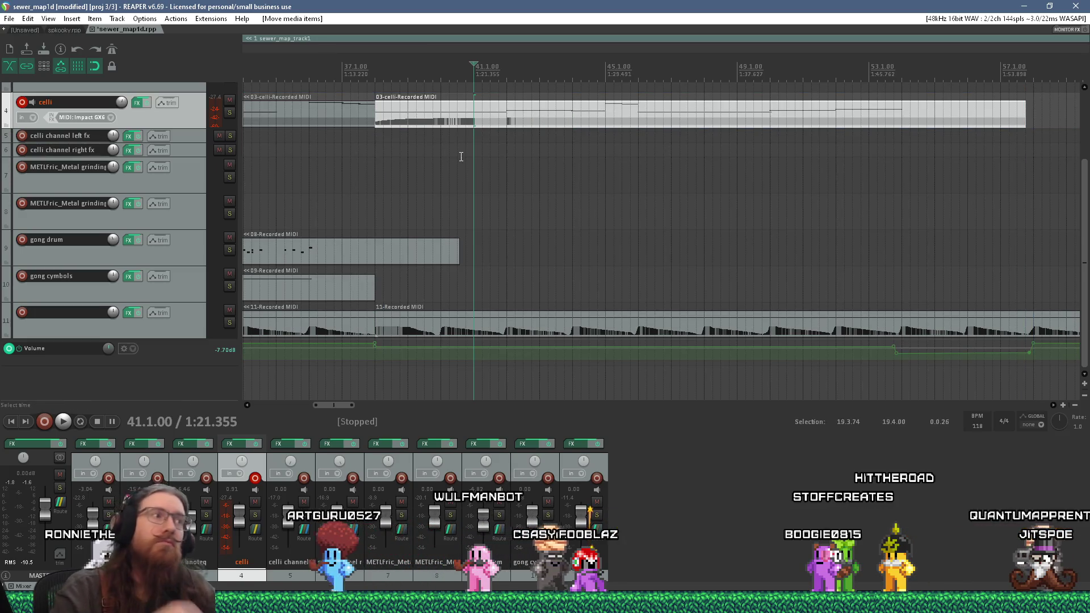
Play back from around bar 36 to audition the change
scroll(400, 227, down, 2)
click(399, 226)
scroll(399, 226, up, 2)
key(space)
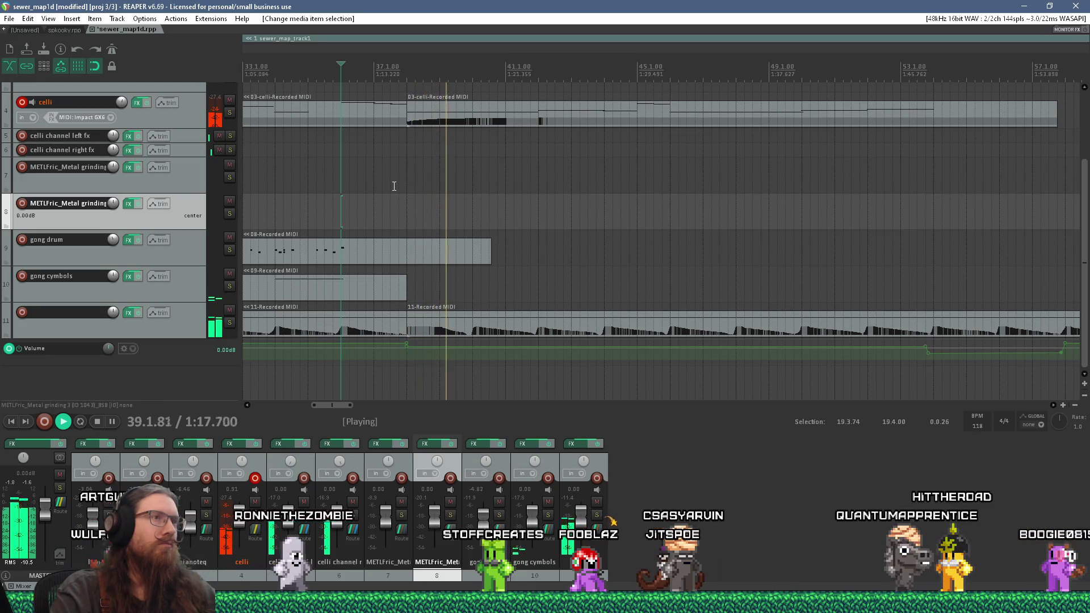
Audition the arrangement from near bar 5, then from the project start
scroll(484, 201, down, 4)
scroll(485, 200, down, 3)
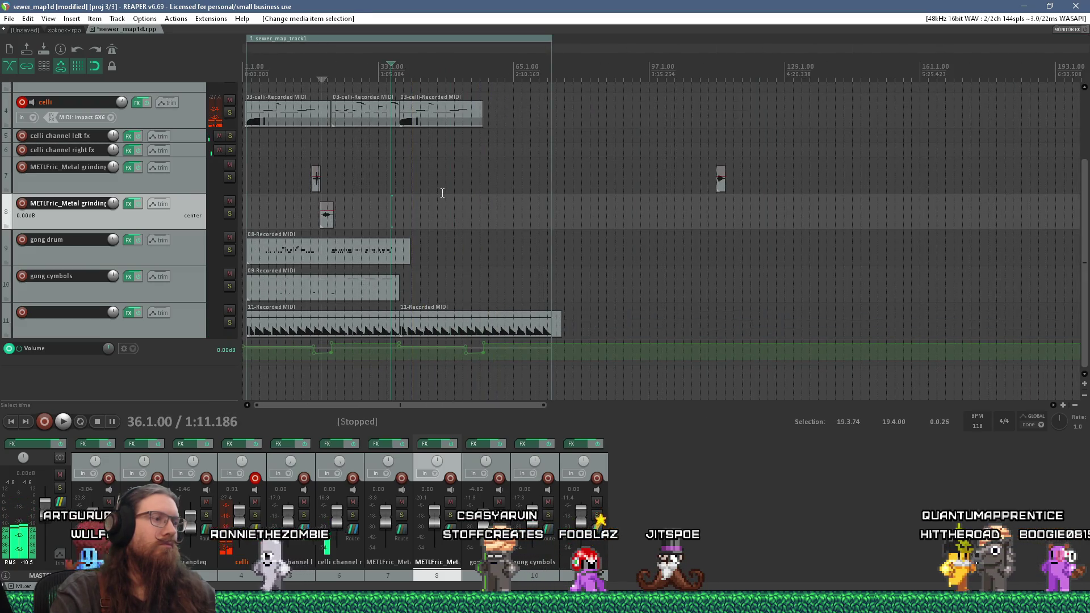
drag(544, 405, 324, 405)
click(336, 360)
key(space)
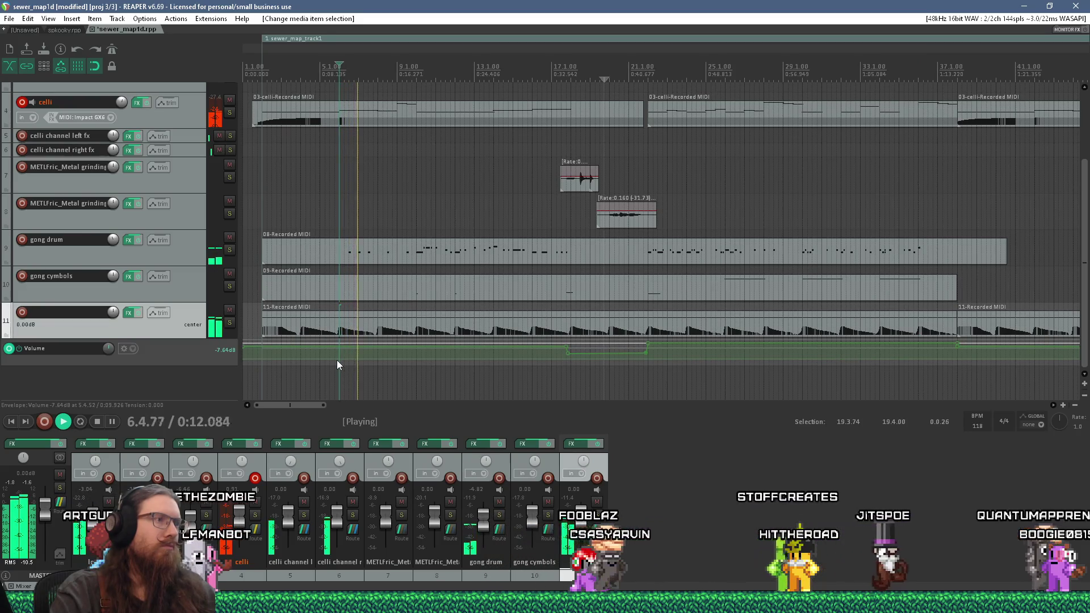
key(Home)
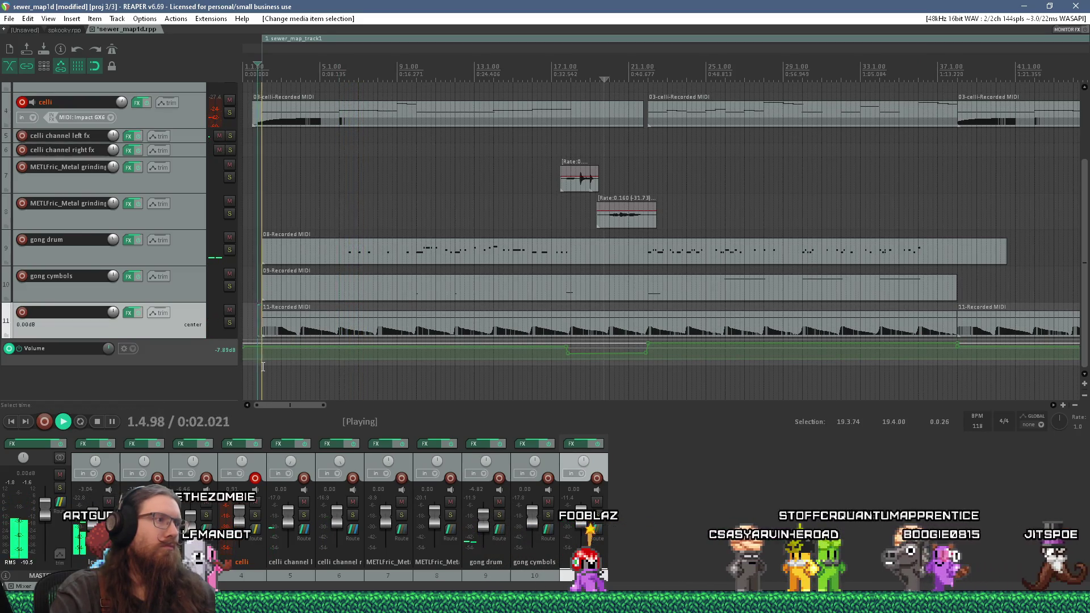
scroll(266, 368, down, 3)
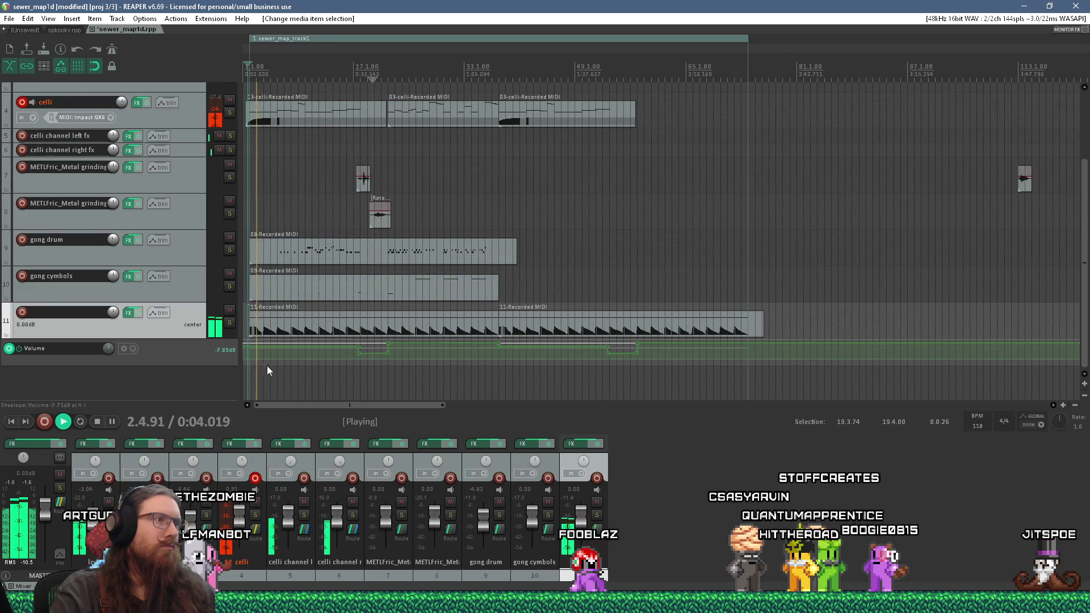
key(space)
Copy the gong cymbols 09-Recorded MIDI clip to bar 38 and play the new arrangement
click(343, 298)
drag(292, 299, 527, 295)
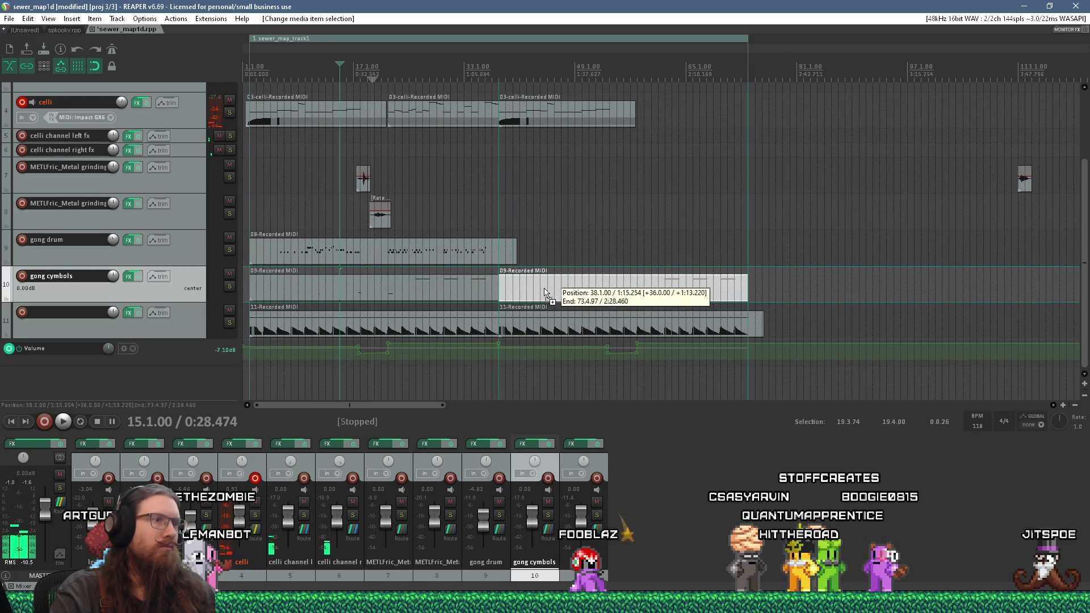
click(495, 185)
key(space)
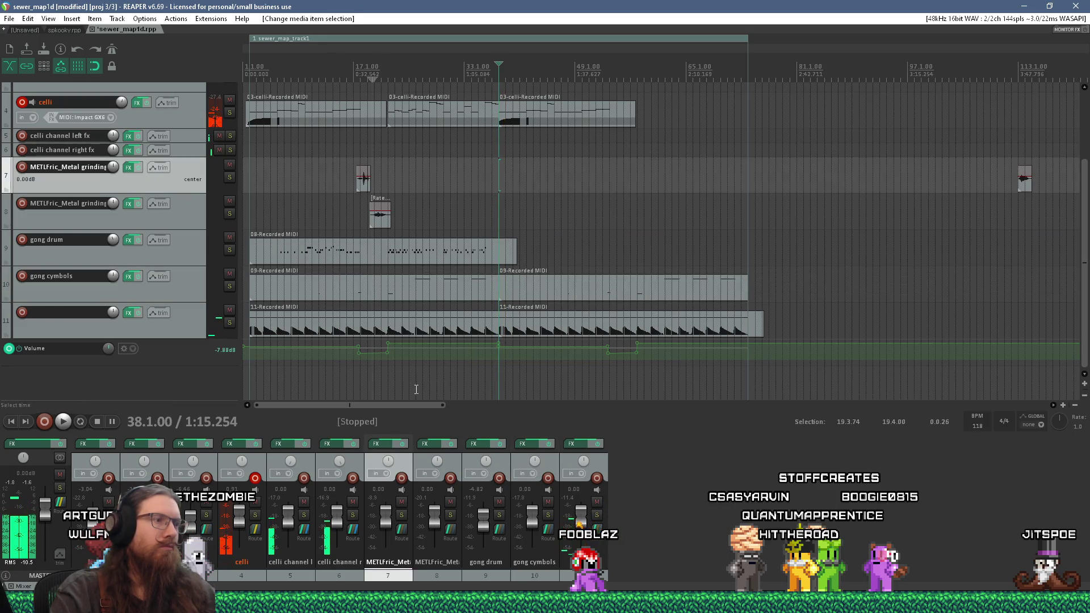
click(300, 255)
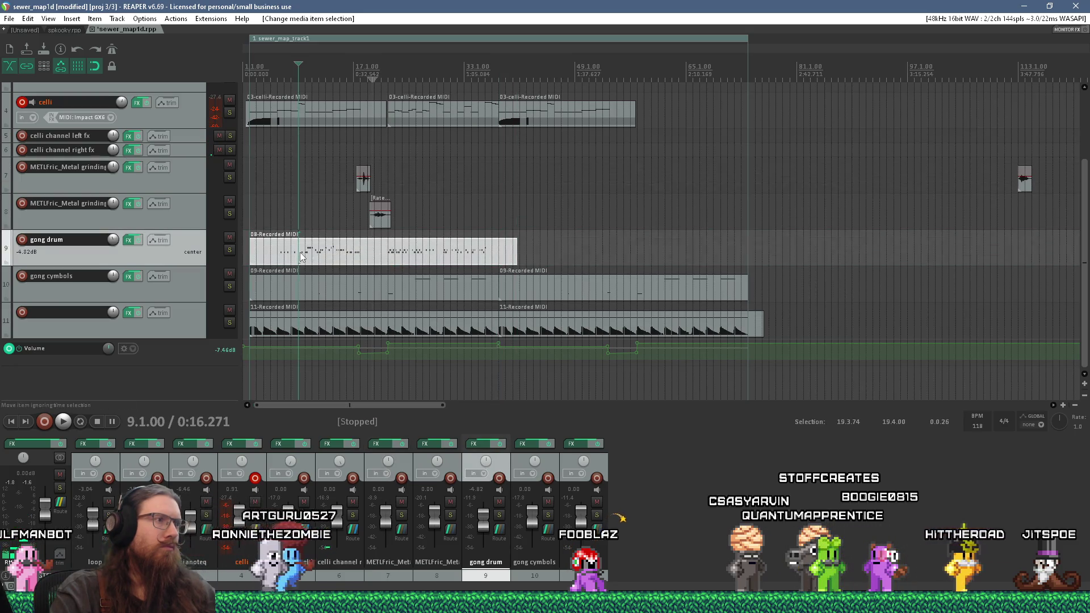
click(229, 250)
click(250, 250)
key(space)
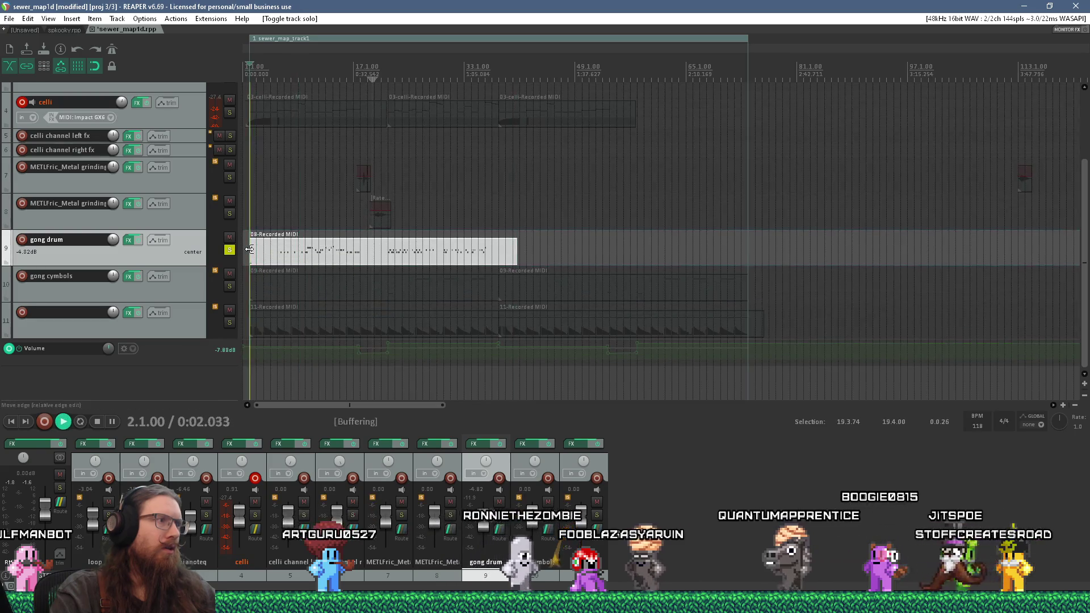
key(space)
click(230, 250)
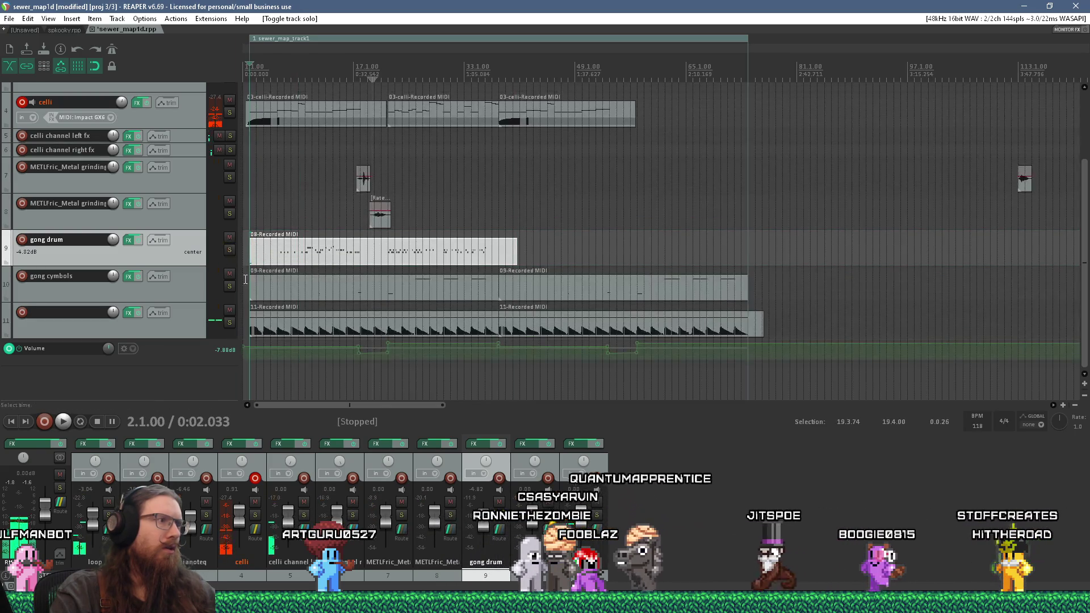
click(229, 287)
click(249, 287)
key(space)
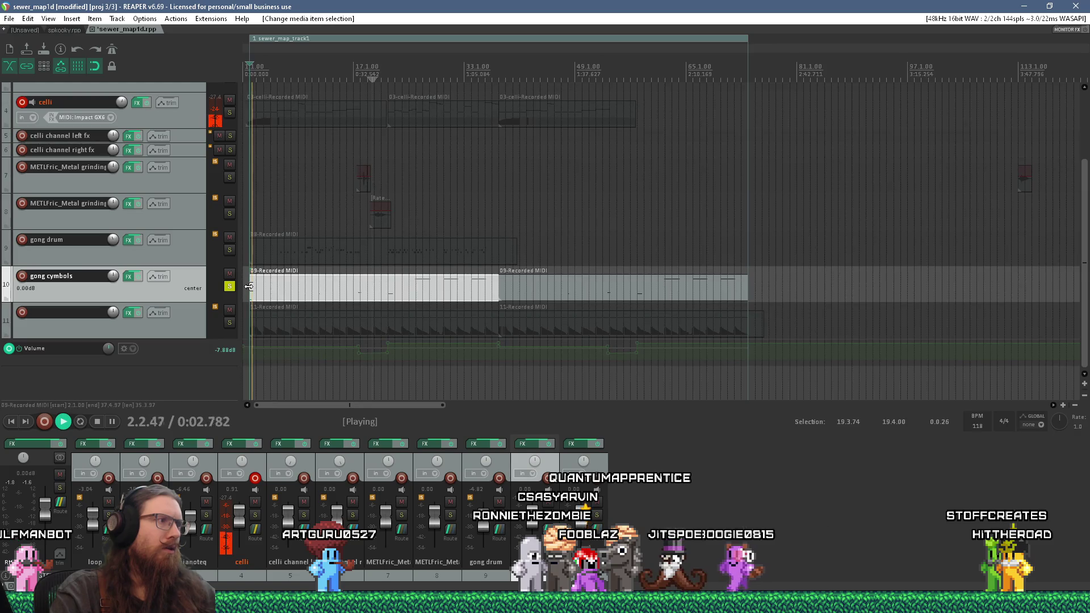
click(230, 286)
click(230, 323)
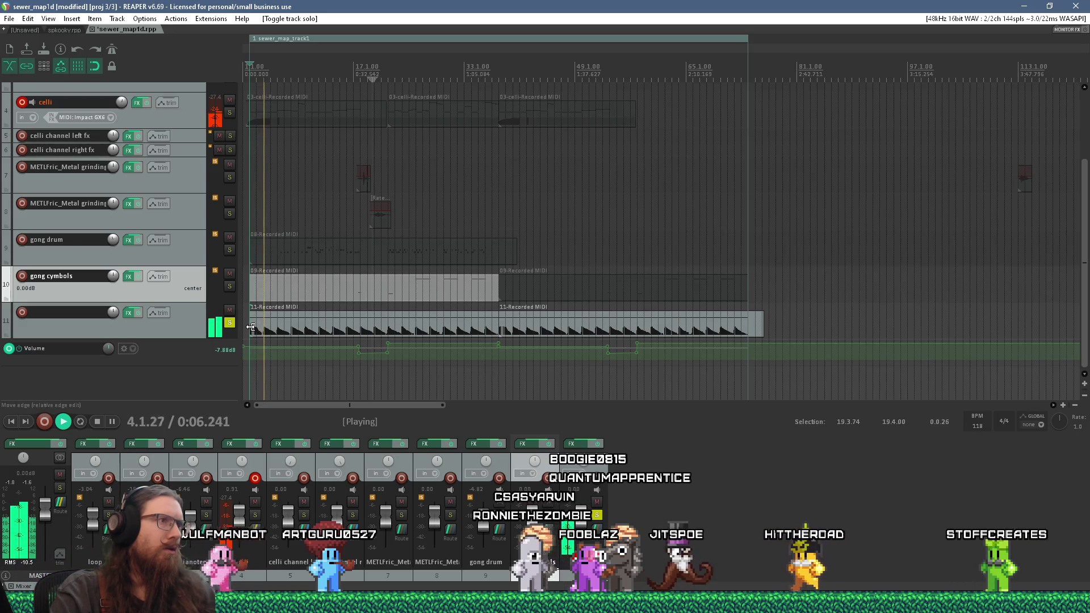
scroll(254, 363, up, 3)
scroll(256, 359, up, 3)
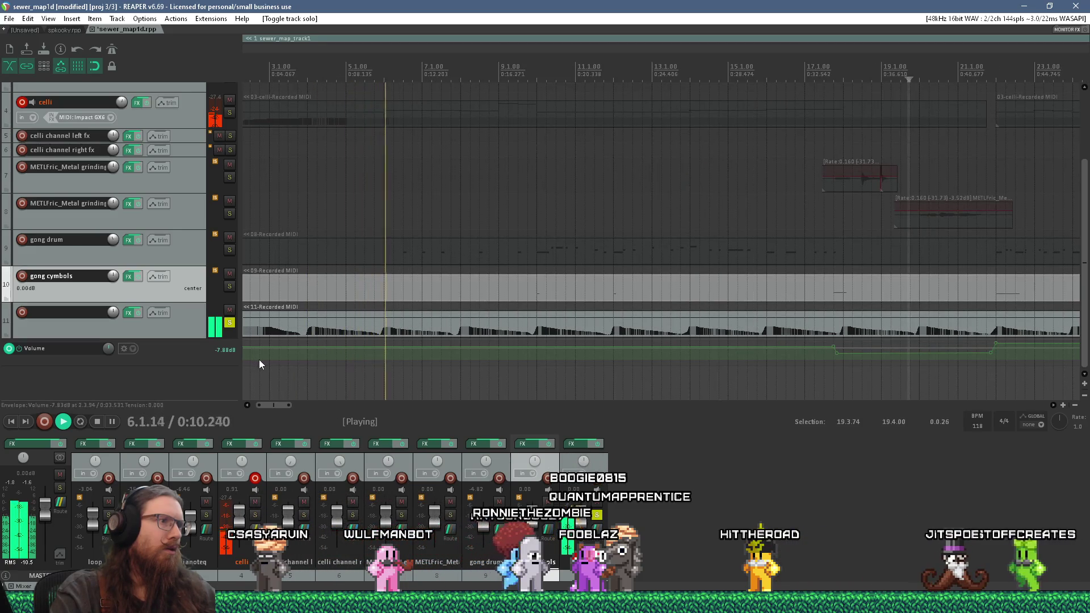
scroll(259, 359, down, 2)
scroll(260, 364, down, 3)
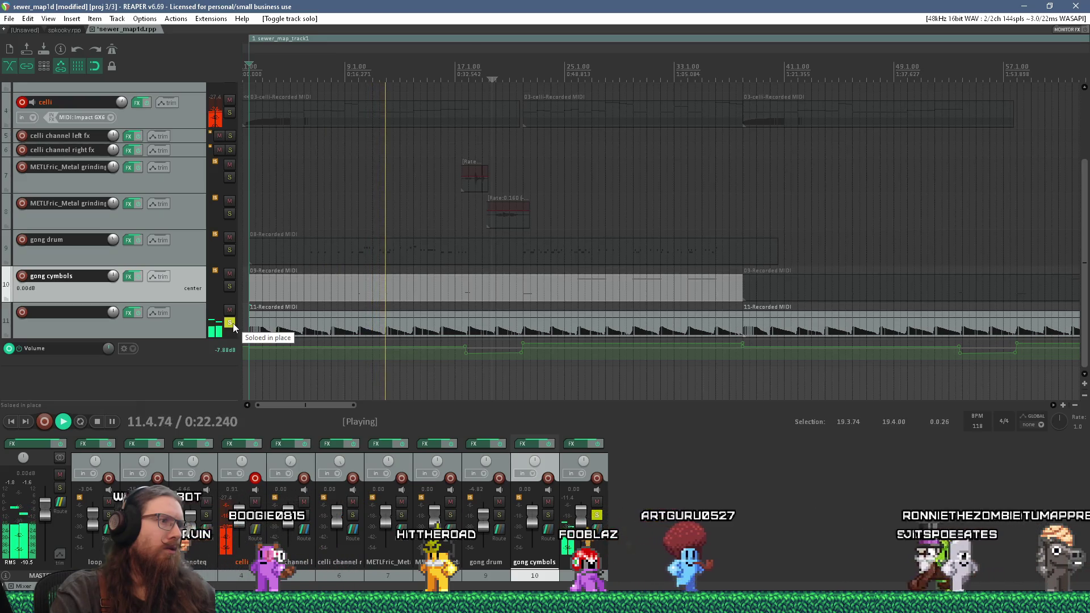
click(233, 323)
key(space)
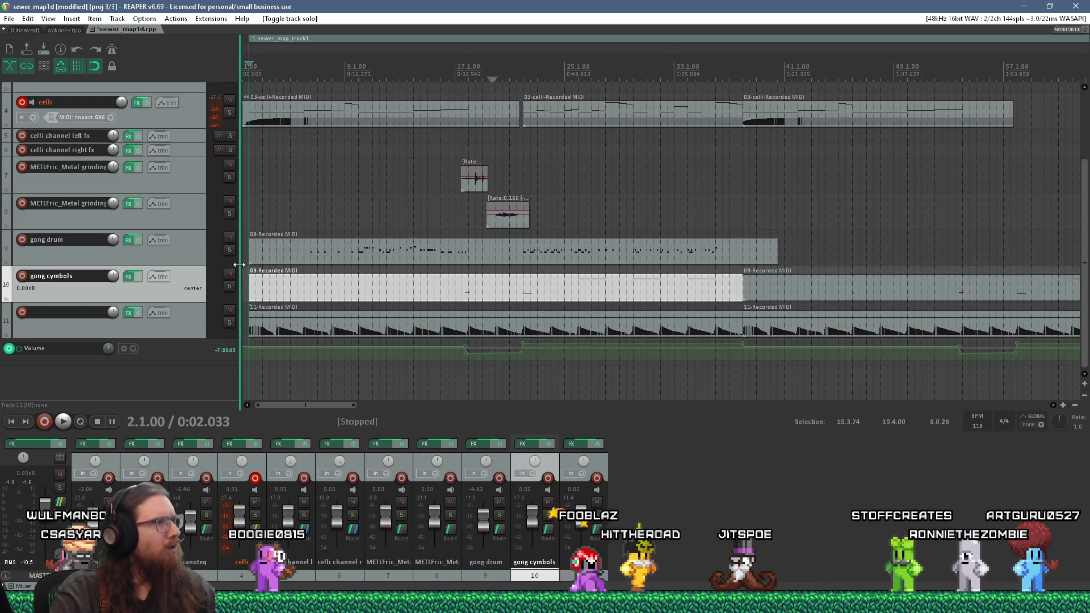
click(231, 250)
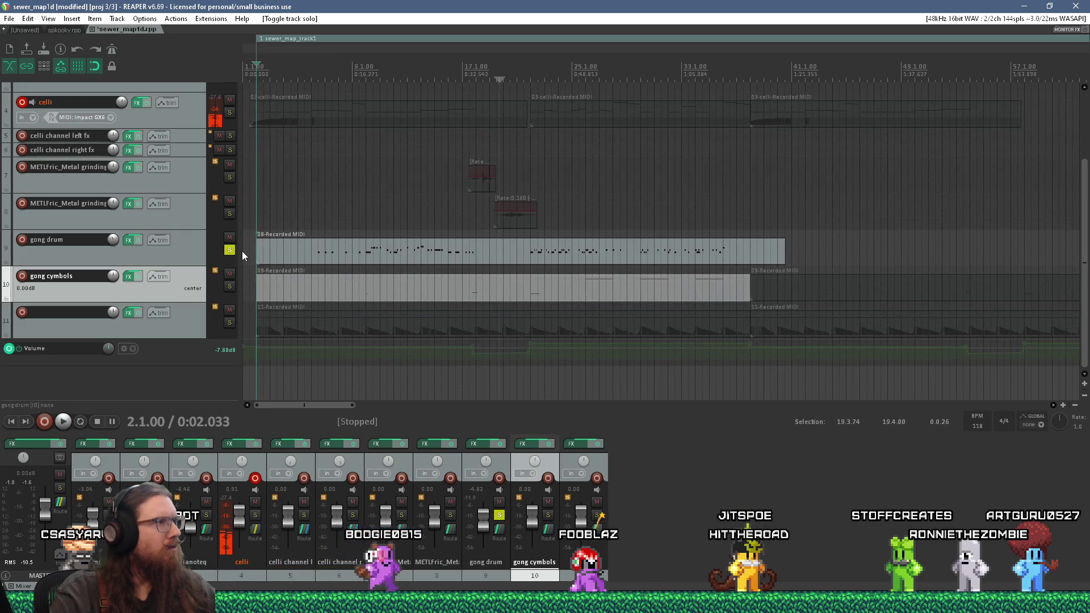
click(230, 250)
key(space)
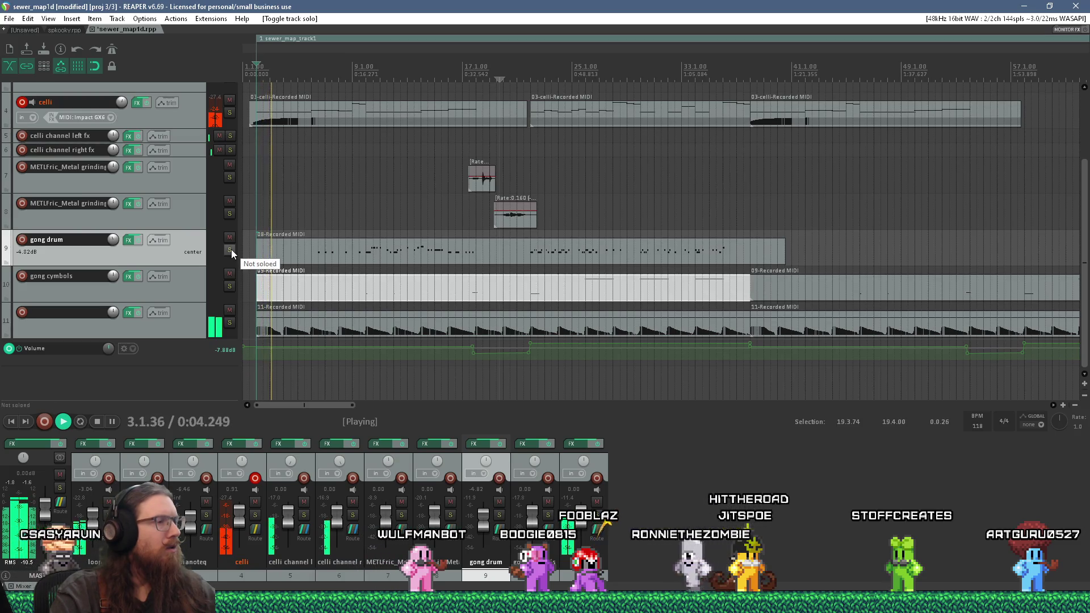
key(space)
scroll(350, 268, down, 1)
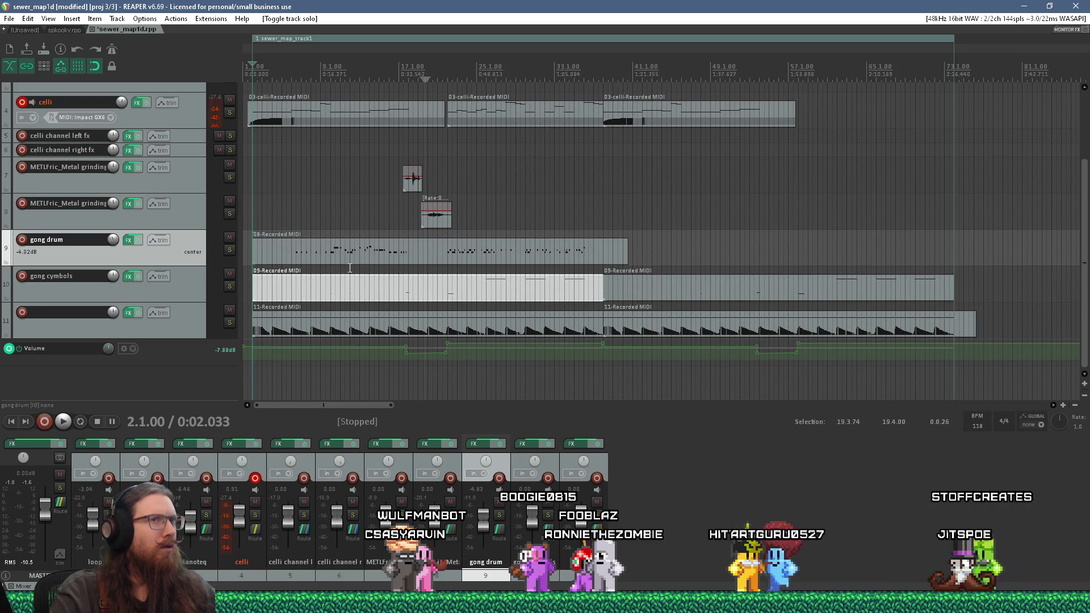
Back in TrenchBroom, close the Compile dialog and reload the point file
key(alt+Tab)
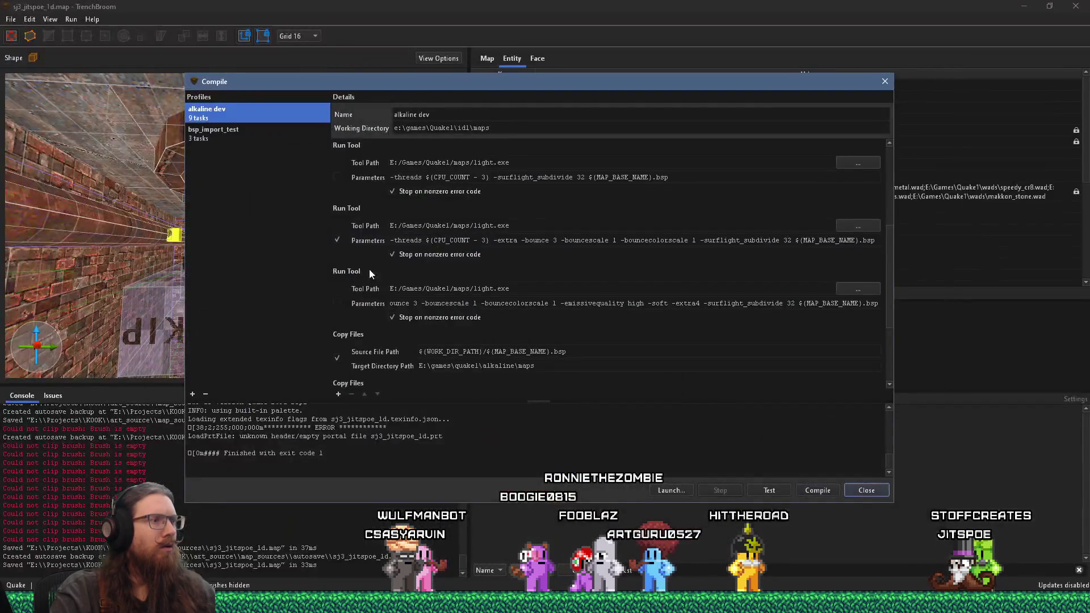
click(885, 81)
click(11, 19)
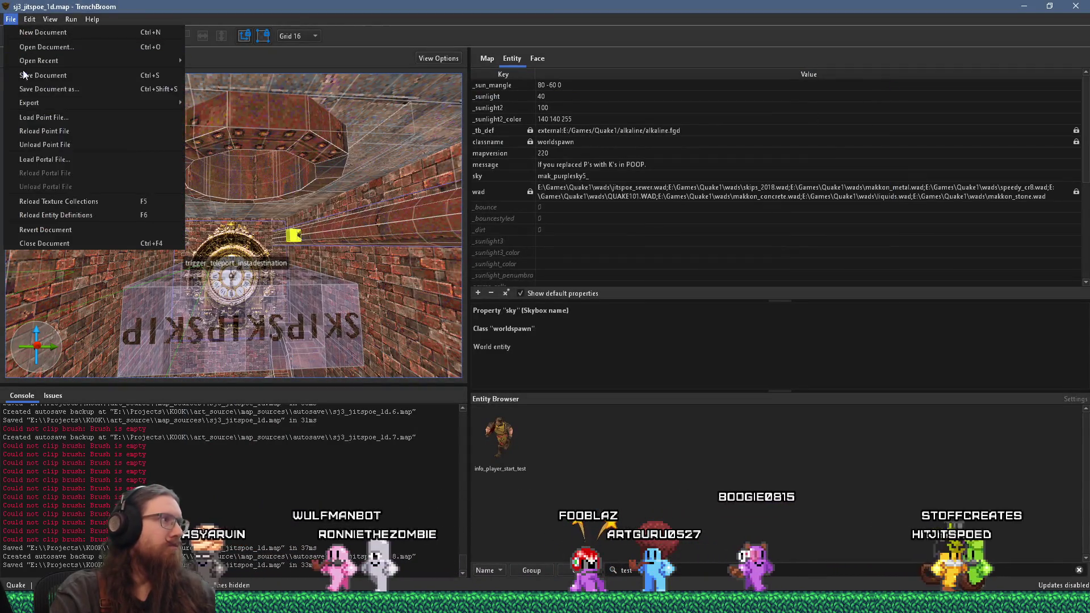
click(104, 134)
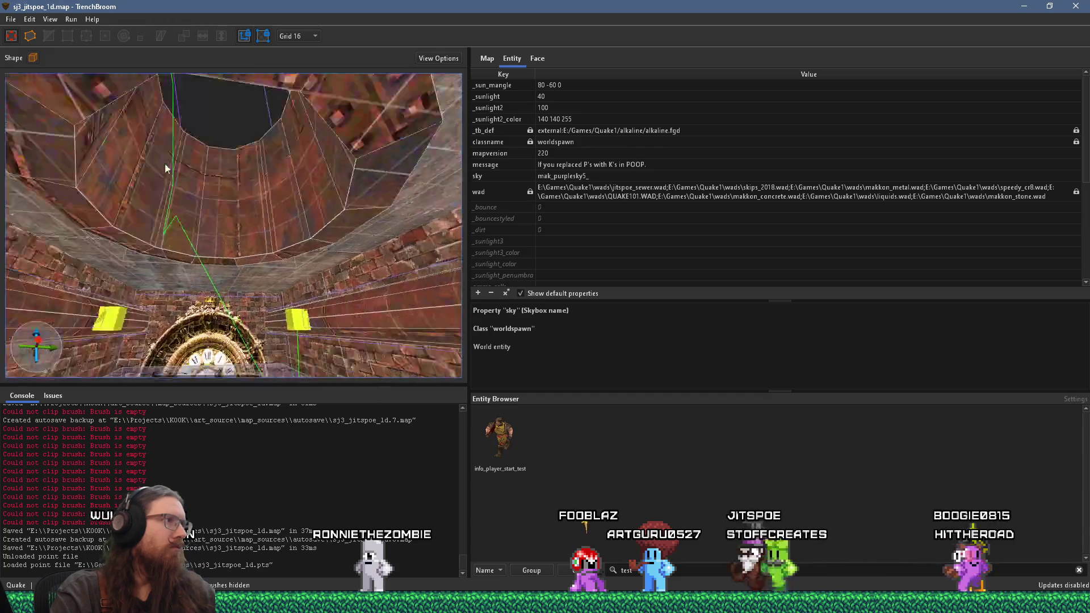
Frame the cylinder beside the pillar and select the clock hall room's brushes and lights
scroll(181, 101, down, 10)
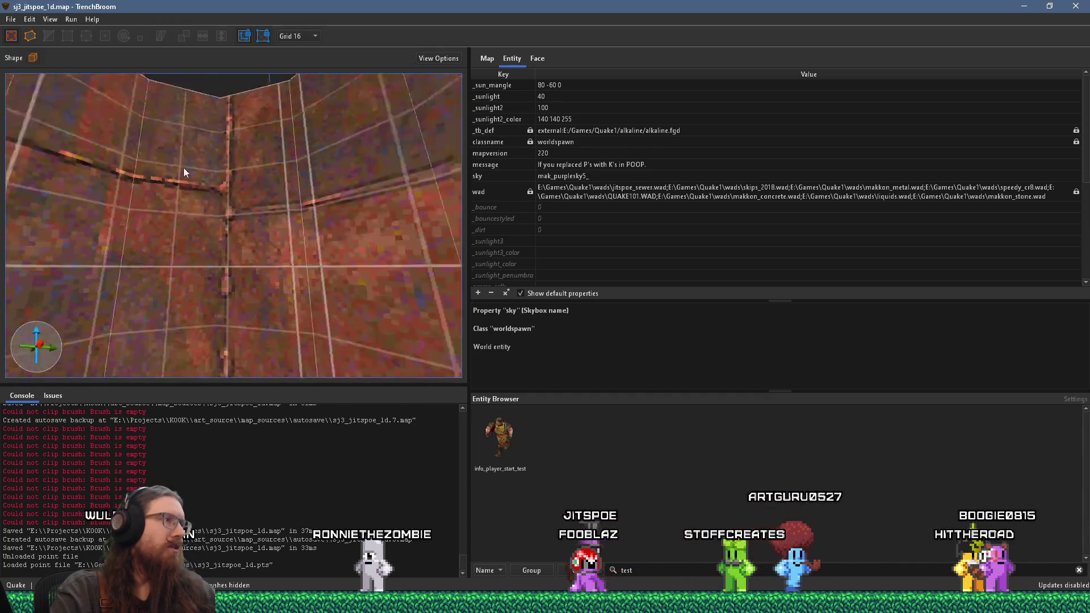
scroll(199, 233, down, 4)
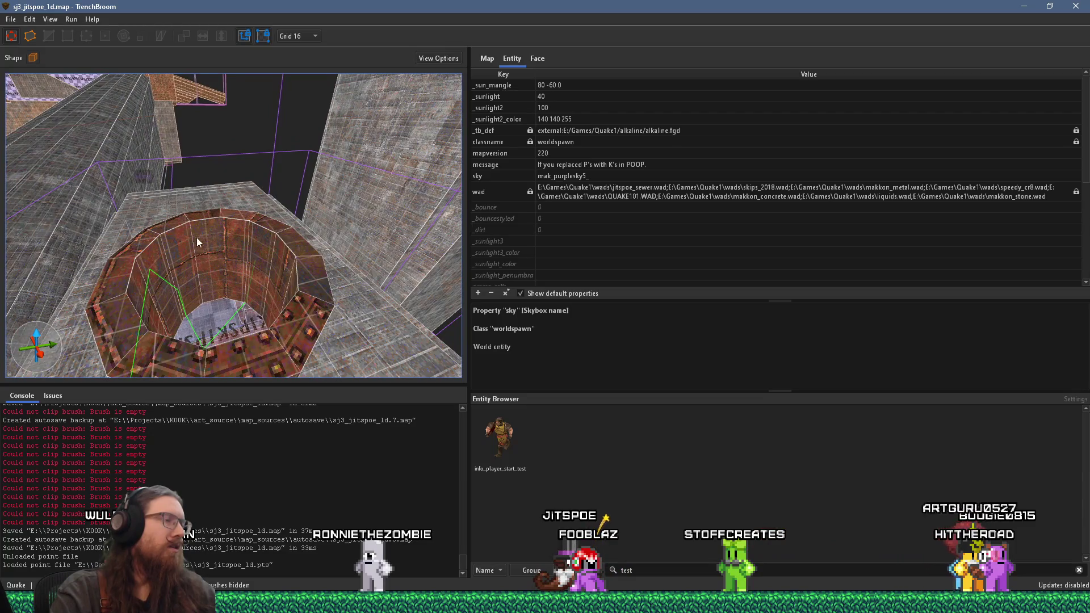
scroll(196, 240, down, 3)
drag(263, 216, 263, 215)
scroll(32, 186, down, 3)
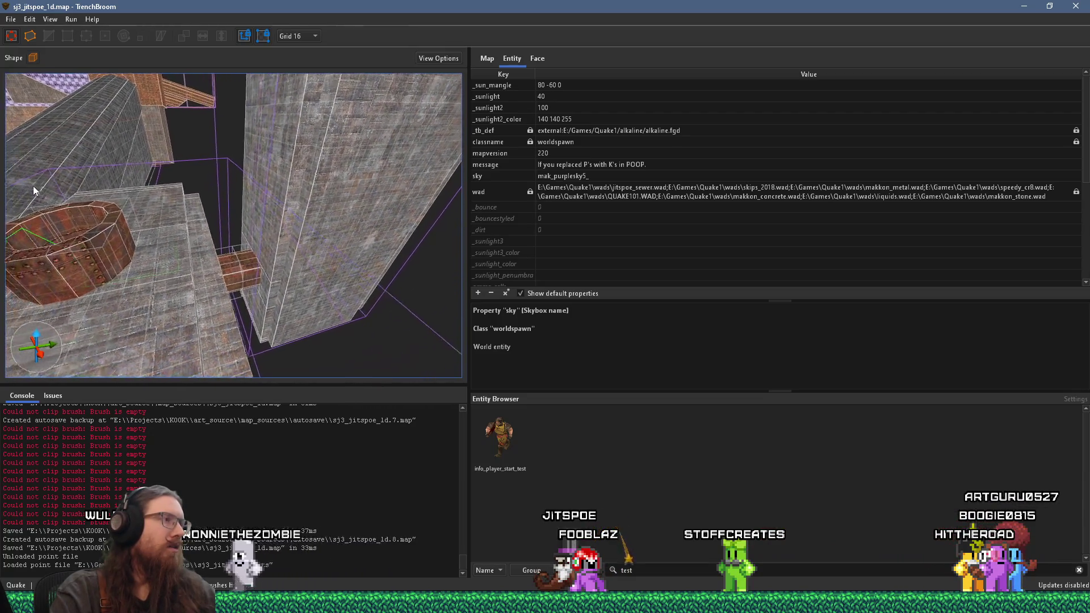
scroll(80, 176, down, 3)
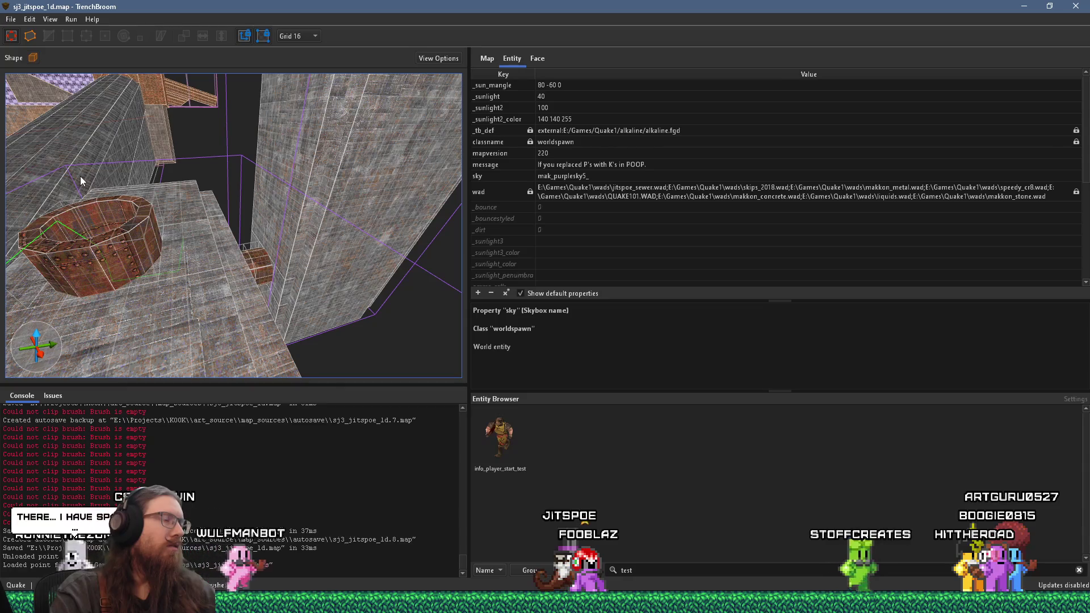
mouse_move(80, 176)
mouse_down()
mouse_move(102, 194)
mouse_move(279, 223)
mouse_move(356, 223)
mouse_move(376, 204)
mouse_move(338, 227)
mouse_move(221, 223)
mouse_move(209, 252)
mouse_move(128, 308)
mouse_move(279, 206)
mouse_move(211, 277)
mouse_move(319, 248)
mouse_move(223, 326)
mouse_move(229, 312)
mouse_up()
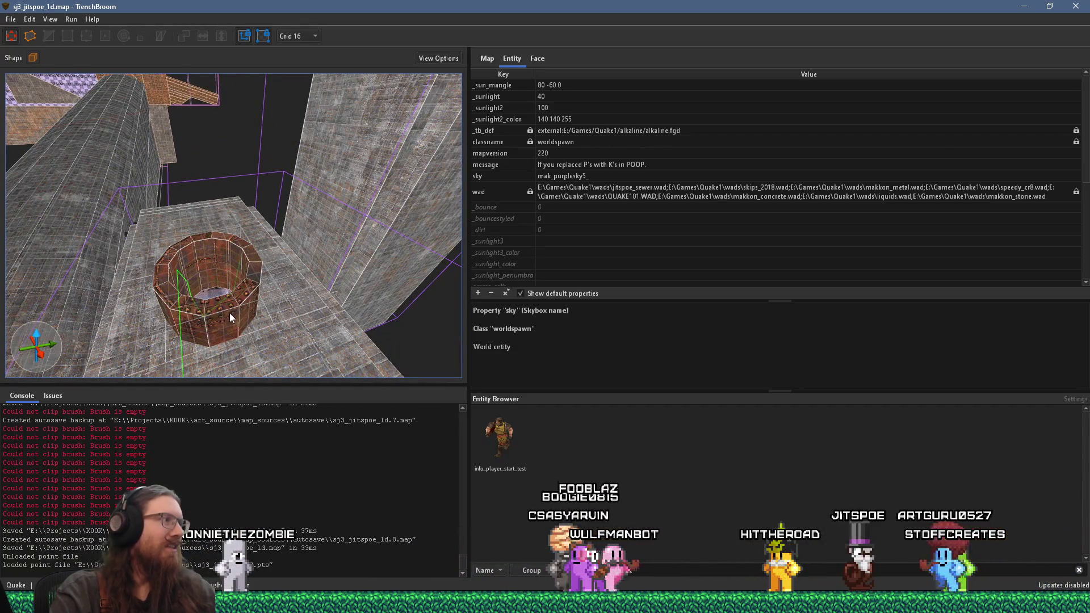
scroll(233, 313, down, 3)
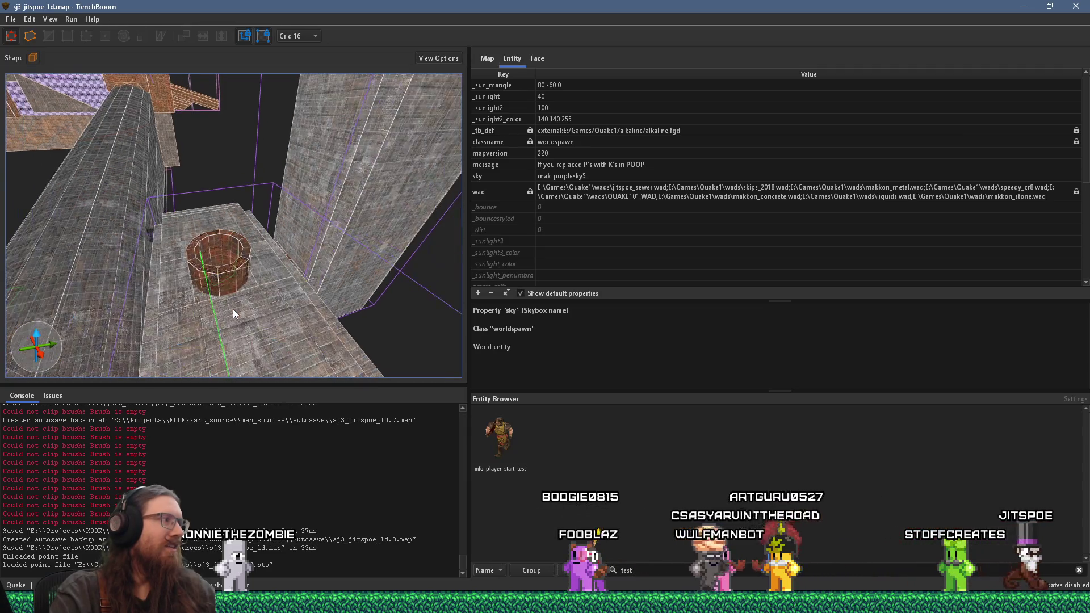
click(335, 257)
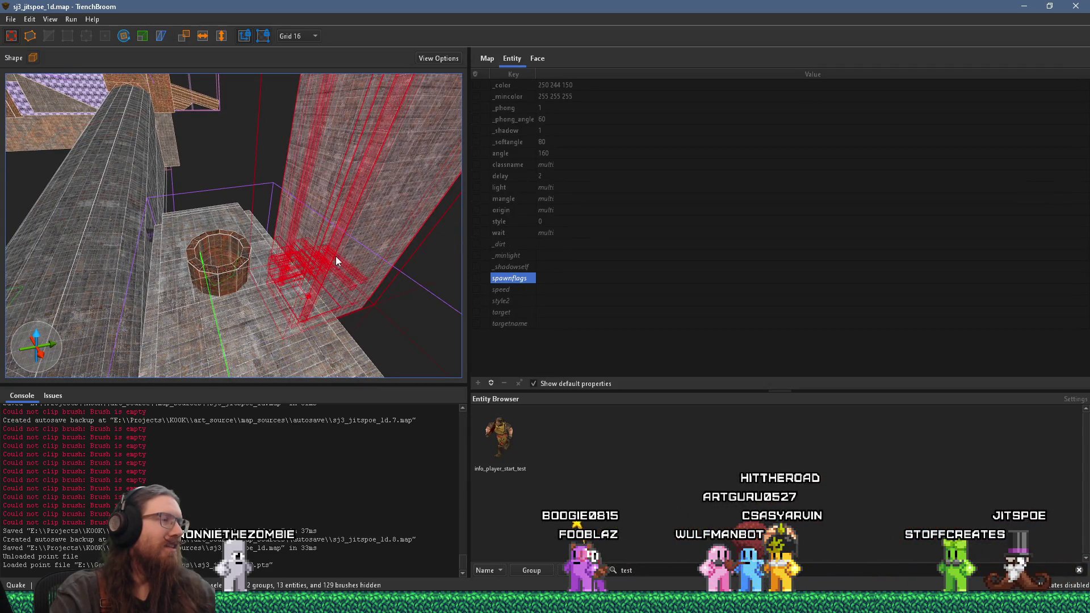
Orbit around the selected clock hall room, keeping grid 16, and bring up its context menu
mouse_move(78, 267)
mouse_down()
mouse_move(47, 262)
mouse_move(72, 257)
mouse_up()
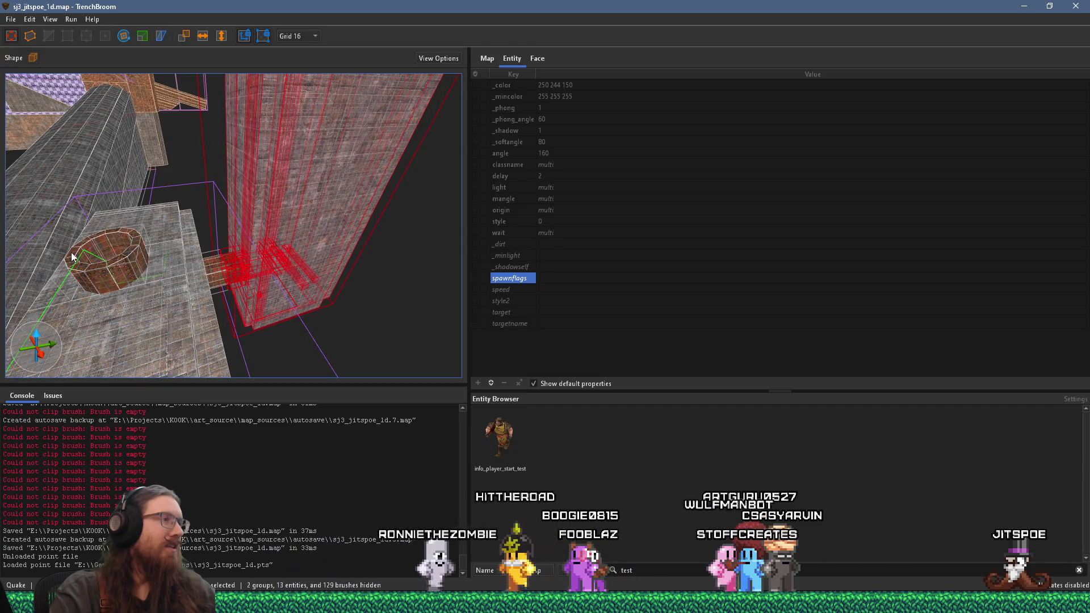
mouse_move(90, 251)
mouse_down()
mouse_move(260, 291)
mouse_move(264, 282)
mouse_up()
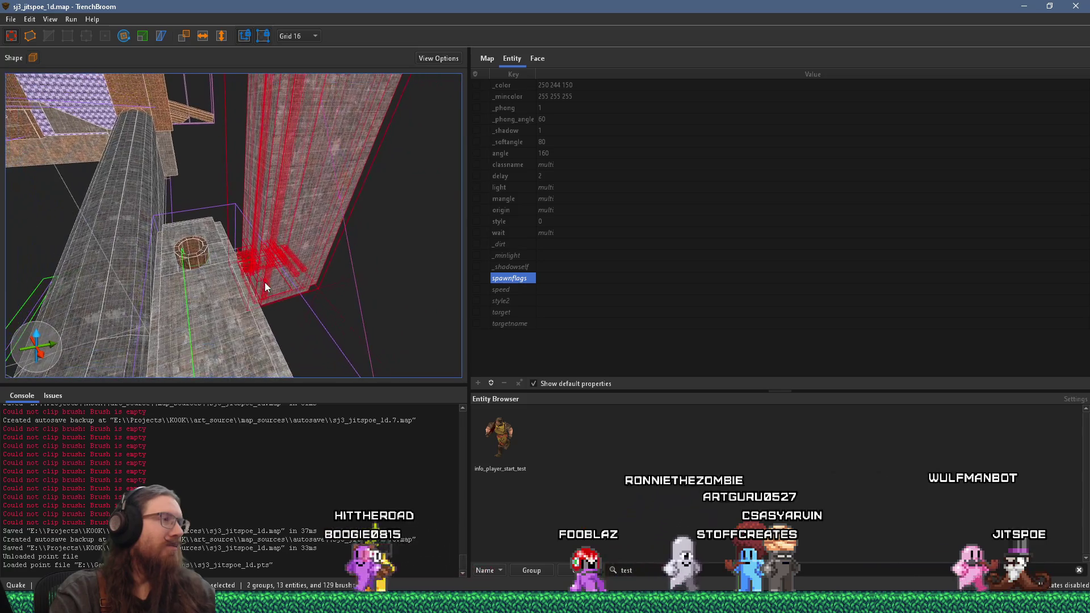
click(298, 35)
key(Escape)
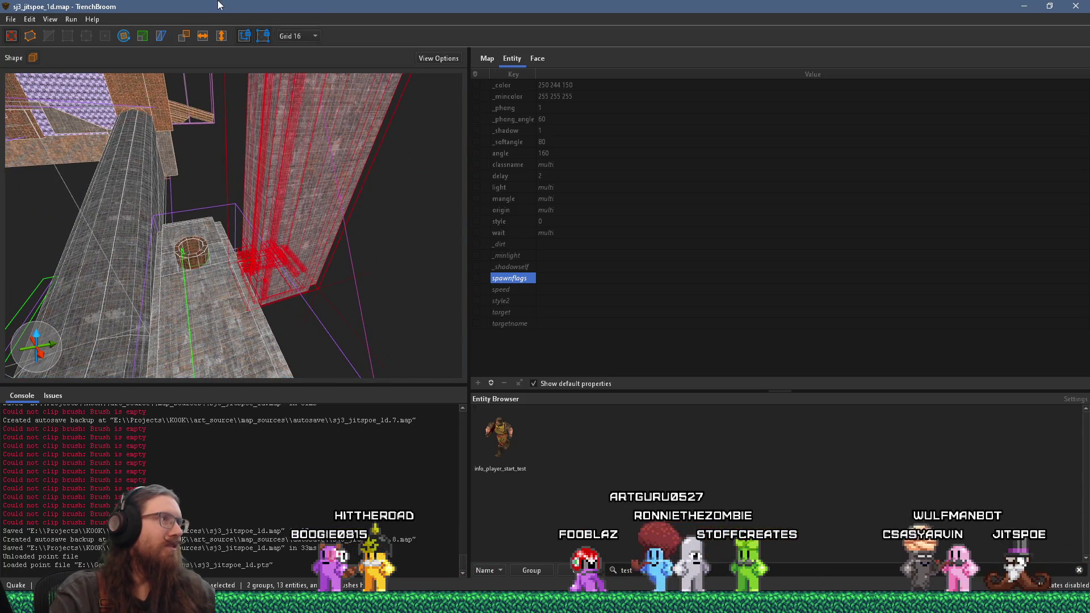
drag(136, 223, 149, 219)
mouse_move(240, 253)
mouse_down()
mouse_move(162, 256)
mouse_move(233, 248)
mouse_move(298, 273)
mouse_move(199, 289)
mouse_move(240, 309)
mouse_move(300, 182)
mouse_up()
mouse_move(201, 150)
mouse_down()
mouse_move(171, 360)
mouse_move(312, 180)
mouse_move(315, 192)
mouse_move(222, 288)
mouse_move(208, 275)
mouse_move(146, 336)
mouse_move(277, 284)
mouse_move(321, 241)
mouse_move(163, 365)
mouse_move(240, 284)
mouse_up()
right_click(239, 285)
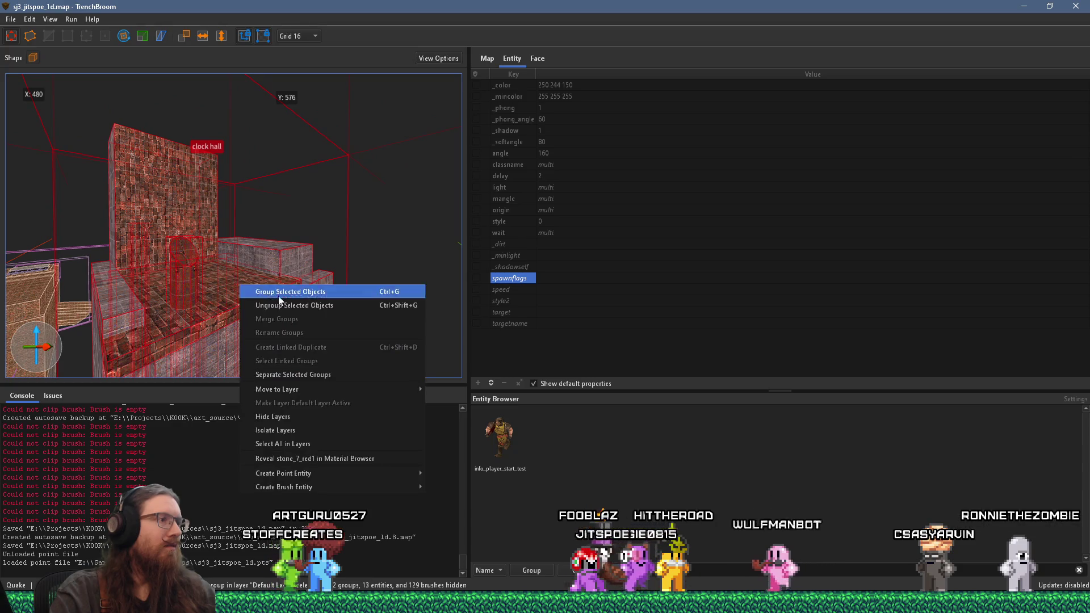
Group the selected clock hall brushes and lights under the name 'colck hall sealed'
click(333, 295)
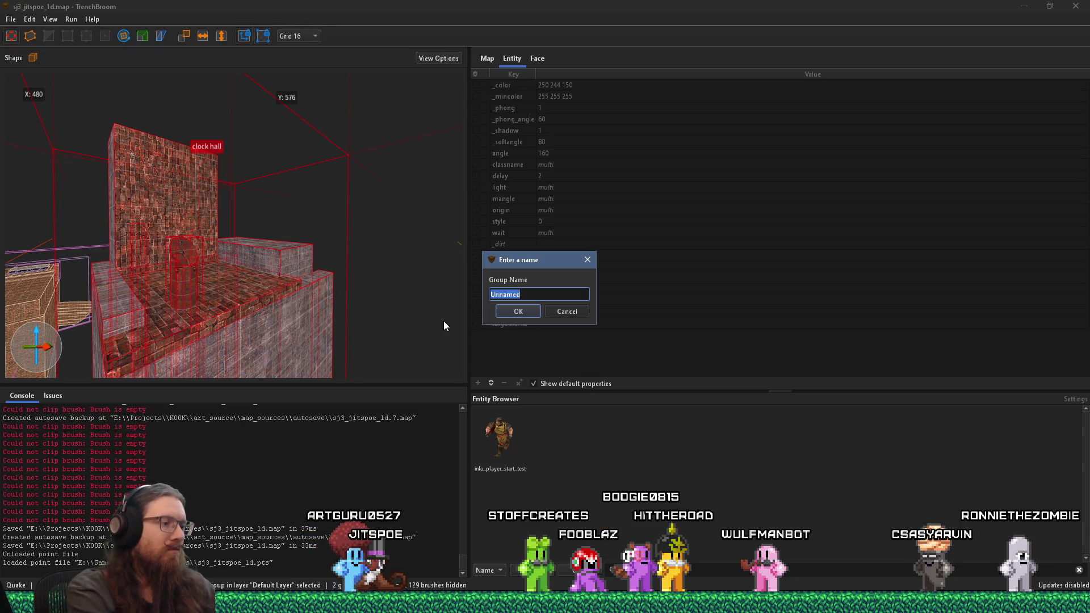
text(colck hall s)
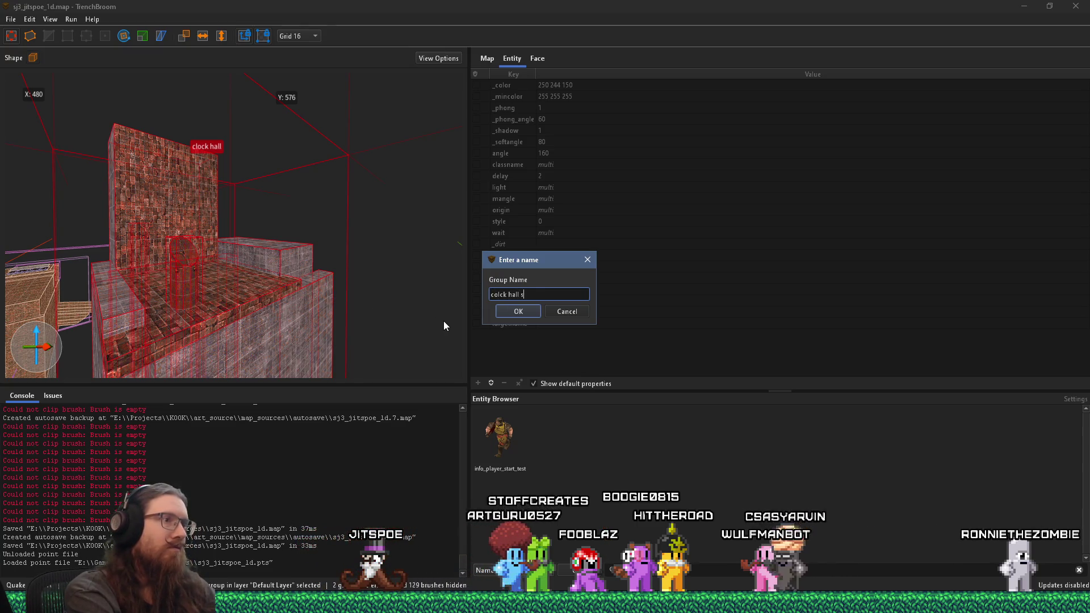
text(ealed)
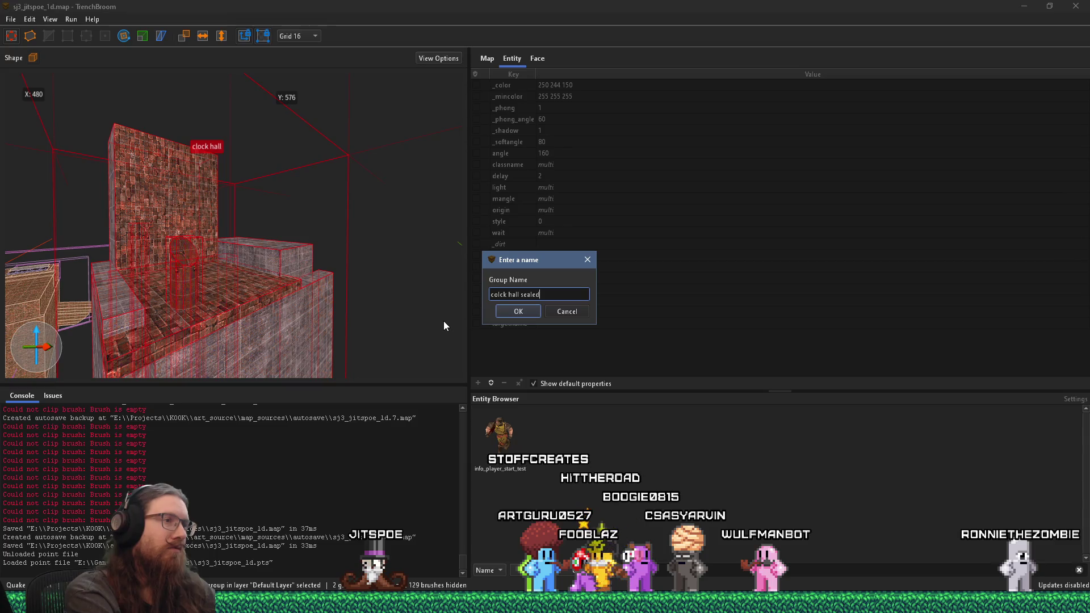
key(Return)
mouse_move(445, 327)
mouse_down()
mouse_move(263, 296)
mouse_move(271, 213)
mouse_move(238, 320)
mouse_up()
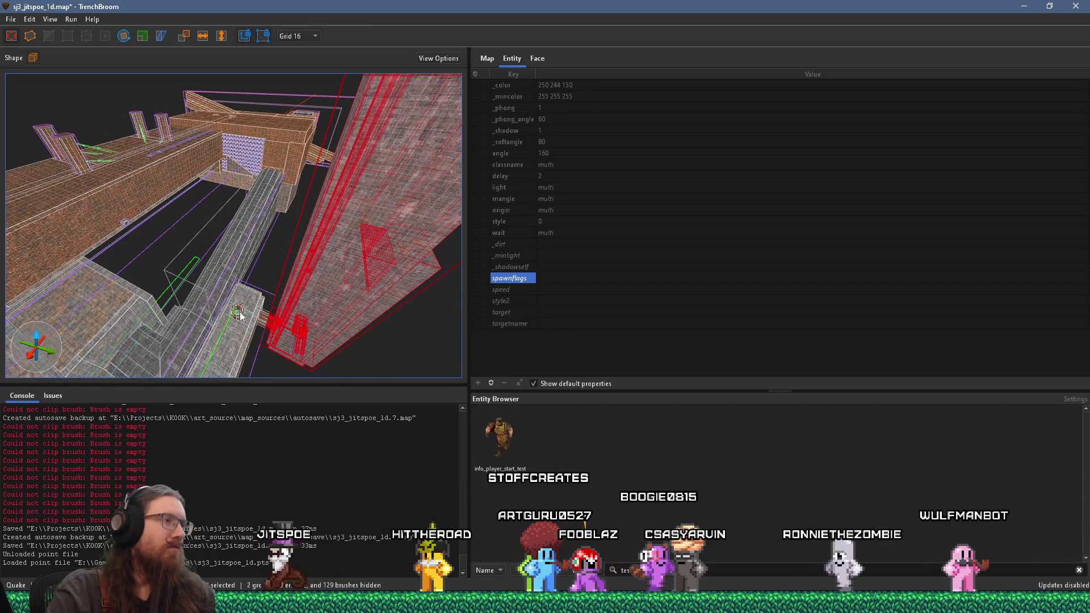
Make a linked duplicate of the selected red pillar brushes and raise it to Z 416
key(w)
mouse_move(237, 323)
mouse_down()
mouse_move(282, 138)
mouse_move(219, 312)
mouse_move(257, 319)
mouse_move(310, 213)
mouse_move(245, 336)
mouse_move(237, 308)
mouse_move(244, 179)
mouse_move(247, 237)
mouse_move(216, 247)
mouse_up()
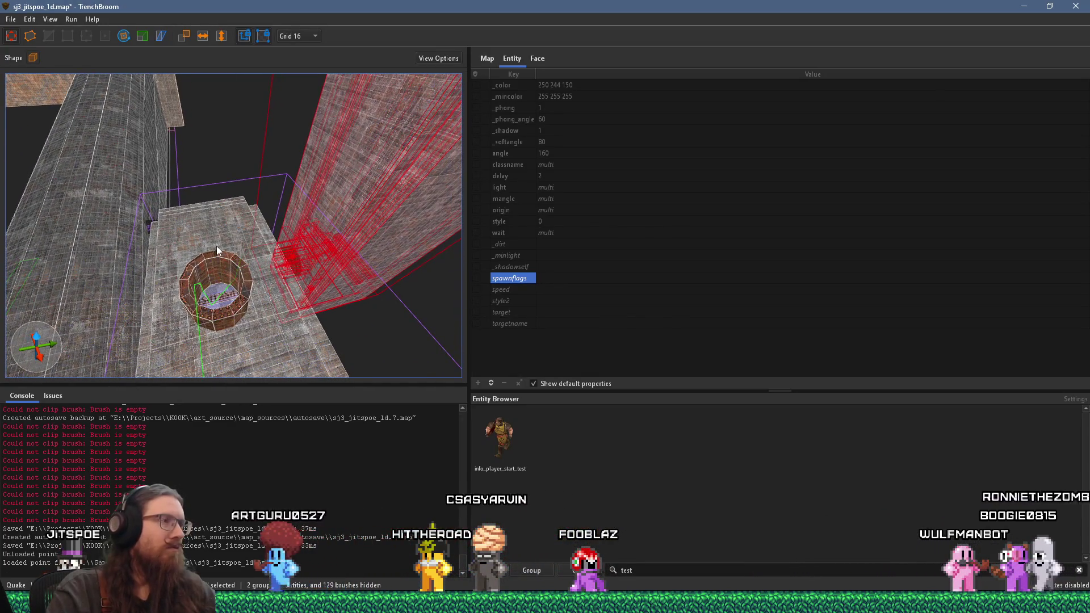
drag(272, 228, 321, 209)
right_click(321, 209)
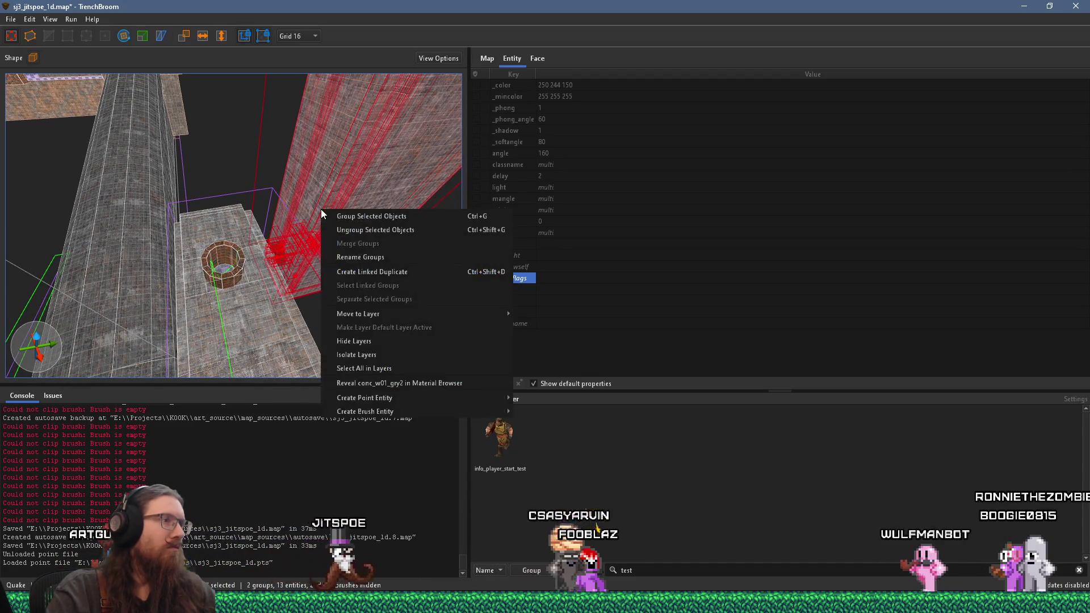
click(366, 272)
mouse_move(367, 274)
mouse_down()
mouse_move(349, 248)
mouse_move(368, 85)
mouse_move(106, 185)
mouse_move(227, 253)
mouse_move(190, 281)
mouse_move(107, 275)
mouse_move(78, 293)
mouse_up()
mouse_move(114, 240)
mouse_down()
mouse_move(360, 404)
mouse_move(445, 338)
mouse_move(454, 349)
mouse_move(414, 346)
mouse_move(316, 227)
mouse_move(57, 80)
mouse_move(163, 273)
mouse_move(111, 213)
mouse_move(315, 214)
mouse_move(323, 237)
mouse_move(307, 262)
mouse_move(310, 306)
mouse_move(256, 335)
mouse_move(250, 315)
mouse_move(279, 256)
mouse_move(245, 260)
mouse_move(344, 299)
mouse_up()
mouse_move(229, 235)
mouse_down()
mouse_move(237, 345)
mouse_move(144, 291)
mouse_move(36, 282)
mouse_move(19, 260)
mouse_move(33, 300)
mouse_move(209, 274)
mouse_move(55, 352)
mouse_up()
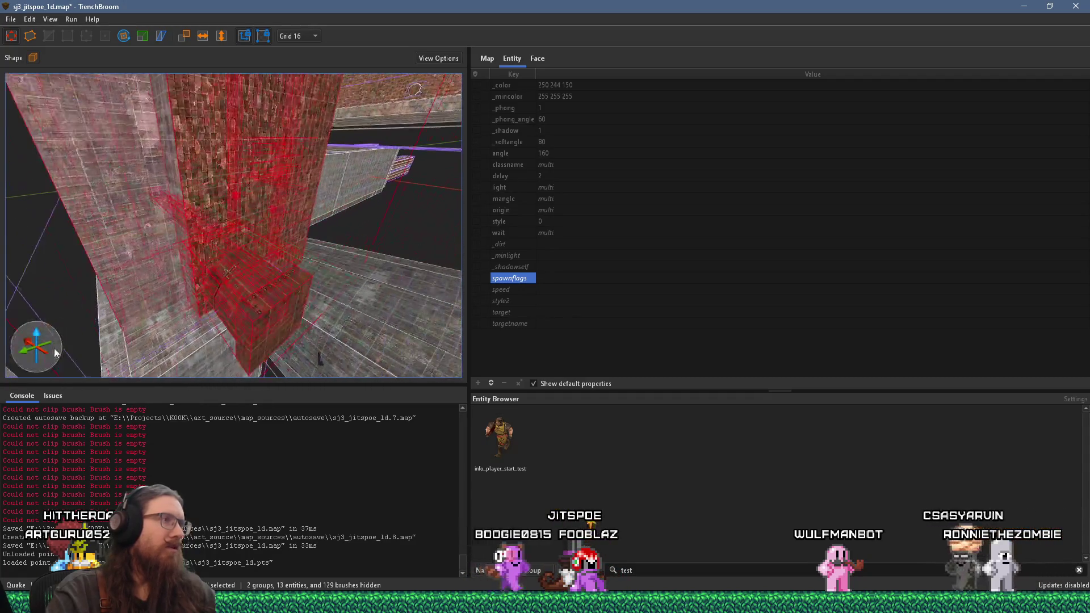
Select the wall's brushes and regroup them with the right-click group commands
key(Escape)
drag(206, 231, 158, 255)
click(187, 222)
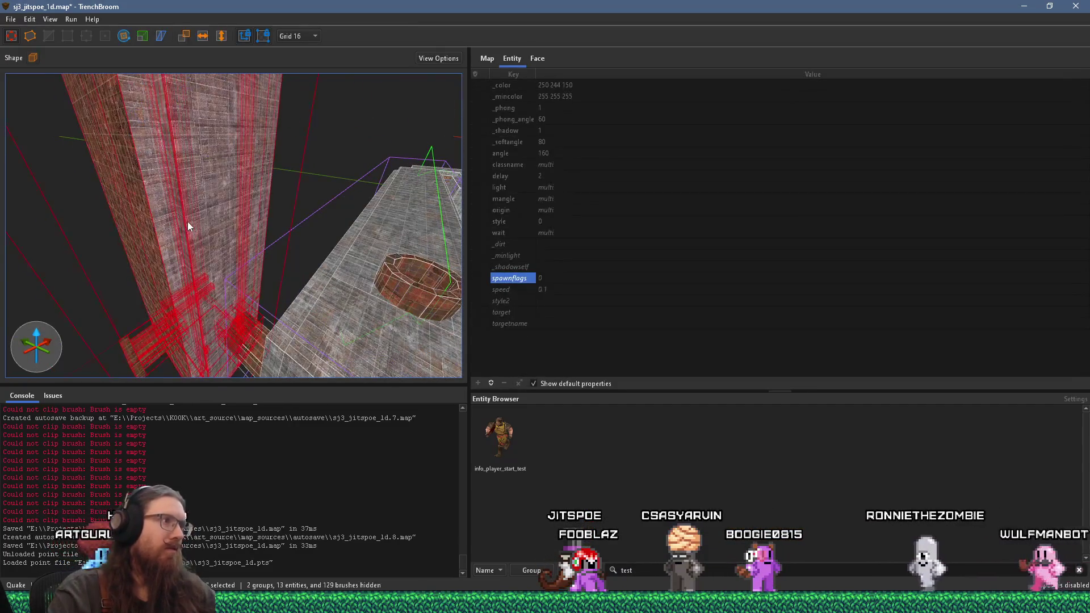
right_click(187, 221)
click(228, 241)
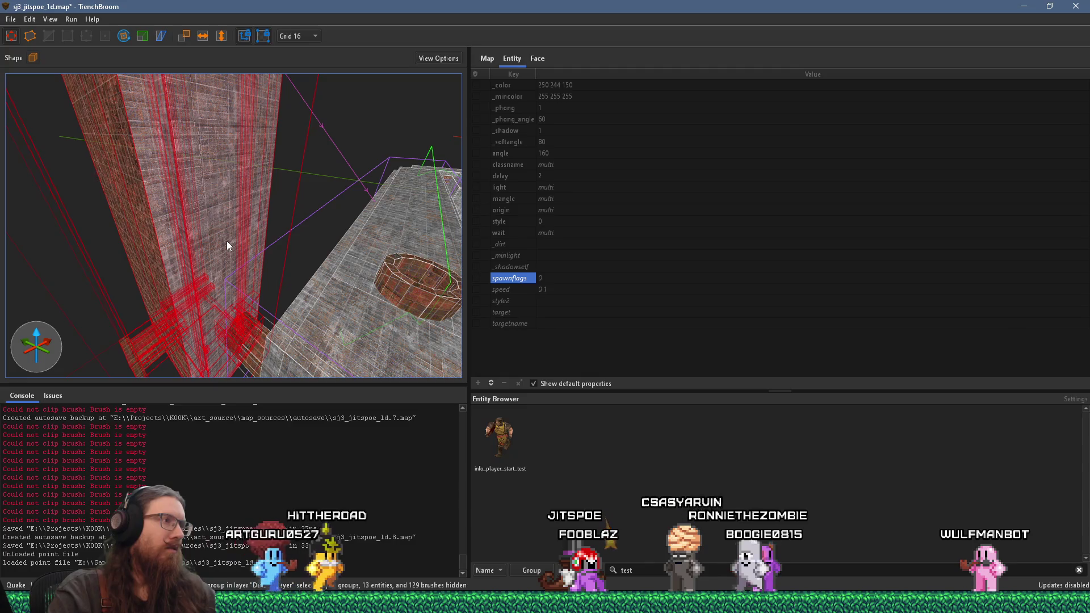
scroll(219, 240, down, 2)
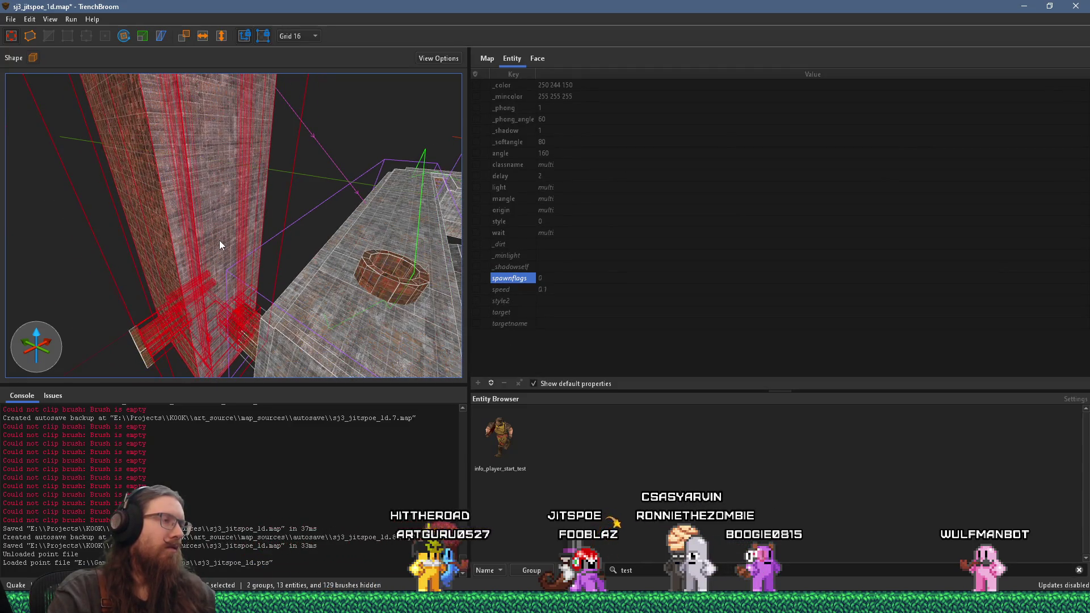
right_click(219, 240)
click(240, 273)
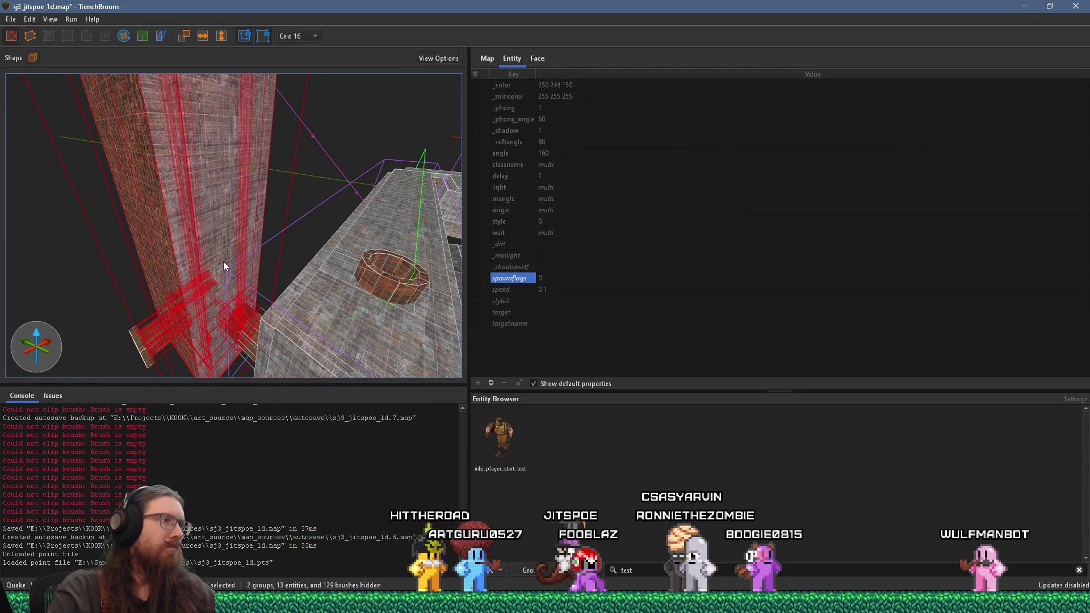
Drag the regrouped brushes up the pillar and switch to the Rotate tool
mouse_move(223, 260)
mouse_down()
mouse_move(205, 132)
mouse_move(194, 155)
mouse_up()
click(126, 40)
mouse_move(233, 170)
mouse_down()
mouse_move(255, 149)
mouse_move(209, 177)
mouse_up()
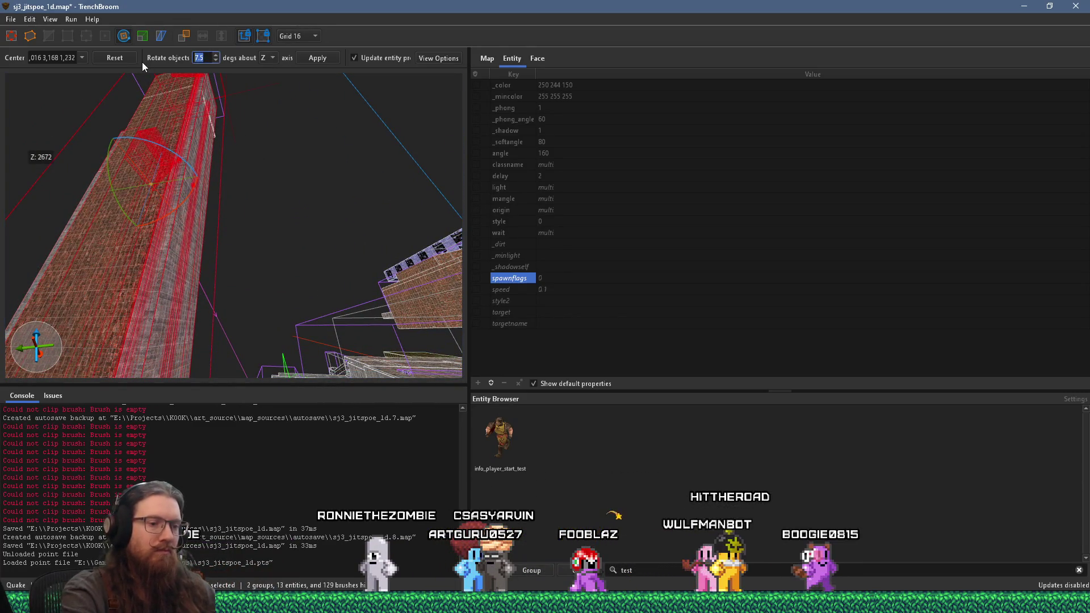
Rotate the selected clock hall brushes by 90 degrees
text(90)
scroll(202, 179, down, 1)
mouse_move(192, 191)
mouse_down()
mouse_move(144, 254)
mouse_move(244, 316)
mouse_move(204, 250)
mouse_move(214, 107)
mouse_move(235, 249)
mouse_move(199, 121)
mouse_up()
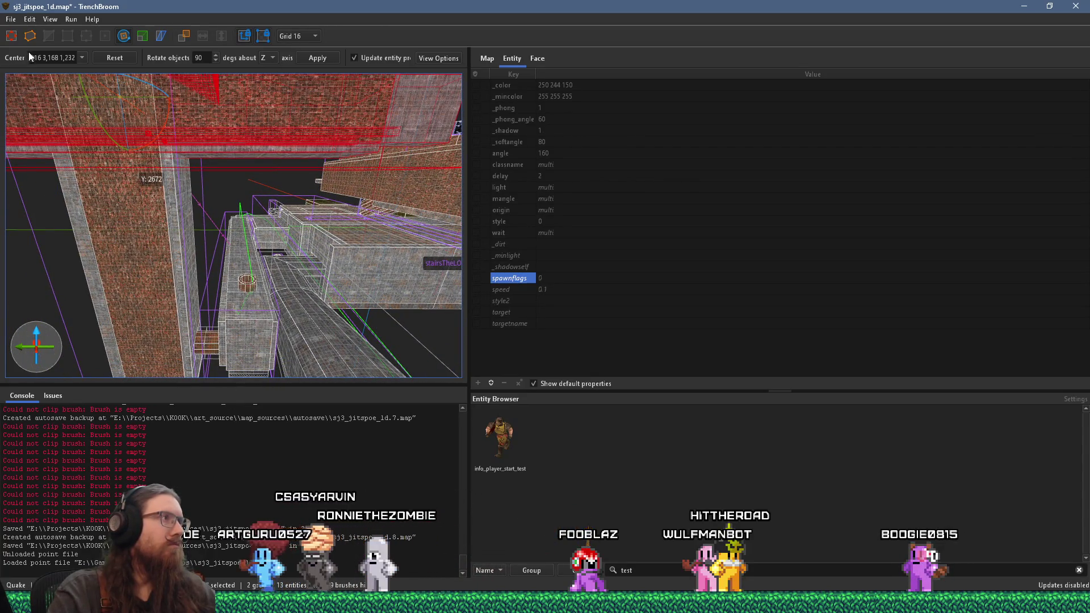
Slide the rotated brushes atop the pillar at X 448, Y 2672, Z 576
mouse_move(122, 135)
mouse_down()
mouse_move(386, 129)
mouse_move(168, 100)
mouse_move(291, 97)
mouse_move(314, 77)
mouse_move(288, 83)
mouse_move(262, 320)
mouse_move(277, 263)
mouse_up()
scroll(274, 261, up, 2)
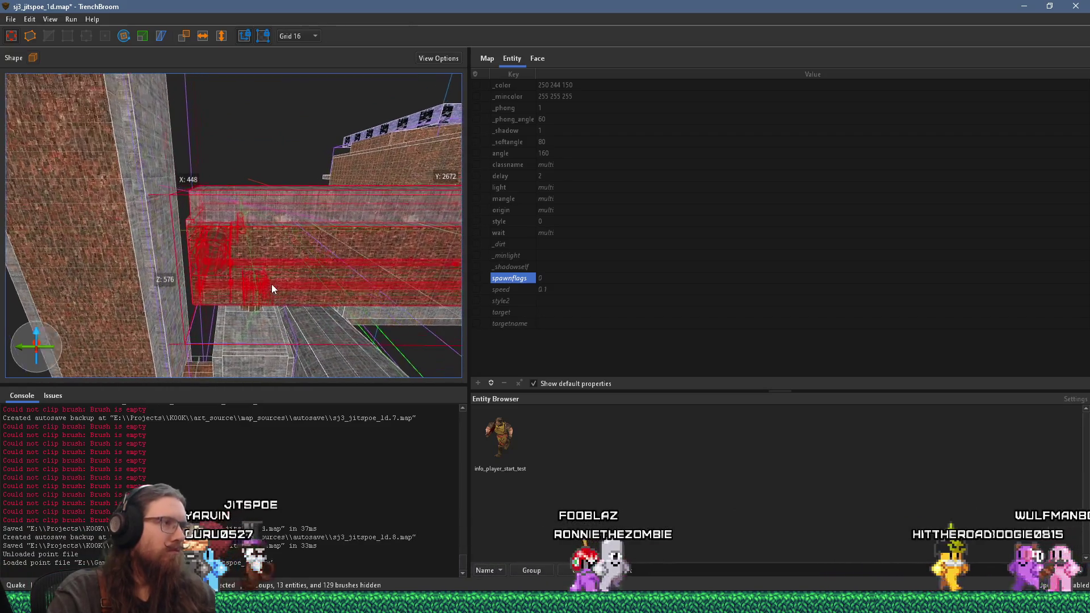
scroll(276, 295, up, 5)
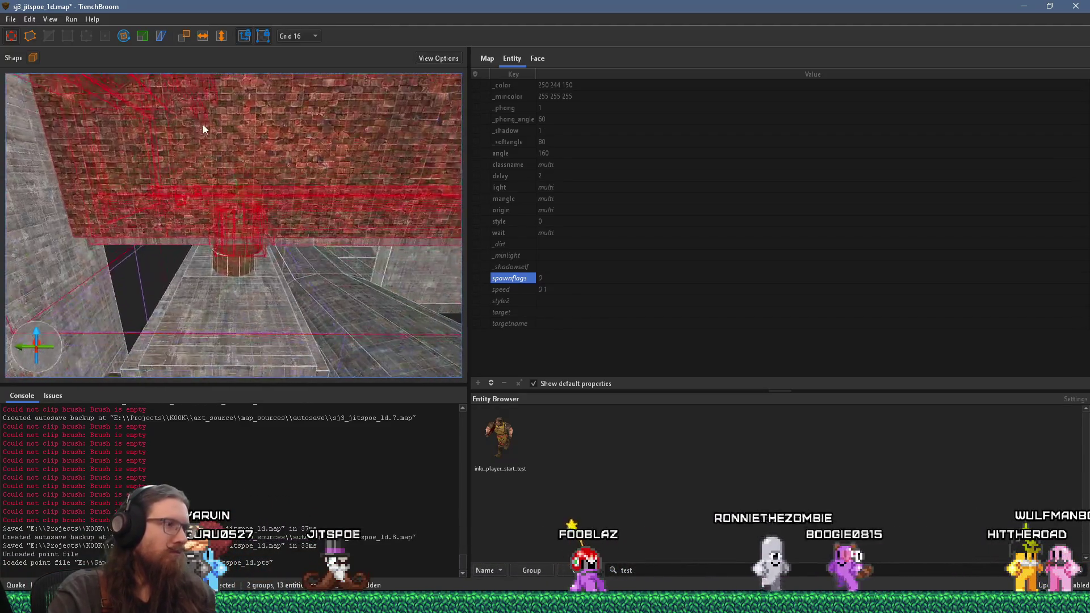
mouse_move(241, 234)
mouse_down()
mouse_move(239, 168)
mouse_move(261, 227)
mouse_move(227, 221)
mouse_up()
scroll(227, 238, up, 5)
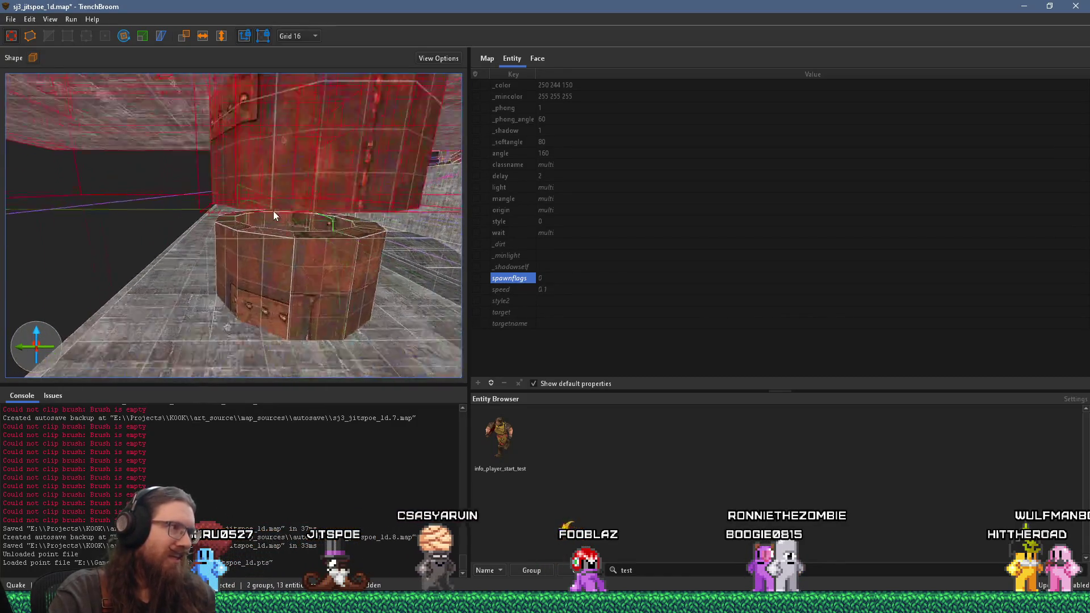
scroll(173, 213, up, 5)
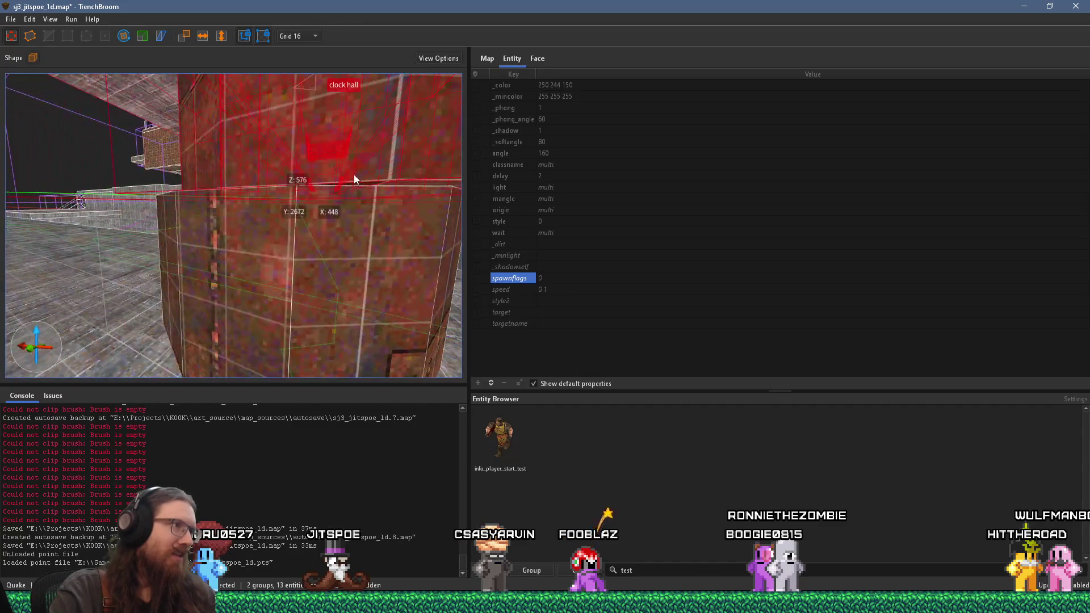
scroll(274, 151, down, 5)
mouse_move(233, 164)
mouse_down()
mouse_move(220, 165)
mouse_move(226, 190)
mouse_move(210, 117)
mouse_move(192, 180)
mouse_move(168, 178)
mouse_move(200, 187)
mouse_up()
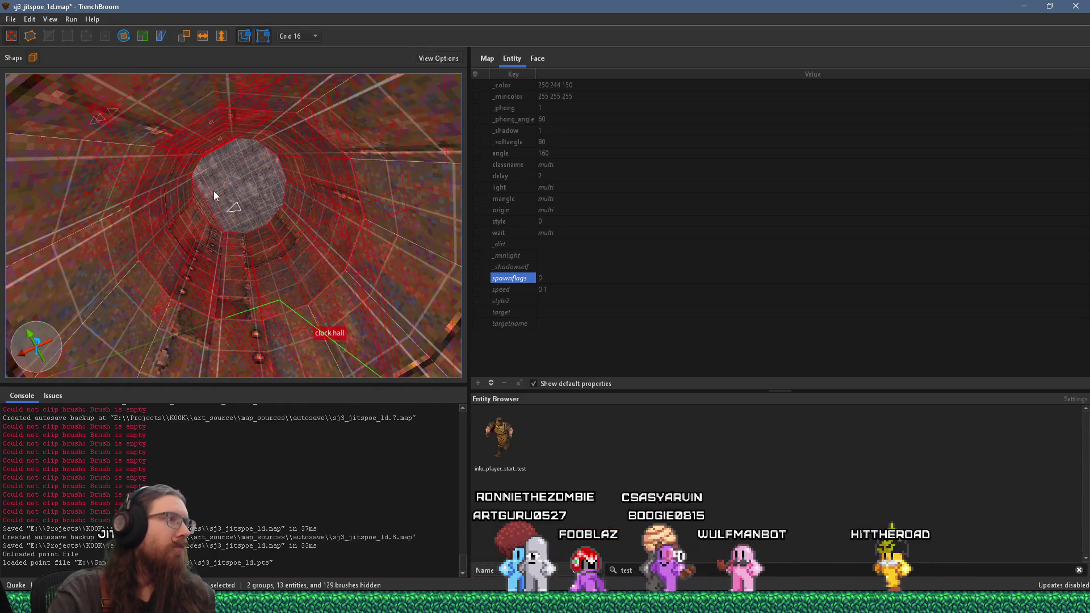
Move the rotation centre into the shaft, at 2592 Y and 208 Z
mouse_move(244, 215)
mouse_down()
mouse_move(260, 237)
mouse_move(233, 246)
mouse_move(234, 223)
mouse_move(204, 295)
mouse_move(260, 247)
mouse_move(233, 284)
mouse_move(243, 245)
mouse_up()
mouse_move(295, 159)
mouse_down()
mouse_move(235, 315)
mouse_move(213, 315)
mouse_move(302, 143)
mouse_up()
mouse_move(305, 104)
mouse_down()
mouse_move(267, 69)
mouse_move(261, 152)
mouse_move(278, 216)
mouse_move(301, 218)
mouse_up()
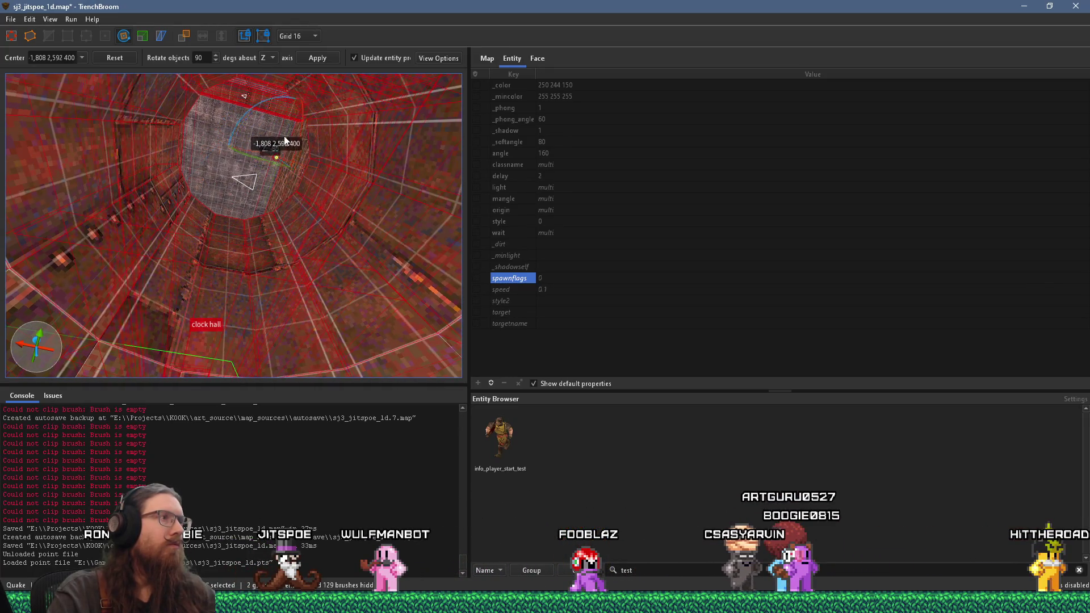
drag(389, 273, 344, 315)
mouse_move(235, 251)
mouse_down()
mouse_move(251, 219)
mouse_move(252, 236)
mouse_move(234, 231)
mouse_move(243, 192)
mouse_move(243, 205)
mouse_move(267, 198)
mouse_up()
Swing the clock hall about the X axis until it settles at 270 degrees
mouse_move(205, 149)
mouse_down()
mouse_move(172, 175)
mouse_move(161, 202)
mouse_move(180, 171)
mouse_move(230, 190)
mouse_move(234, 147)
mouse_move(254, 162)
mouse_move(234, 171)
mouse_move(240, 146)
mouse_up()
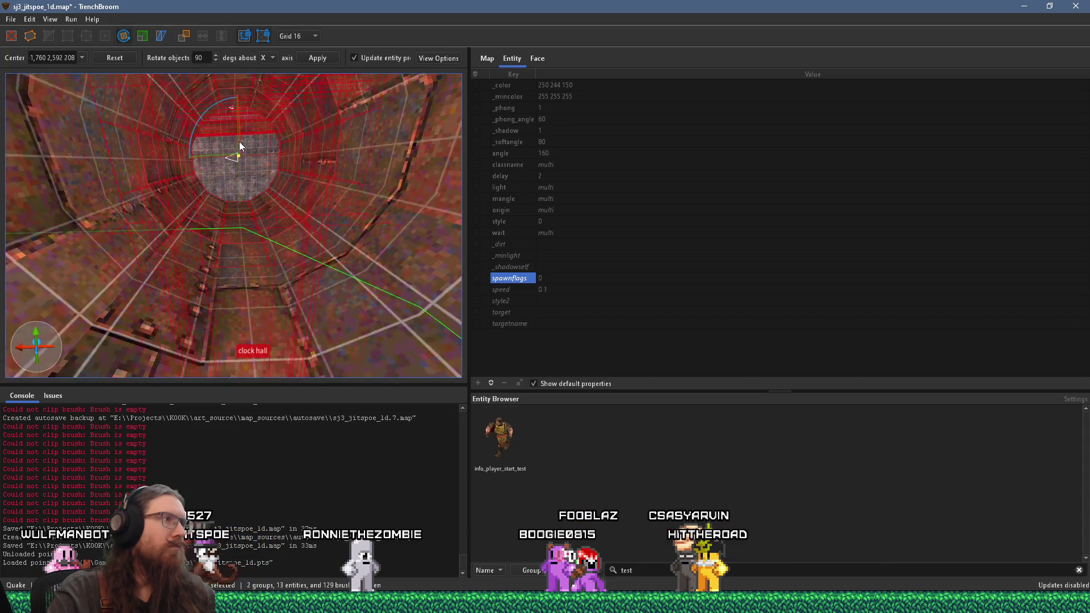
drag(207, 107, 174, 166)
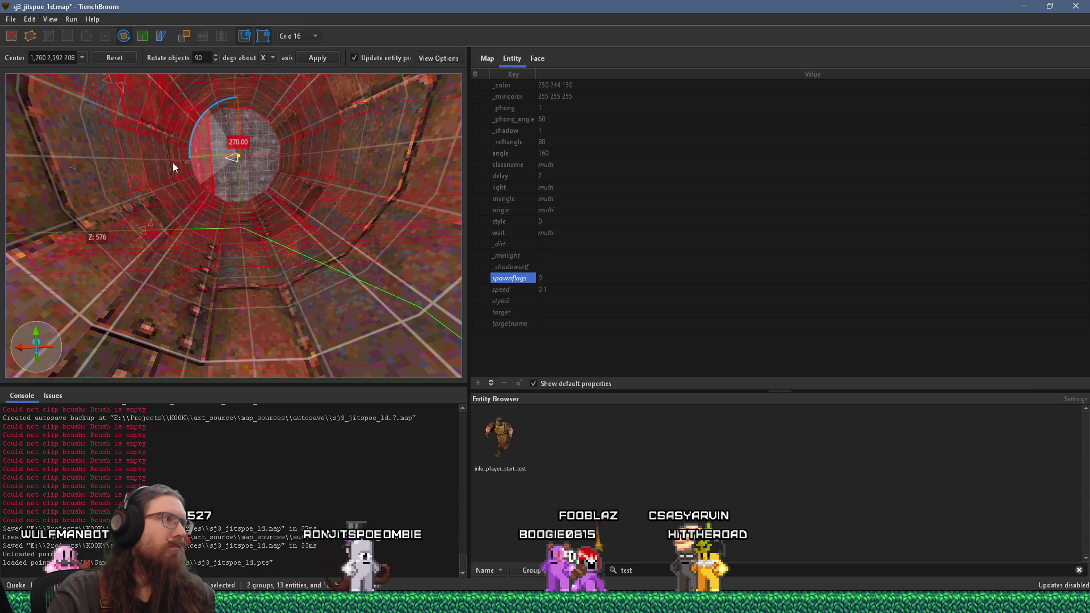
mouse_move(204, 221)
mouse_down()
mouse_move(274, 235)
mouse_move(399, 62)
mouse_up()
mouse_move(334, 165)
mouse_down()
mouse_move(140, 159)
mouse_move(173, 42)
mouse_move(363, 83)
mouse_move(435, 159)
mouse_move(395, 244)
mouse_up()
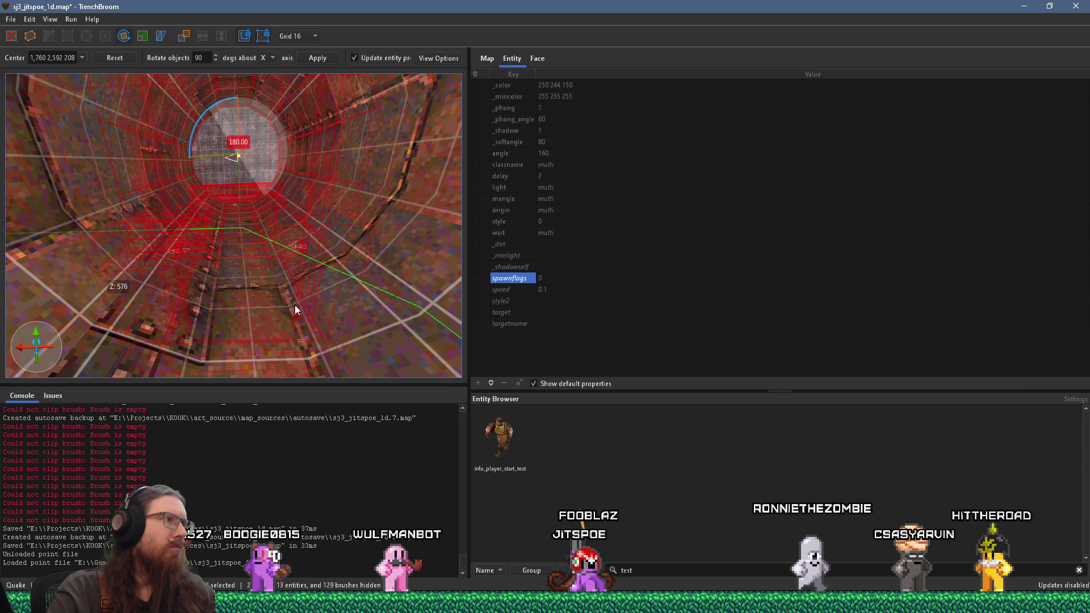
mouse_move(289, 307)
mouse_down()
mouse_move(216, 311)
mouse_move(145, 292)
mouse_up()
scroll(224, 294, down, 3)
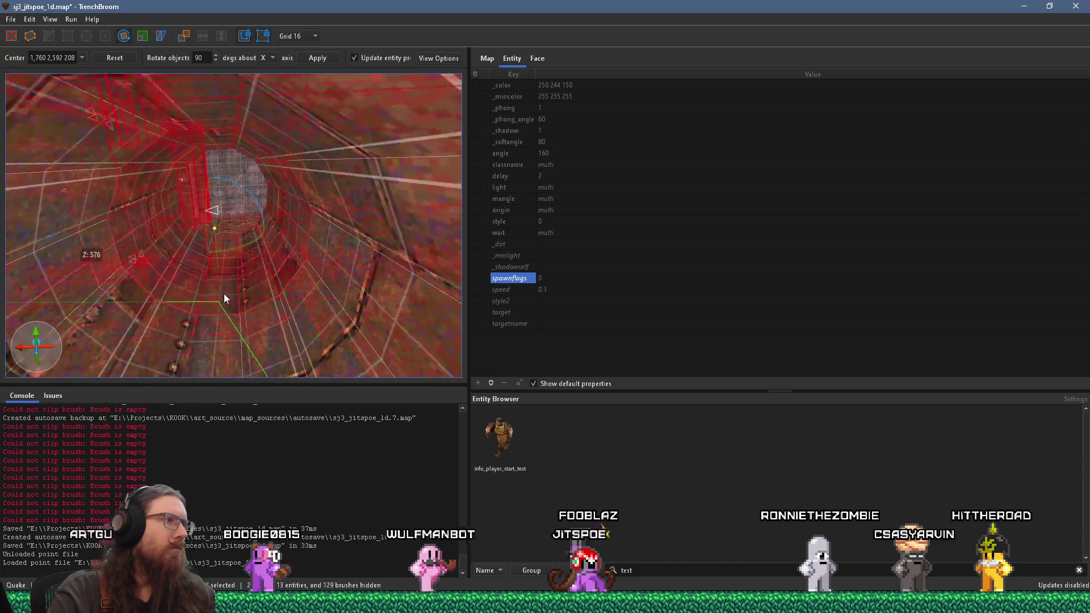
scroll(249, 234, down, 2)
scroll(249, 234, down, 10)
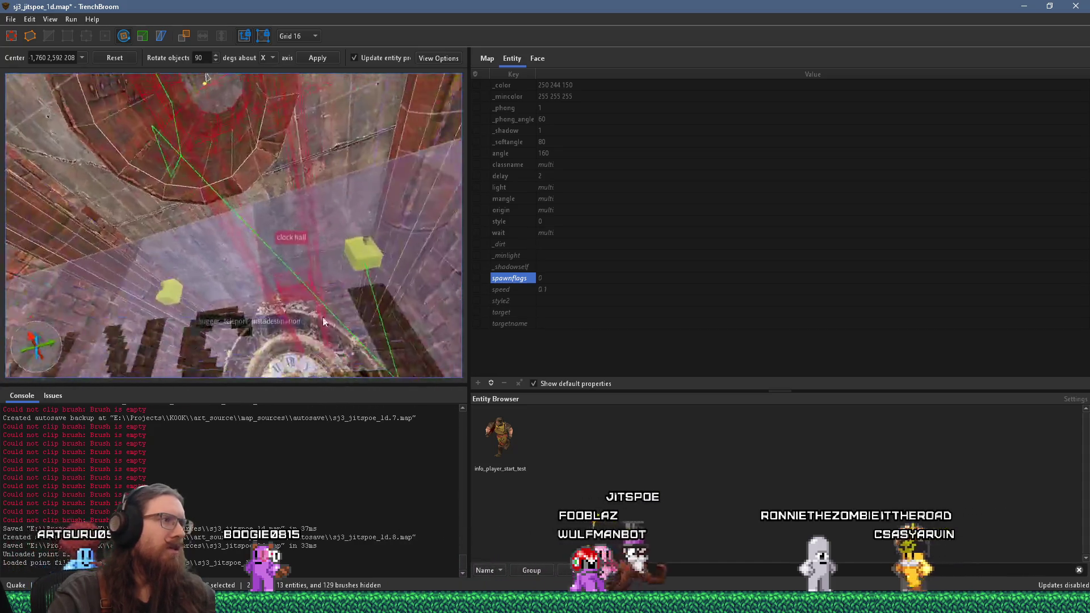
mouse_move(282, 234)
mouse_down()
mouse_move(243, 232)
mouse_move(333, 253)
mouse_move(378, 247)
mouse_move(124, 279)
mouse_move(329, 248)
mouse_move(282, 245)
mouse_move(312, 221)
mouse_move(297, 219)
mouse_move(315, 229)
mouse_move(273, 190)
mouse_up()
scroll(330, 249, down, 3)
mouse_move(289, 176)
mouse_down()
mouse_move(263, 213)
mouse_move(317, 173)
mouse_move(318, 197)
mouse_move(275, 223)
mouse_move(309, 234)
mouse_move(325, 272)
mouse_up()
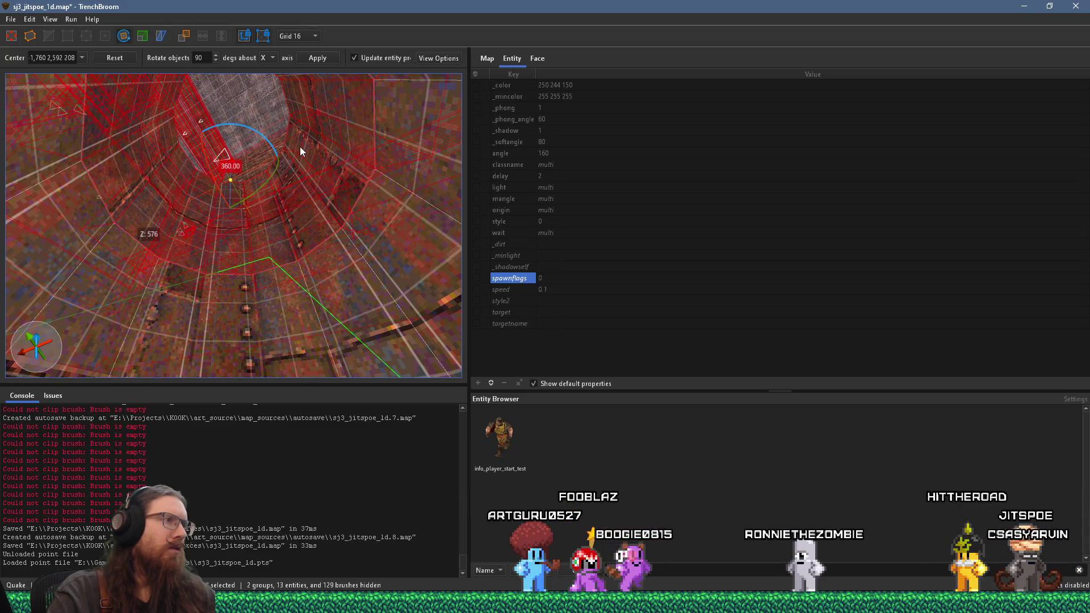
mouse_move(300, 147)
mouse_down()
mouse_move(310, 271)
mouse_move(270, 234)
mouse_move(209, 378)
mouse_move(260, 252)
mouse_move(191, 328)
mouse_move(183, 281)
mouse_move(135, 245)
mouse_move(250, 263)
mouse_up()
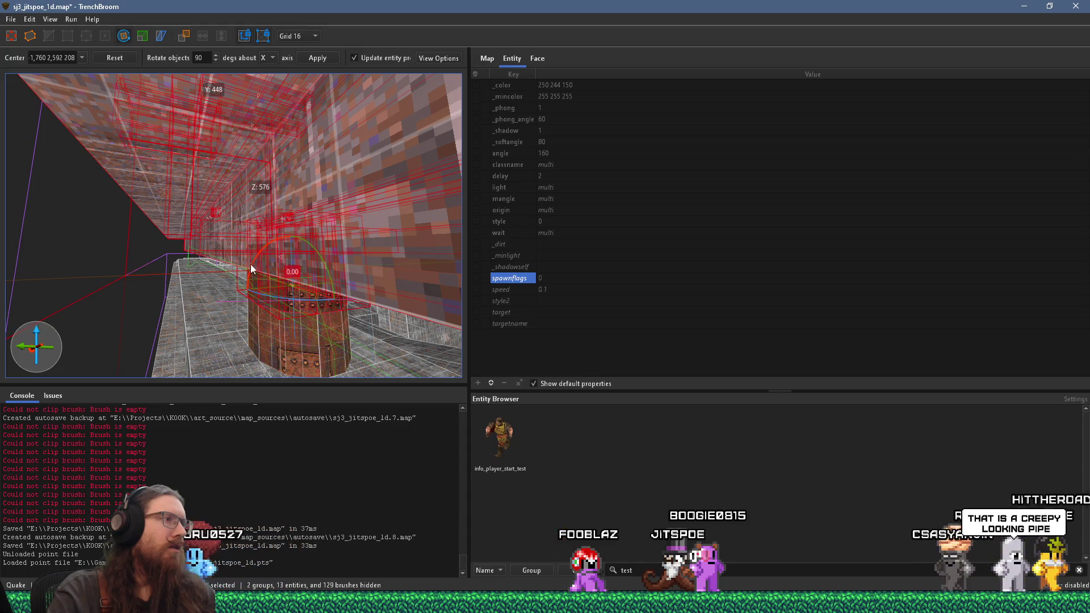
drag(254, 262, 205, 322)
mouse_move(207, 361)
mouse_down()
mouse_move(311, 256)
mouse_move(279, 305)
mouse_move(232, 311)
mouse_move(259, 335)
mouse_up()
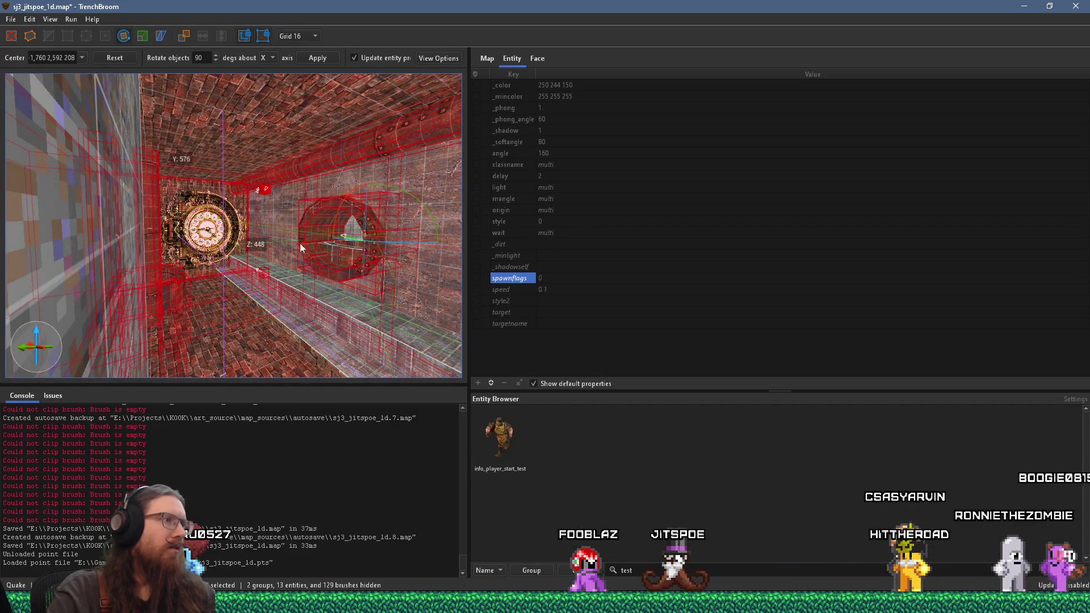
Pivot the clock hall 90° about X around a centre moved to the tunnel
mouse_move(304, 210)
mouse_down()
mouse_move(240, 268)
mouse_move(414, 255)
mouse_move(312, 349)
mouse_move(340, 290)
mouse_move(310, 396)
mouse_move(239, 292)
mouse_move(258, 355)
mouse_move(301, 365)
mouse_move(341, 312)
mouse_move(456, 395)
mouse_move(354, 294)
mouse_up()
mouse_move(329, 207)
mouse_down()
mouse_move(339, 239)
mouse_move(302, 346)
mouse_move(256, 219)
mouse_move(285, 224)
mouse_move(223, 253)
mouse_move(212, 275)
mouse_move(218, 190)
mouse_move(221, 255)
mouse_move(232, 182)
mouse_up()
mouse_move(222, 243)
mouse_down()
mouse_move(220, 165)
mouse_move(216, 191)
mouse_move(207, 188)
mouse_move(231, 182)
mouse_move(213, 151)
mouse_up()
click(124, 37)
mouse_move(236, 236)
mouse_down()
mouse_move(280, 224)
mouse_move(247, 149)
mouse_move(327, 315)
mouse_up()
mouse_move(278, 280)
mouse_down()
mouse_move(267, 250)
mouse_move(175, 156)
mouse_move(131, 85)
mouse_move(202, 185)
mouse_move(202, 143)
mouse_move(187, 193)
mouse_move(246, 142)
mouse_move(247, 186)
mouse_move(146, 221)
mouse_up()
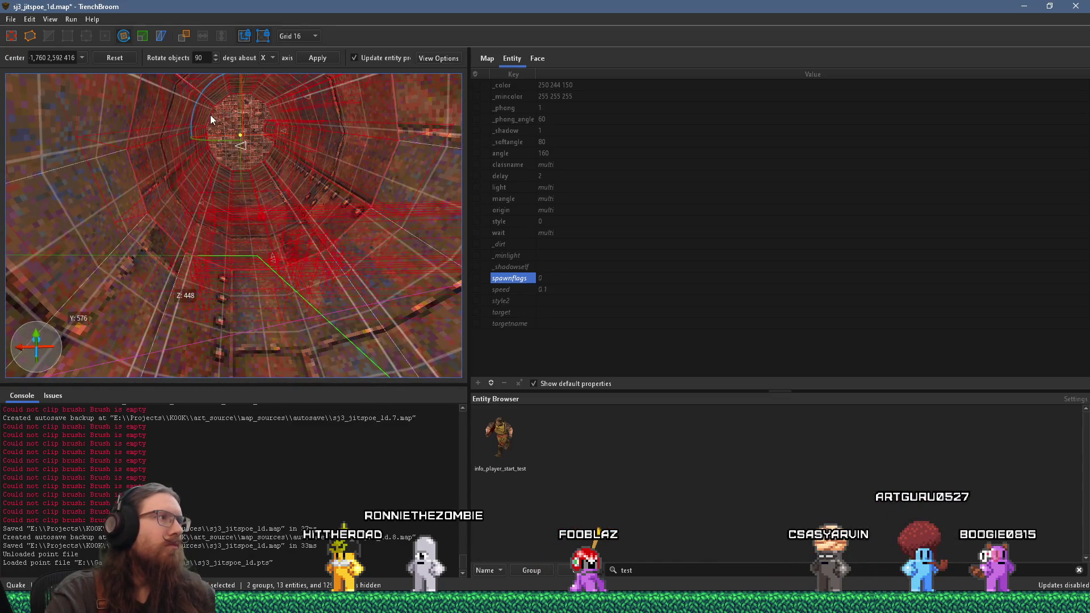
mouse_move(203, 95)
mouse_down()
mouse_move(269, 91)
mouse_move(261, 283)
mouse_move(233, 323)
mouse_move(213, 325)
mouse_move(275, 315)
mouse_move(274, 304)
mouse_move(283, 326)
mouse_move(275, 341)
mouse_move(265, 331)
mouse_move(60, 393)
mouse_move(171, 337)
mouse_move(211, 340)
mouse_move(231, 127)
mouse_move(285, 244)
mouse_move(233, 237)
mouse_move(178, 259)
mouse_up()
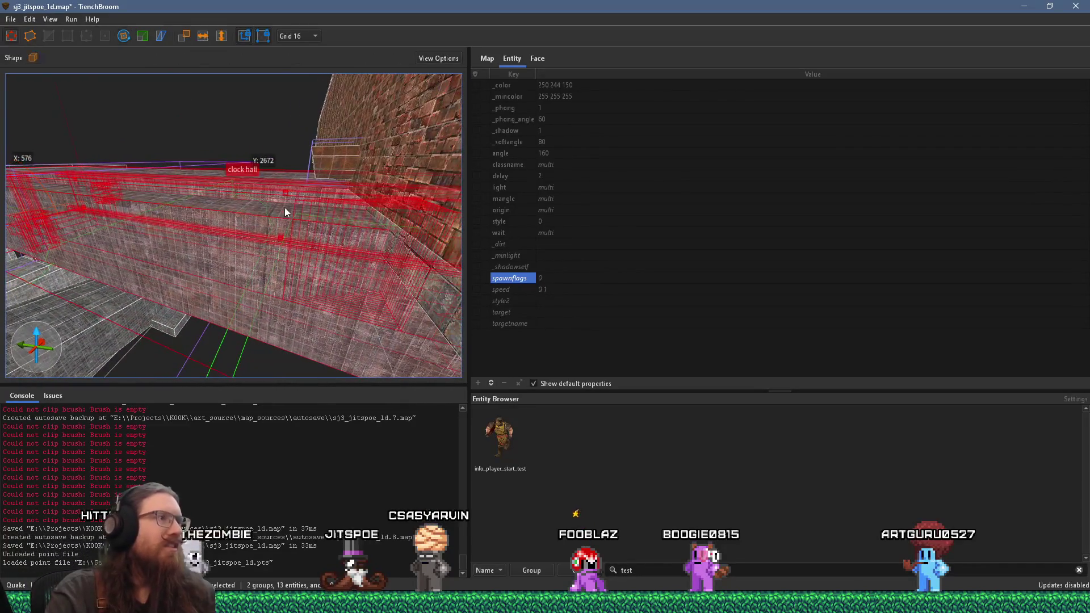
Inspect a world brush on the ledge top, then clear the selection
click(287, 194)
mouse_move(287, 194)
mouse_down()
mouse_move(301, 134)
mouse_move(288, 182)
mouse_move(416, 236)
mouse_move(280, 240)
mouse_move(243, 258)
mouse_move(355, 275)
mouse_move(207, 277)
mouse_move(230, 272)
mouse_move(152, 175)
mouse_move(153, 233)
mouse_move(180, 212)
mouse_move(83, 193)
mouse_move(144, 230)
mouse_move(33, 256)
mouse_move(241, 271)
mouse_move(305, 245)
mouse_move(376, 292)
mouse_move(114, 239)
mouse_move(222, 98)
mouse_move(257, 173)
mouse_up()
key(Escape)
scroll(265, 189, down, 5)
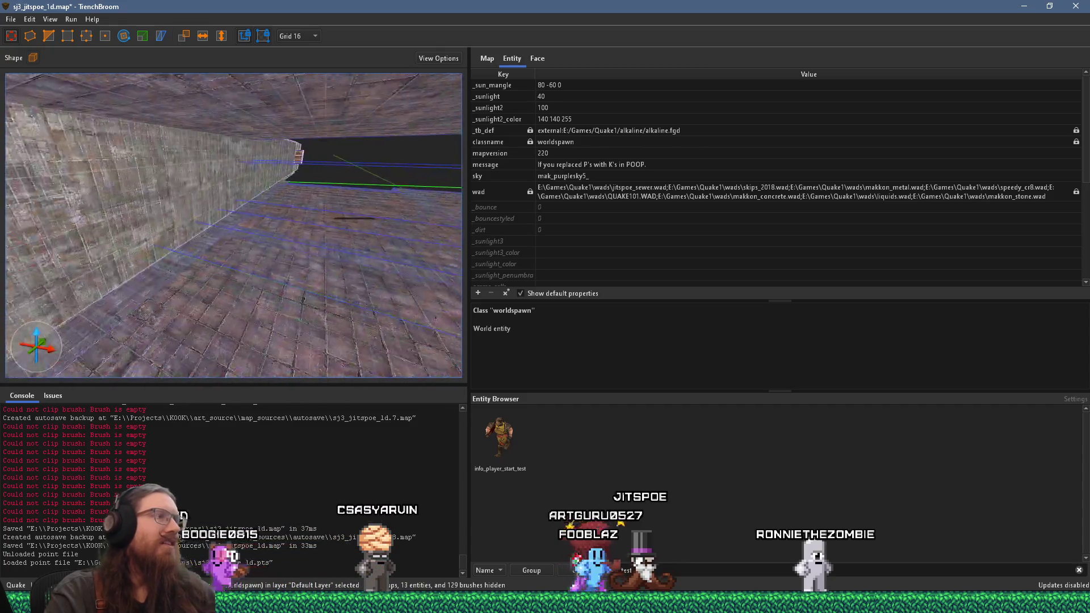
Raise the new brush's top to Z 128 and stretch it over the pipe ring
mouse_move(240, 245)
mouse_down()
mouse_move(304, 227)
mouse_move(210, 227)
mouse_move(110, 312)
mouse_move(97, 289)
mouse_move(241, 230)
mouse_move(118, 249)
mouse_move(165, 284)
mouse_move(228, 267)
mouse_up()
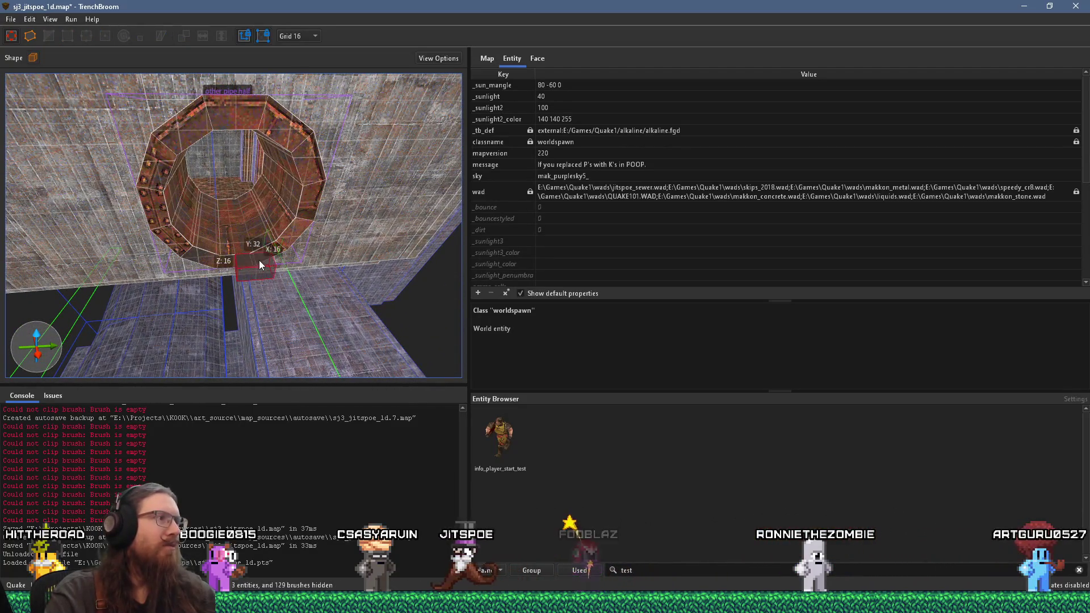
drag(295, 140, 321, 99)
mouse_move(313, 203)
mouse_down()
mouse_move(124, 217)
mouse_move(336, 208)
mouse_move(342, 196)
mouse_move(288, 339)
mouse_move(173, 311)
mouse_move(181, 285)
mouse_move(125, 318)
mouse_move(145, 308)
mouse_move(147, 290)
mouse_move(194, 271)
mouse_up()
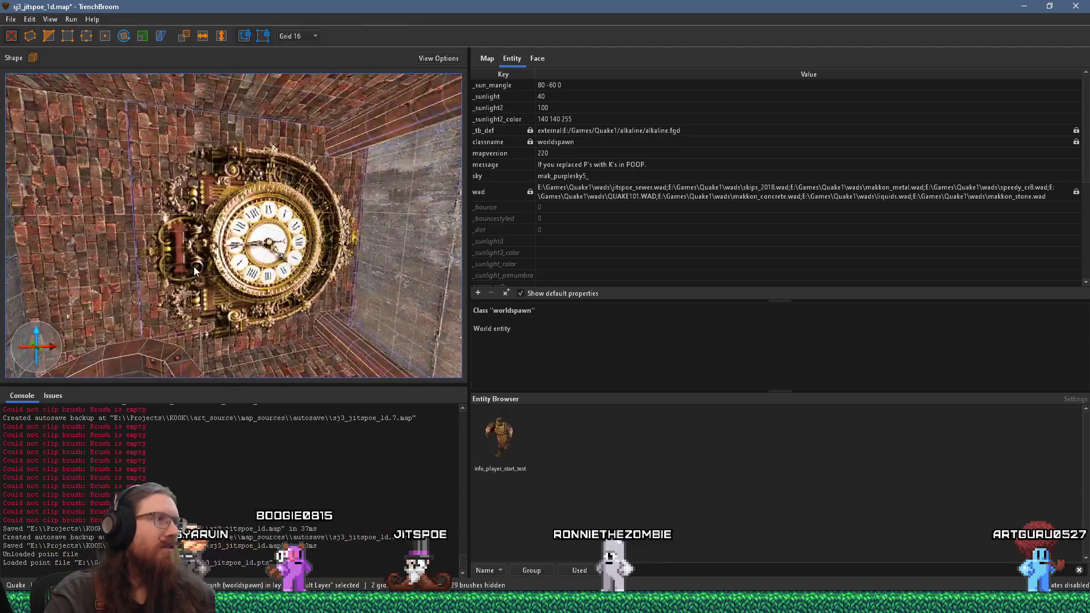
click(11, 20)
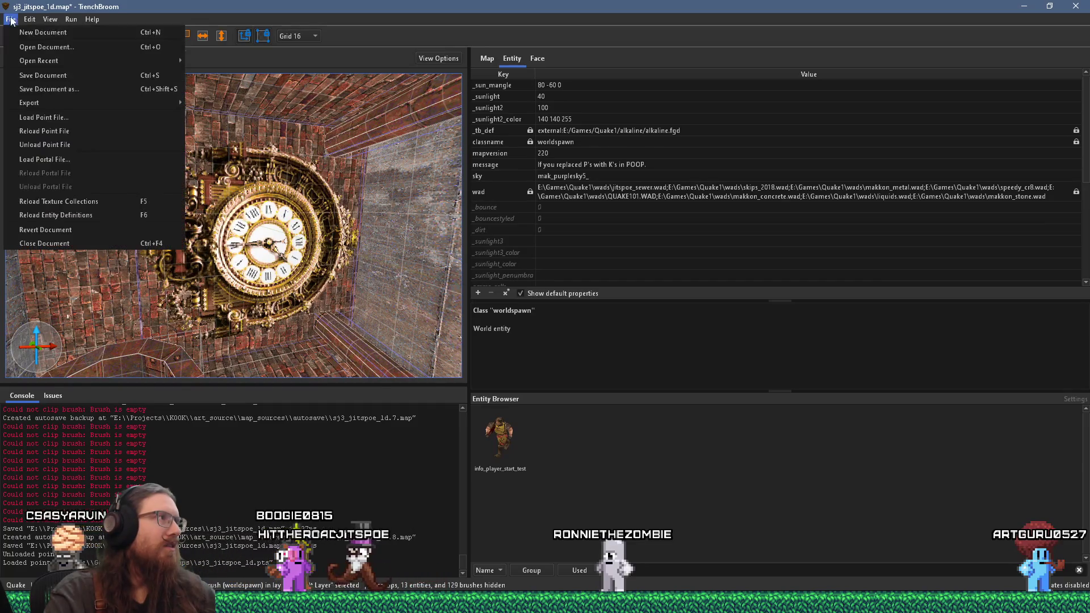
Save the map and compile it with the alkaline dev profile
click(34, 77)
click(77, 31)
click(800, 489)
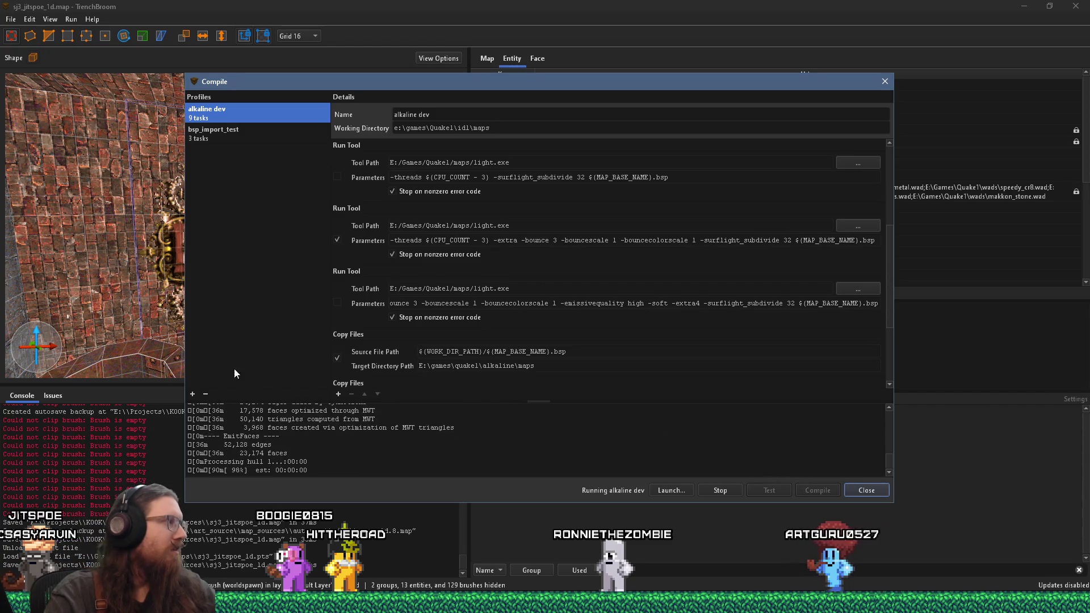
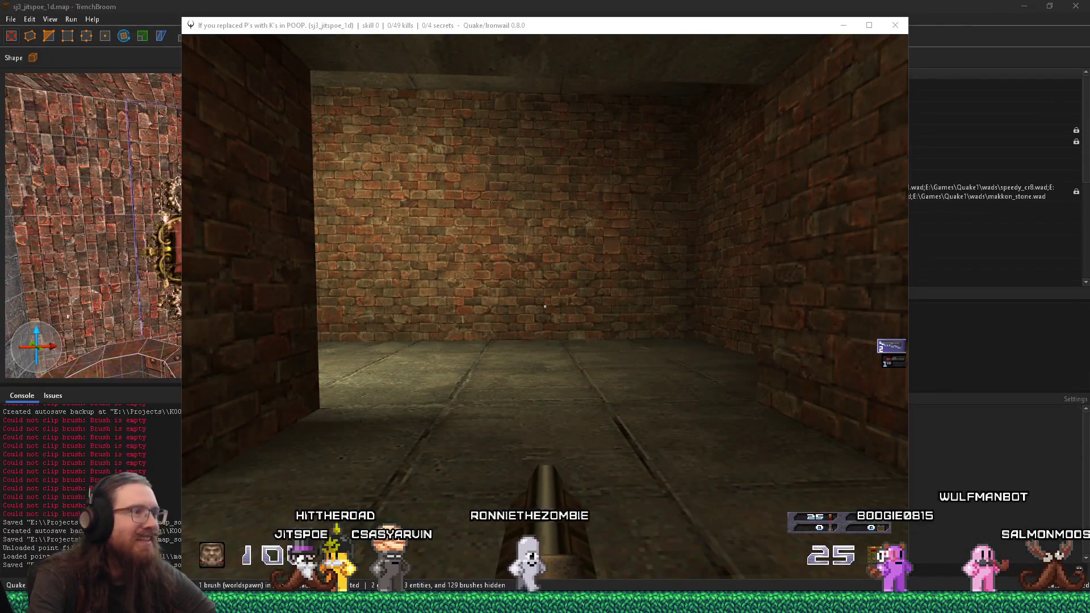
Walk from the portal room down the dark corridor toward the lit clock doorway
key(w)
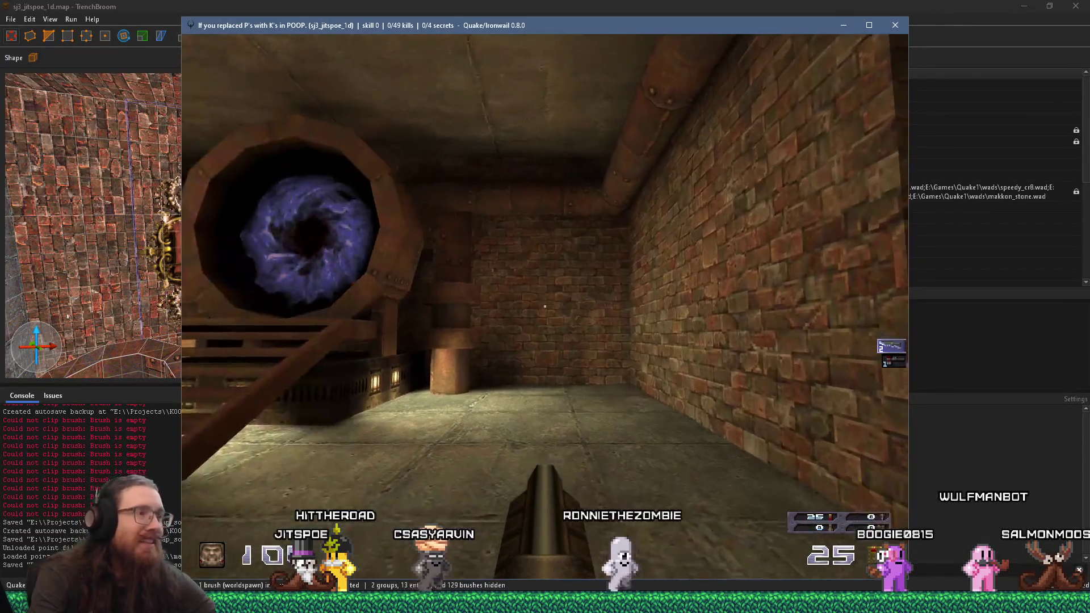
key(w)
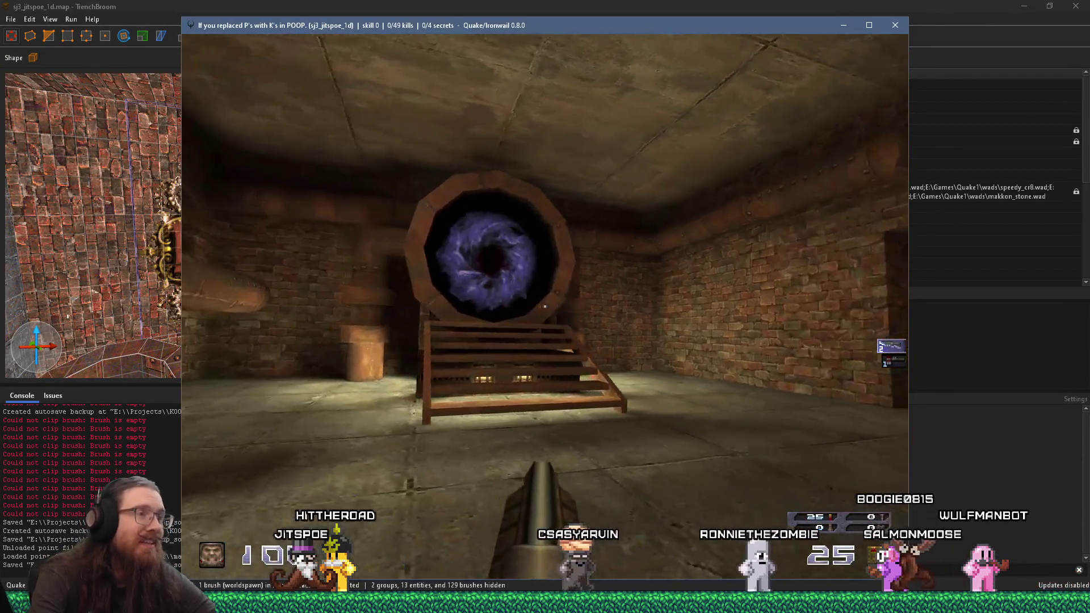
key(w)
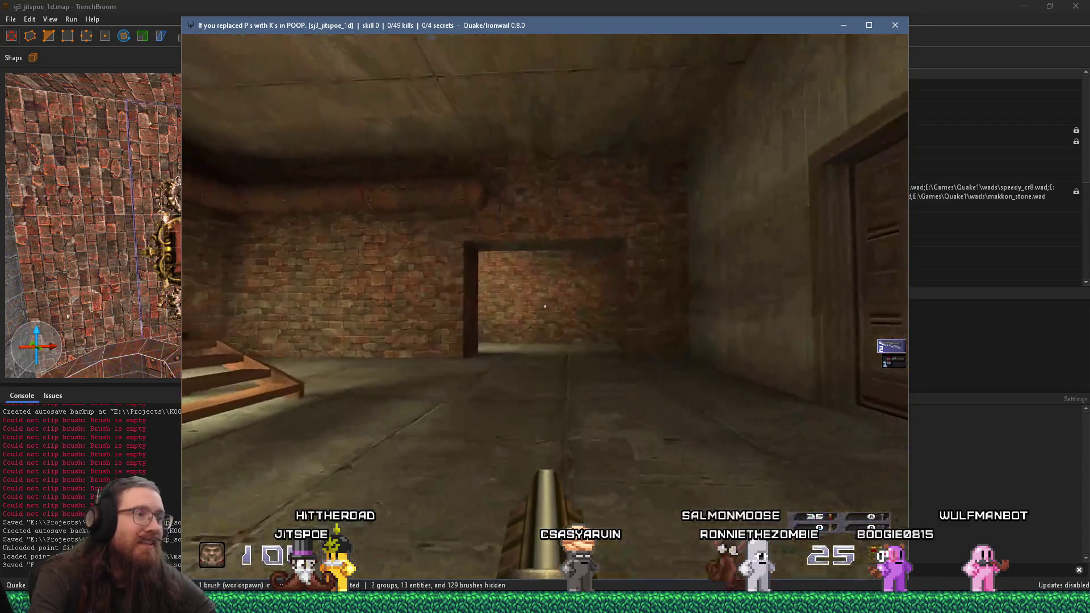
key(w)
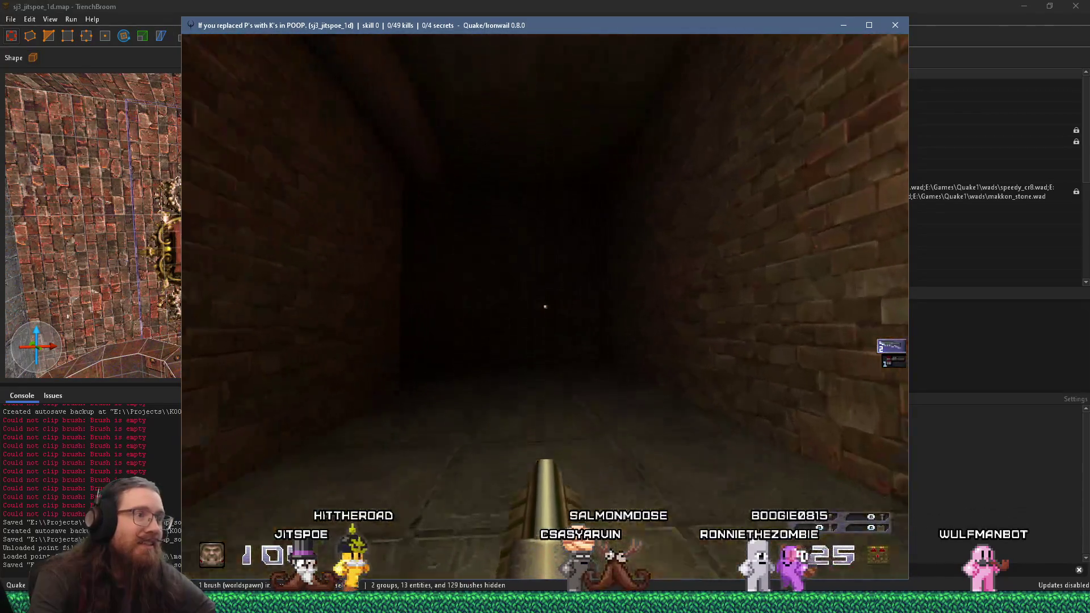
key(w)
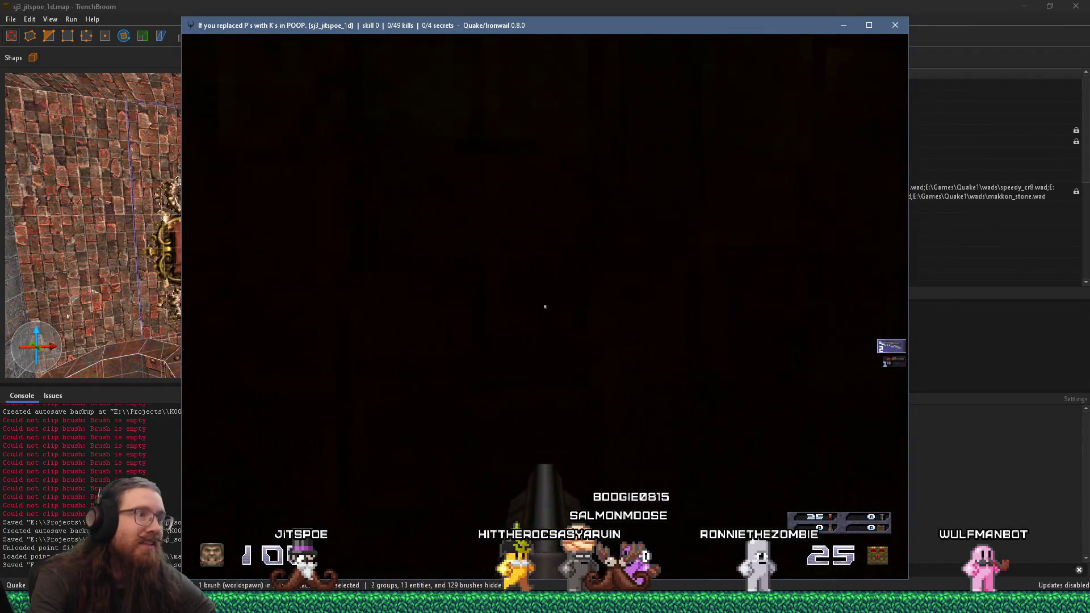
key(w)
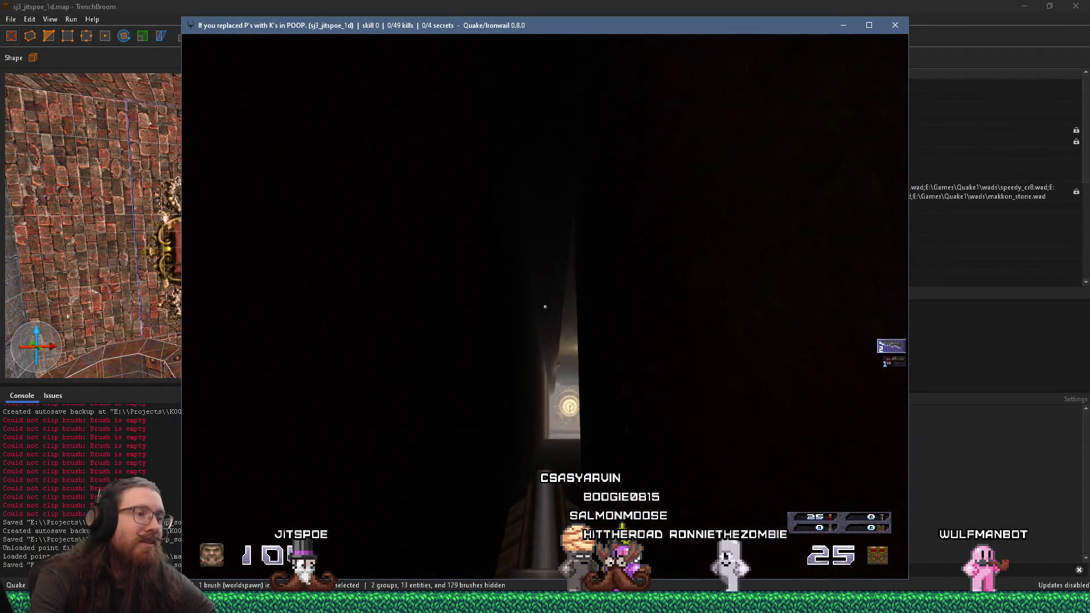
key(w)
key(w)
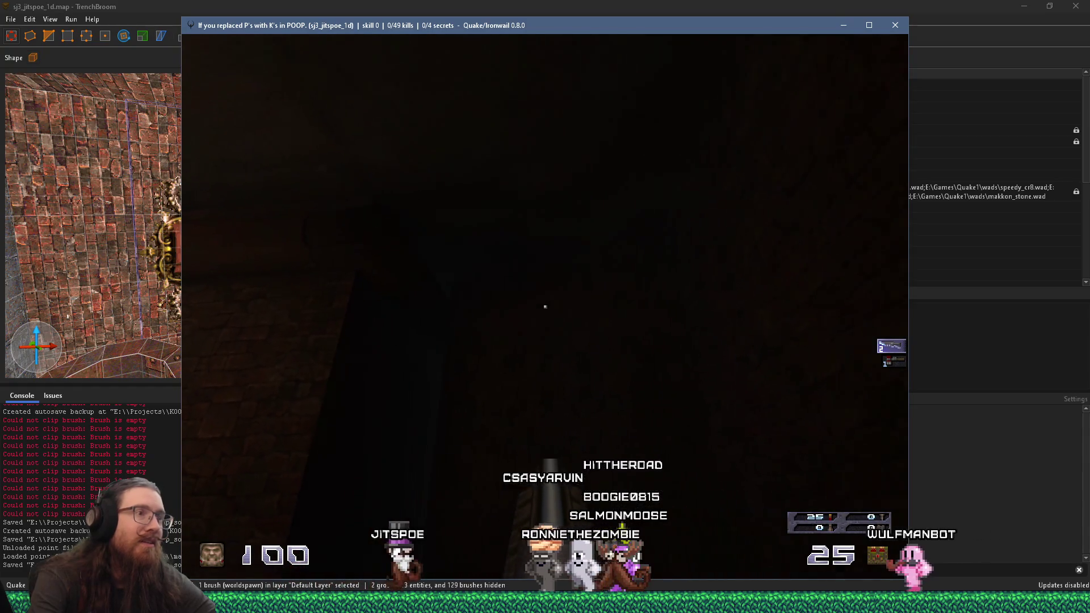
key(w)
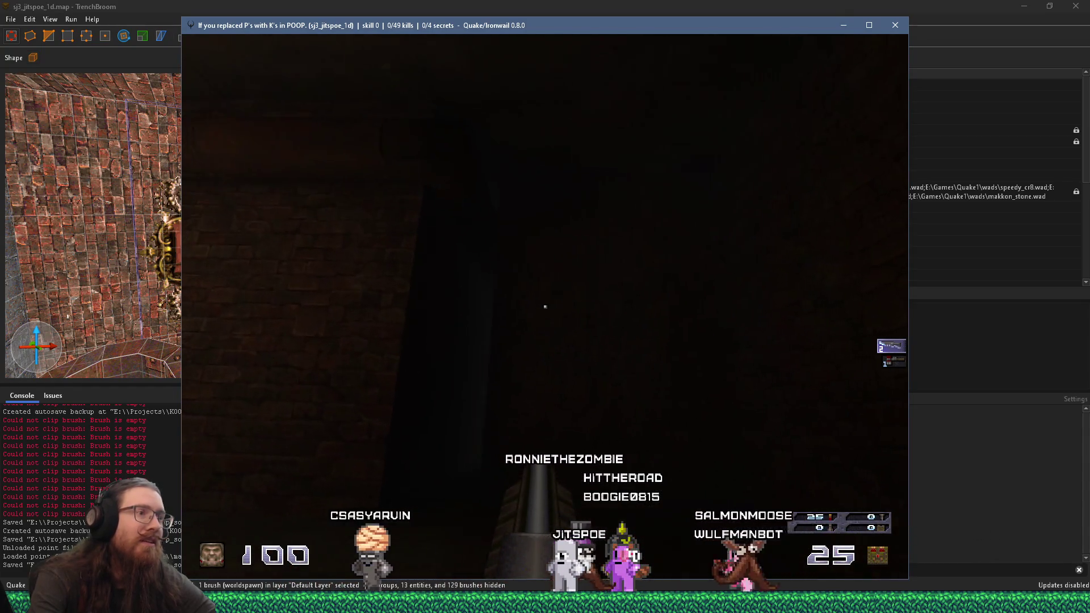
key(w)
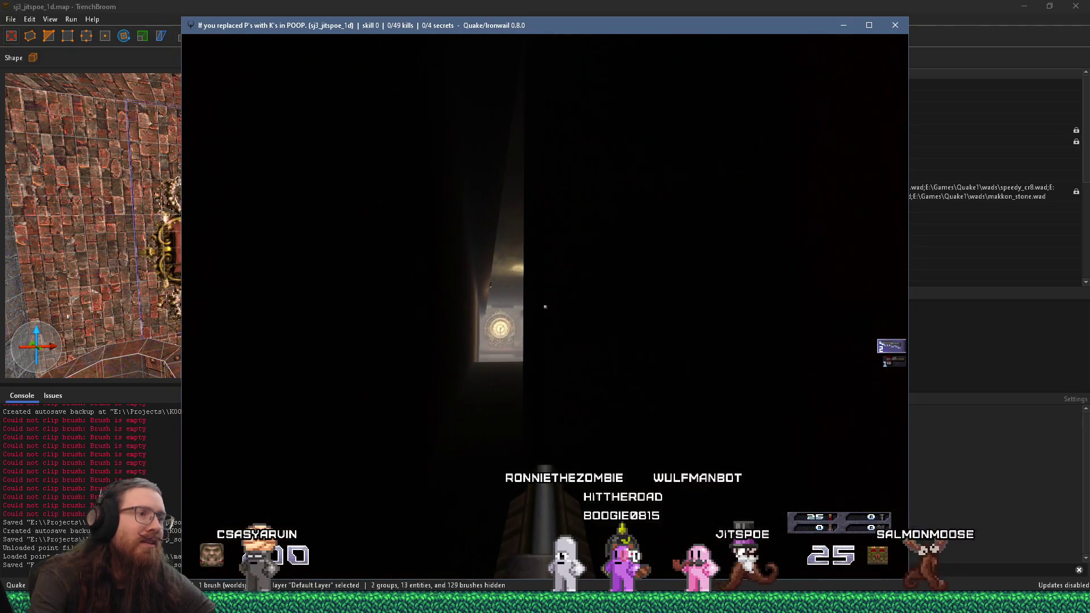
Enable noclip from the console, fly down the corridor, then turn noclip off
key(grave)
text(noclip)
key(Return)
key(grave)
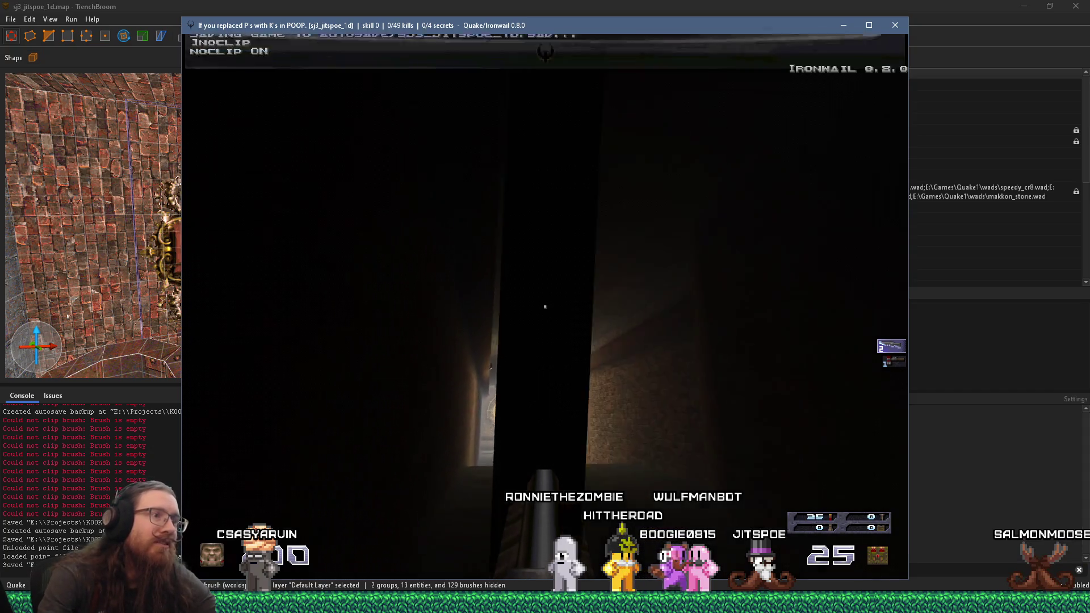
key(w)
key(grave)
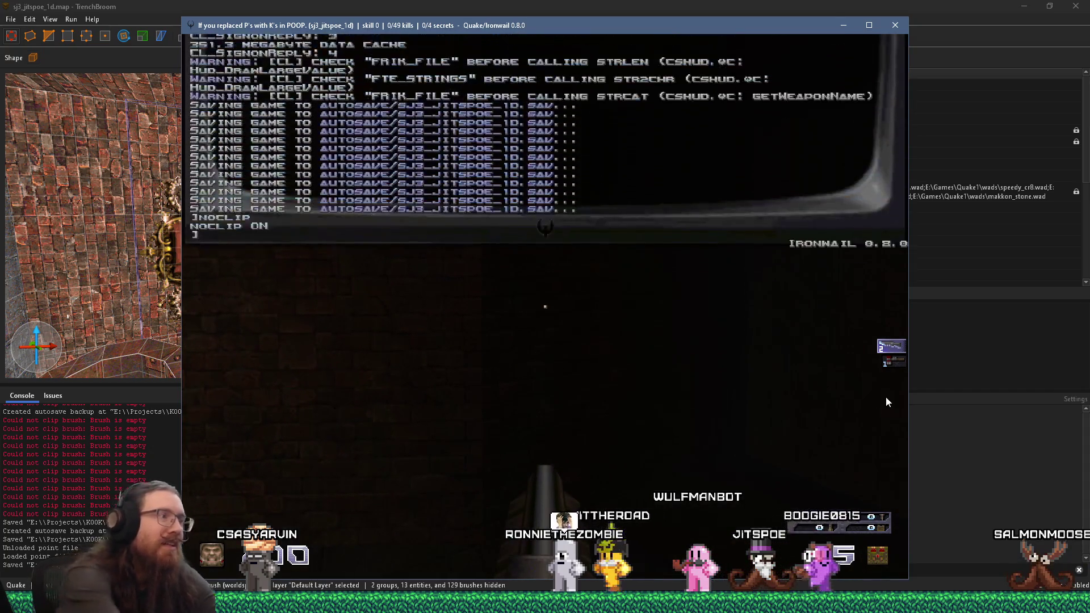
text(noclip)
key(Return)
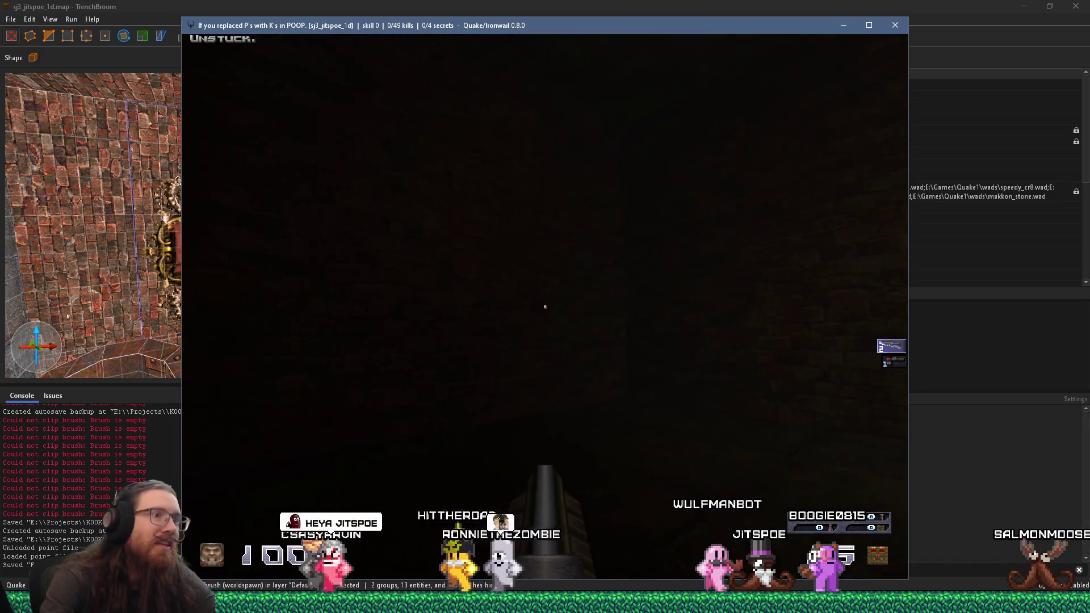
Toggle noclip again from the console and advance down the lit corridor toward the clock
key(grave)
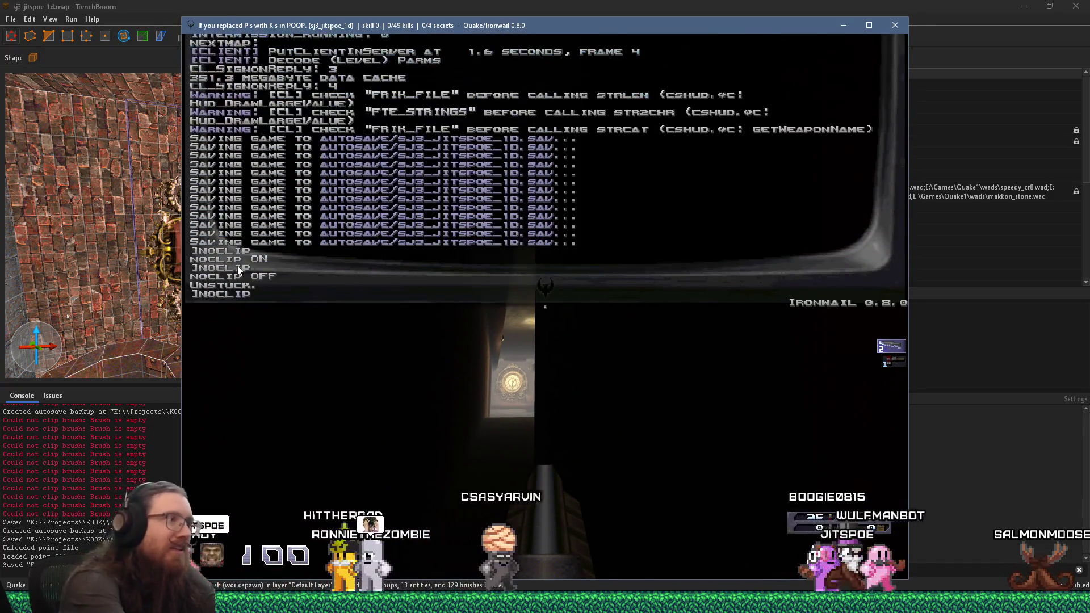
key(grave)
key(w)
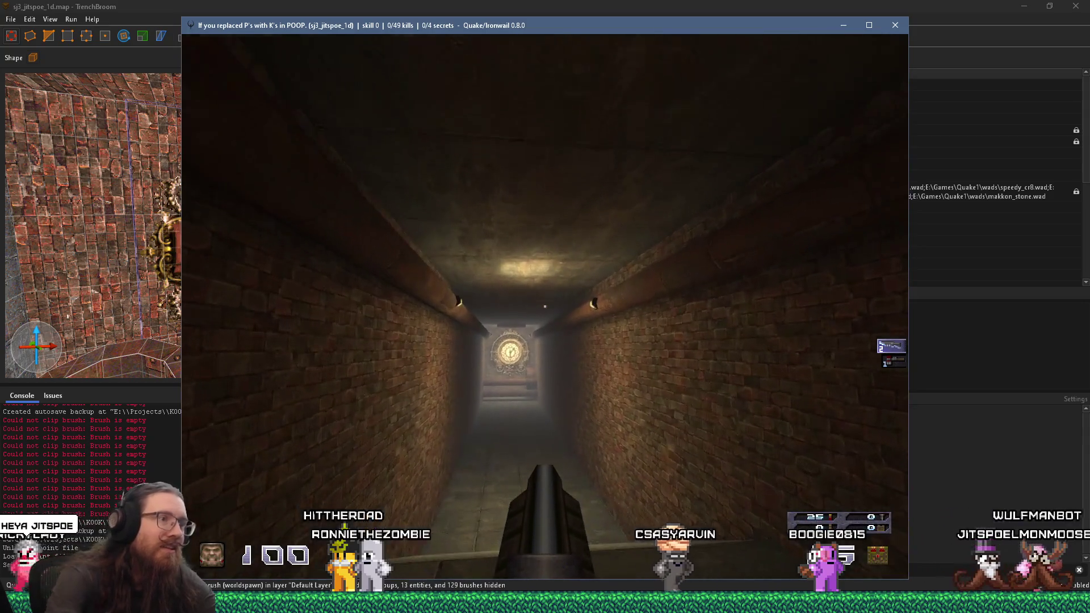
key(grave)
text(noclip)
key(Return)
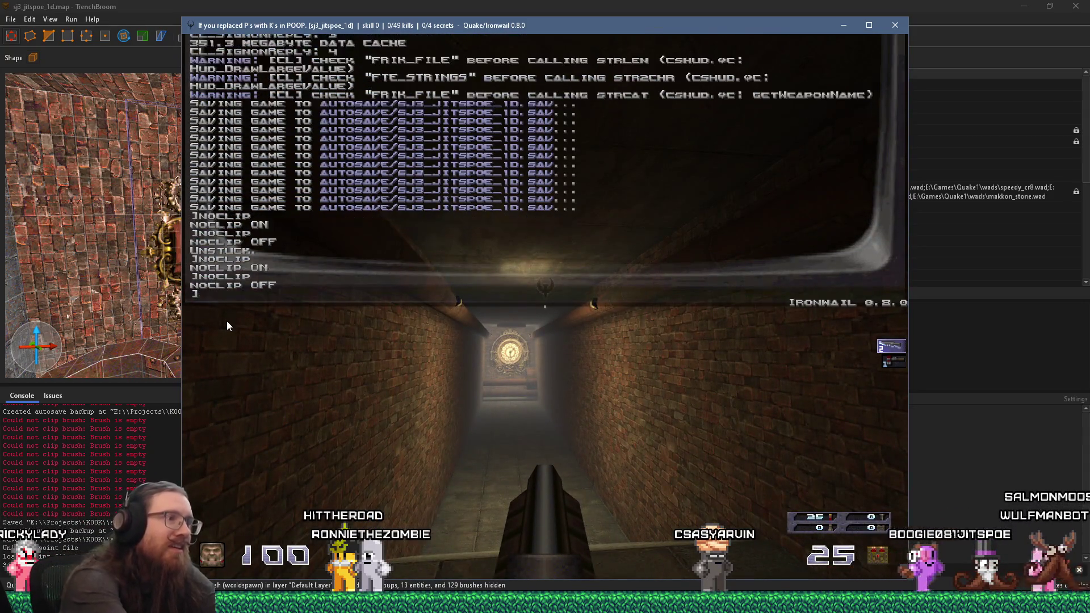
key(grave)
key(grave)
text(noclip)
key(Return)
key(grave)
key(w)
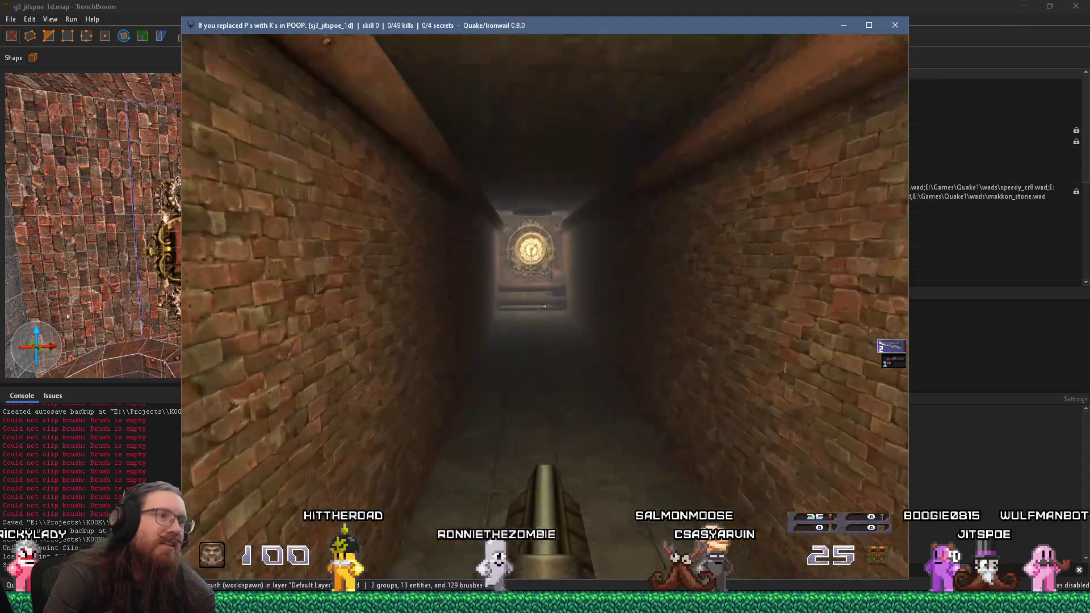
key(grave)
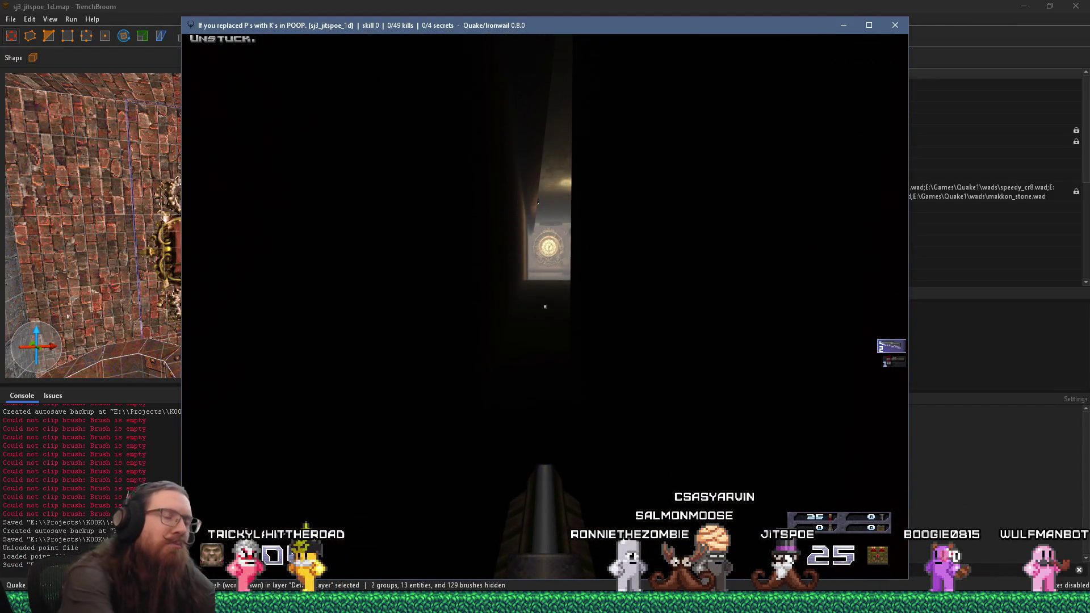
Fire the shotgun repeatedly at the clock, leaving 16 shells
click(545, 307)
click(545, 307)
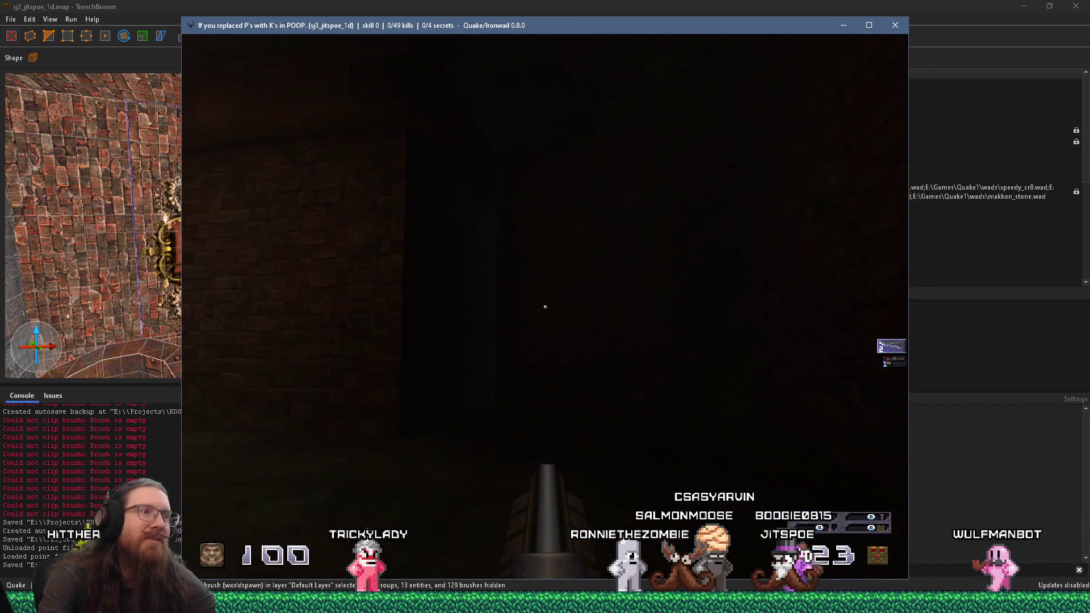
click(545, 307)
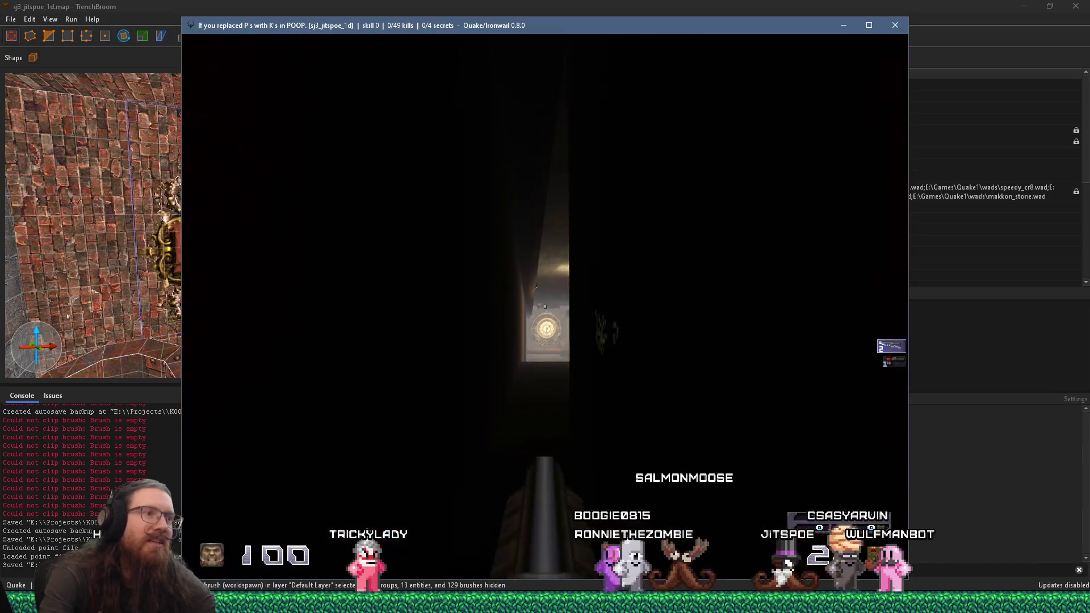
click(545, 307)
click(545, 306)
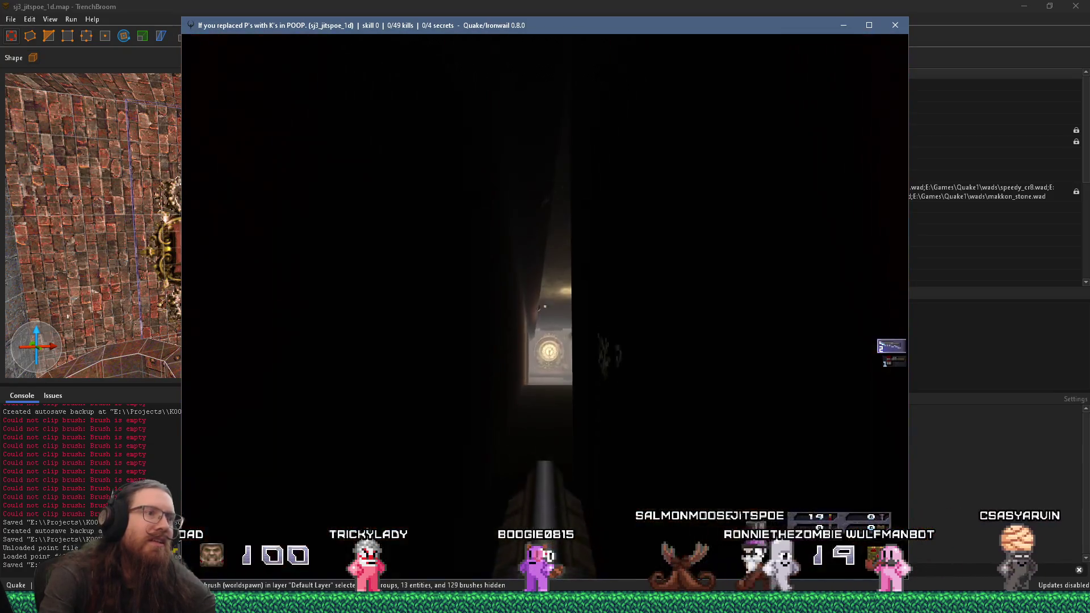
click(545, 307)
click(545, 306)
mouse_move(545, 307)
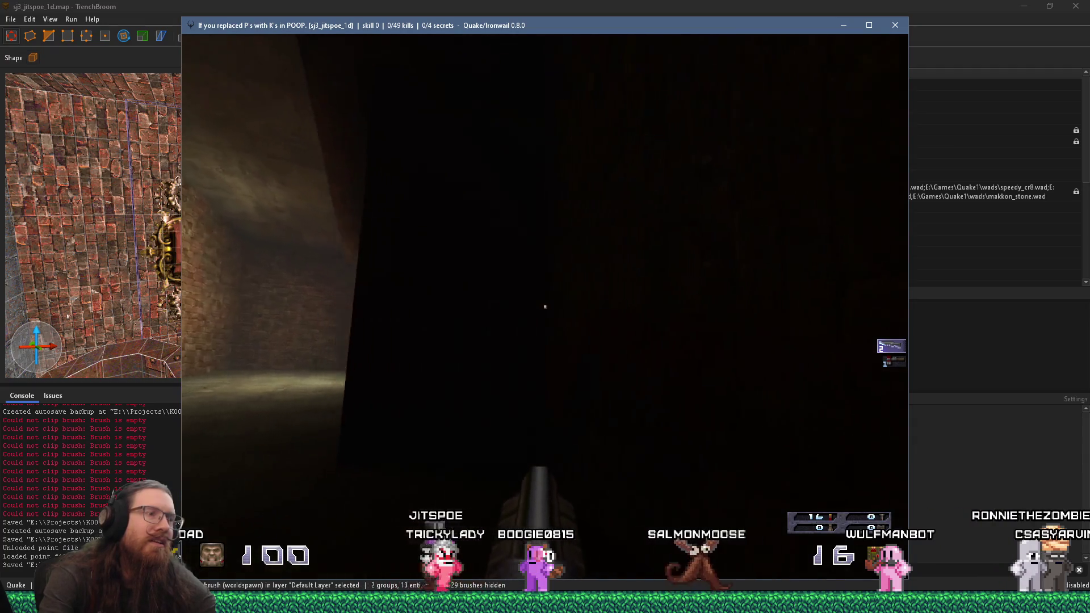
key(alt+Tab)
Delete the central brick wall brush in the sewer corridor and save the map
key(Tab)
key(Tab)
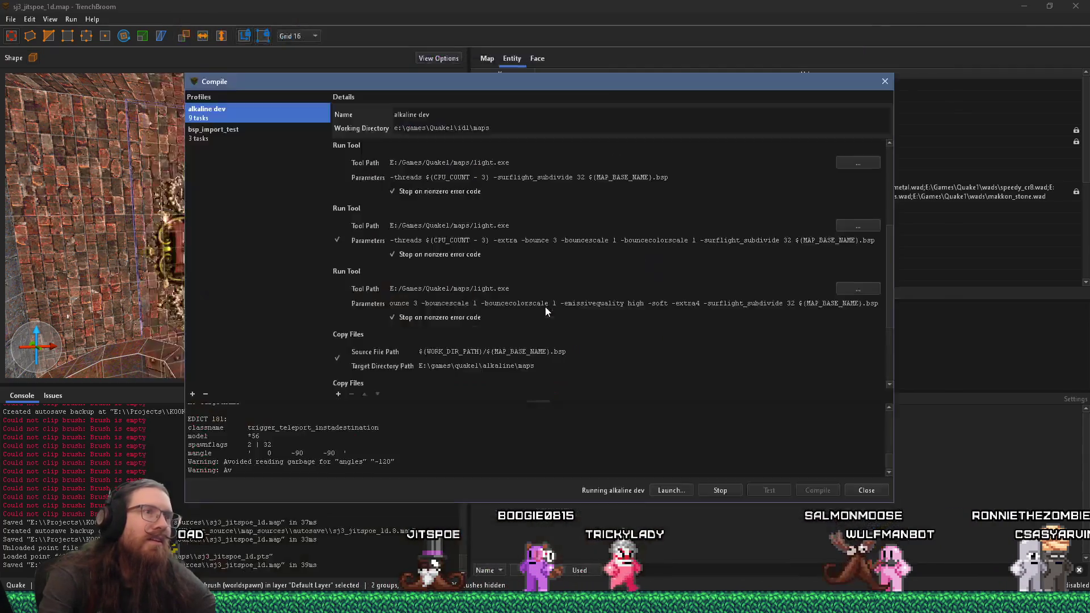
drag(747, 85, 1019, 77)
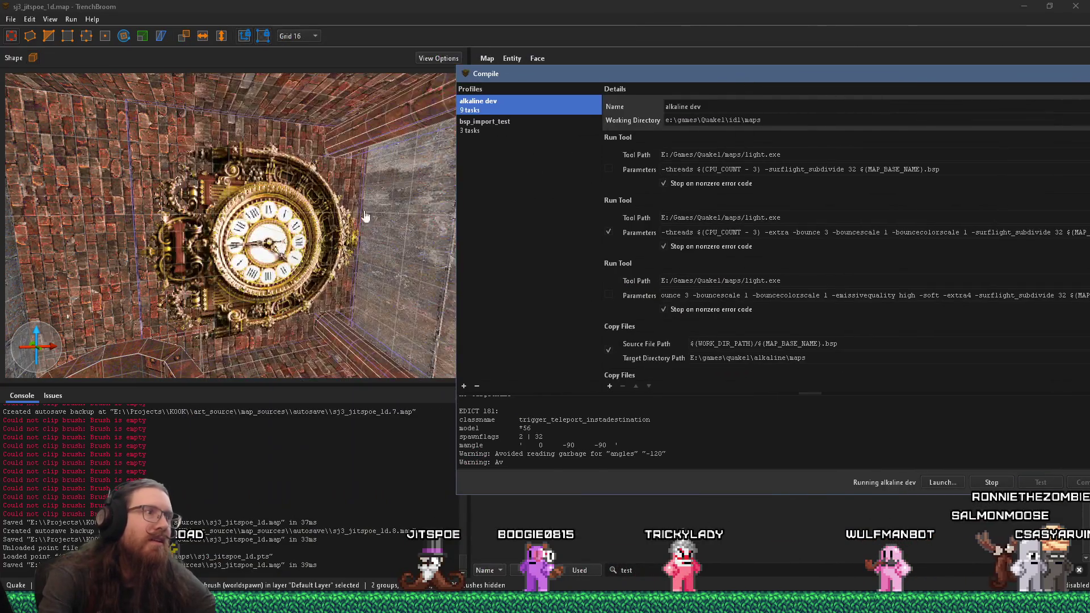
mouse_move(310, 248)
mouse_down()
mouse_move(137, 257)
mouse_move(195, 310)
mouse_move(274, 292)
mouse_move(448, 318)
mouse_move(295, 271)
mouse_move(337, 302)
mouse_move(362, 304)
mouse_move(314, 305)
mouse_move(304, 270)
mouse_move(327, 243)
mouse_move(316, 279)
mouse_move(220, 311)
mouse_move(45, 257)
mouse_move(85, 286)
mouse_move(182, 247)
mouse_move(163, 156)
mouse_move(212, 280)
mouse_move(158, 219)
mouse_move(224, 346)
mouse_move(359, 222)
mouse_move(372, 176)
mouse_move(361, 245)
mouse_move(305, 261)
mouse_move(335, 200)
mouse_move(250, 388)
mouse_move(263, 281)
mouse_move(302, 224)
mouse_move(280, 251)
mouse_move(89, 238)
mouse_move(66, 353)
mouse_move(91, 395)
mouse_move(277, 295)
mouse_move(337, 220)
mouse_move(336, 207)
mouse_move(303, 216)
mouse_move(304, 200)
mouse_move(234, 328)
mouse_move(207, 217)
mouse_move(223, 194)
mouse_up()
click(253, 255)
key(Delete)
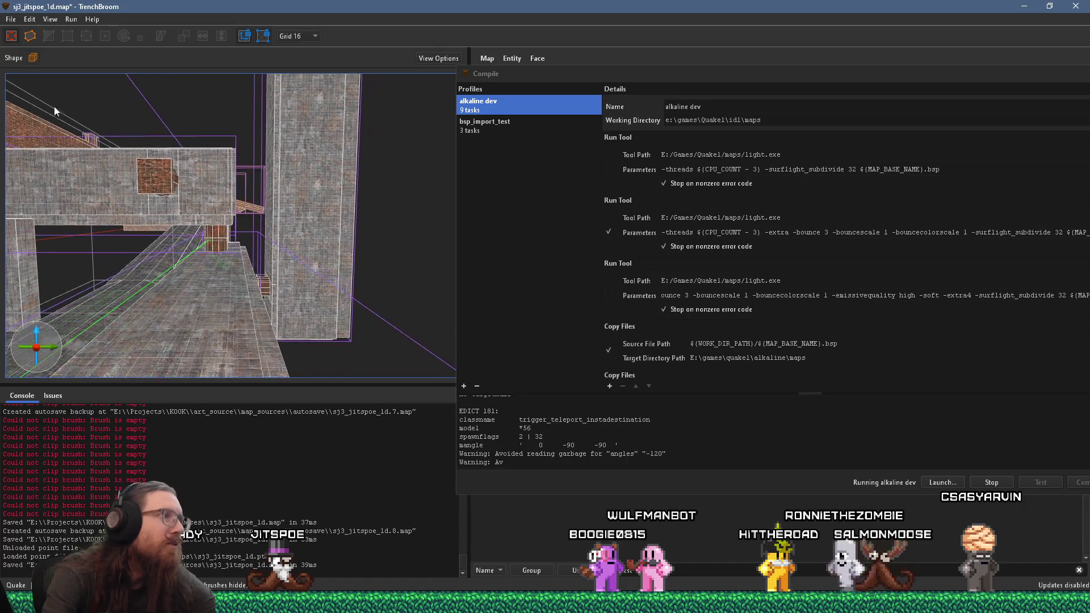
click(11, 19)
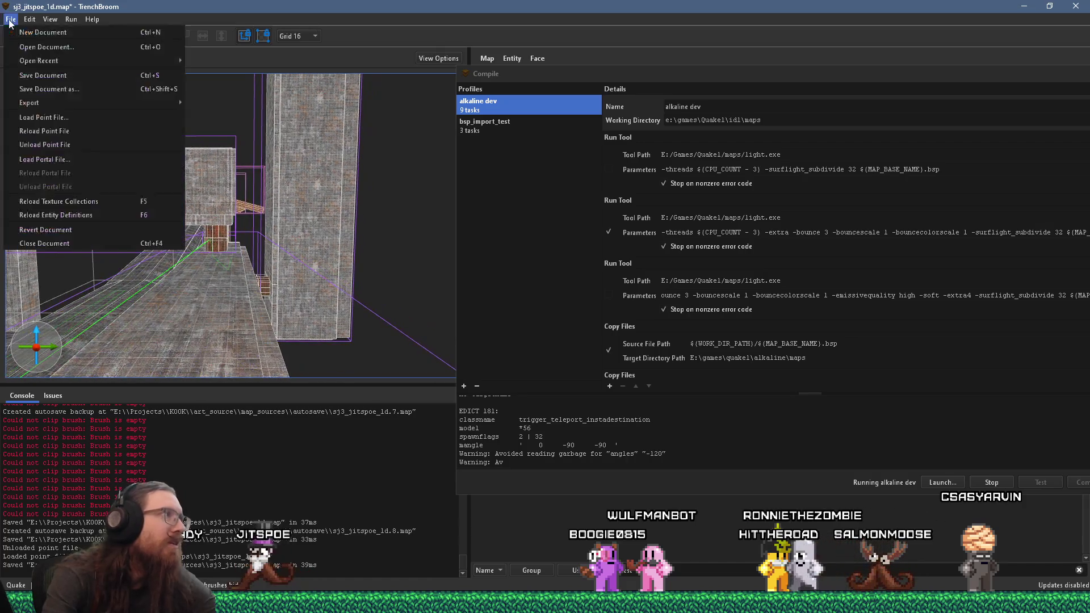
click(45, 76)
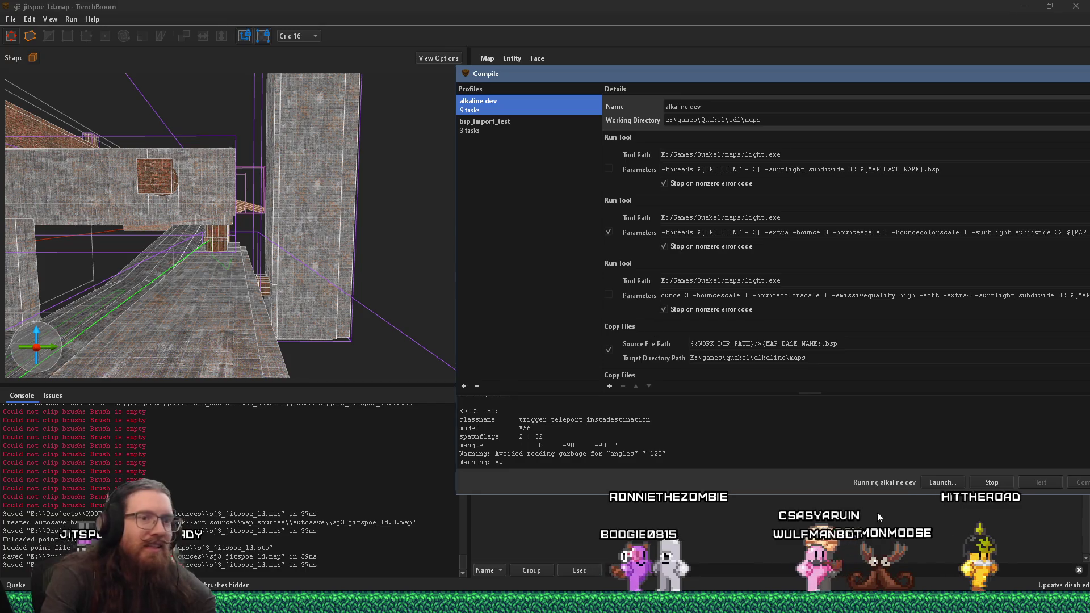
Stop the running compile and recompile the map with the alkaline dev profile
drag(887, 79, 625, 71)
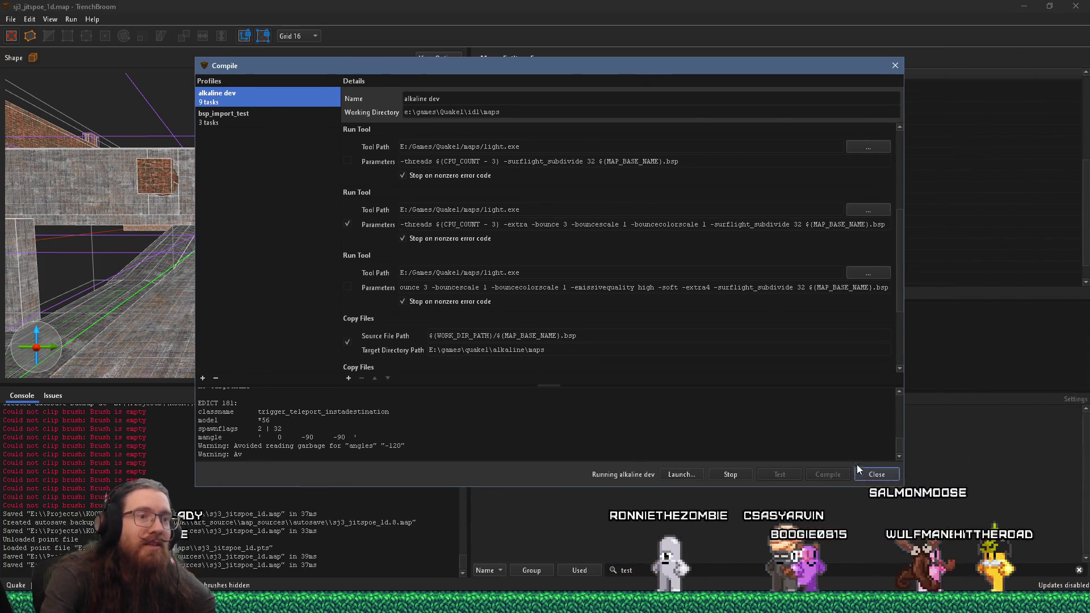
click(862, 475)
click(591, 291)
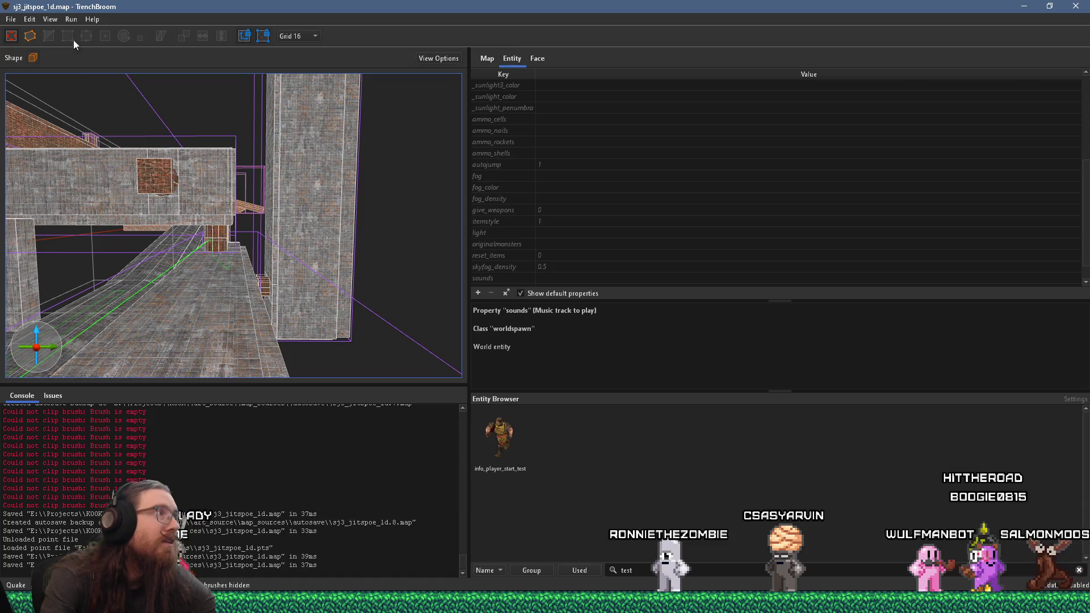
click(100, 33)
click(810, 489)
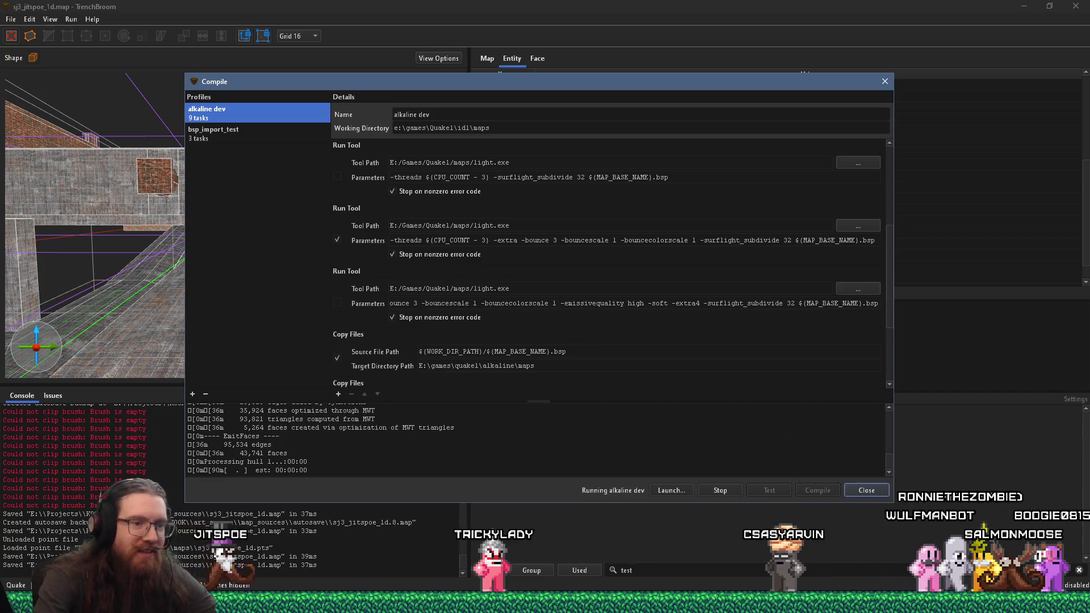
key(alt+Tab)
key(alt+Tab)
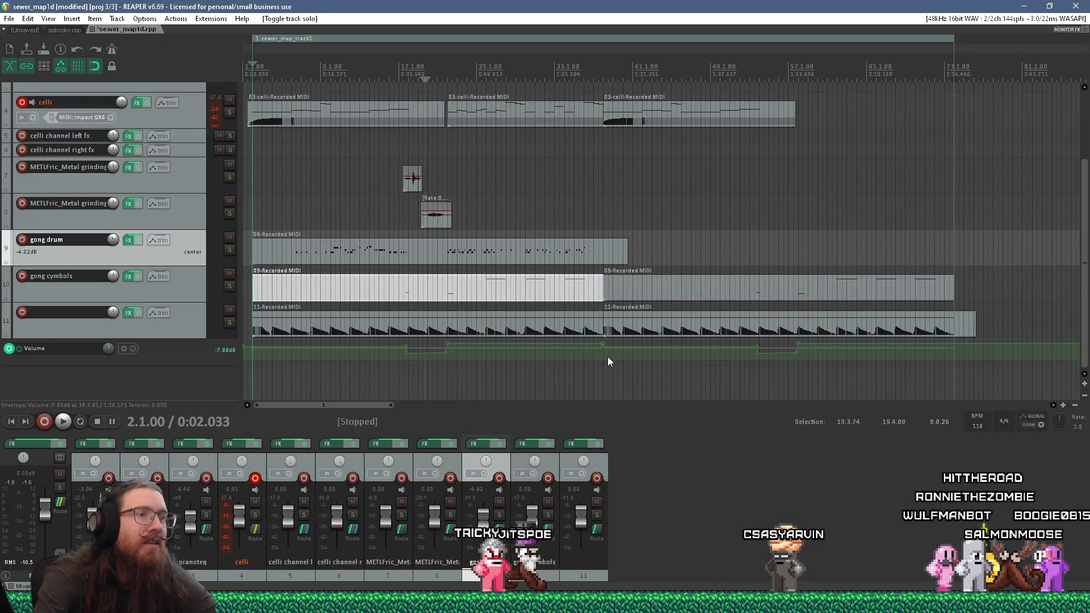
Play the REAPER project from bar 38, then stop
click(602, 361)
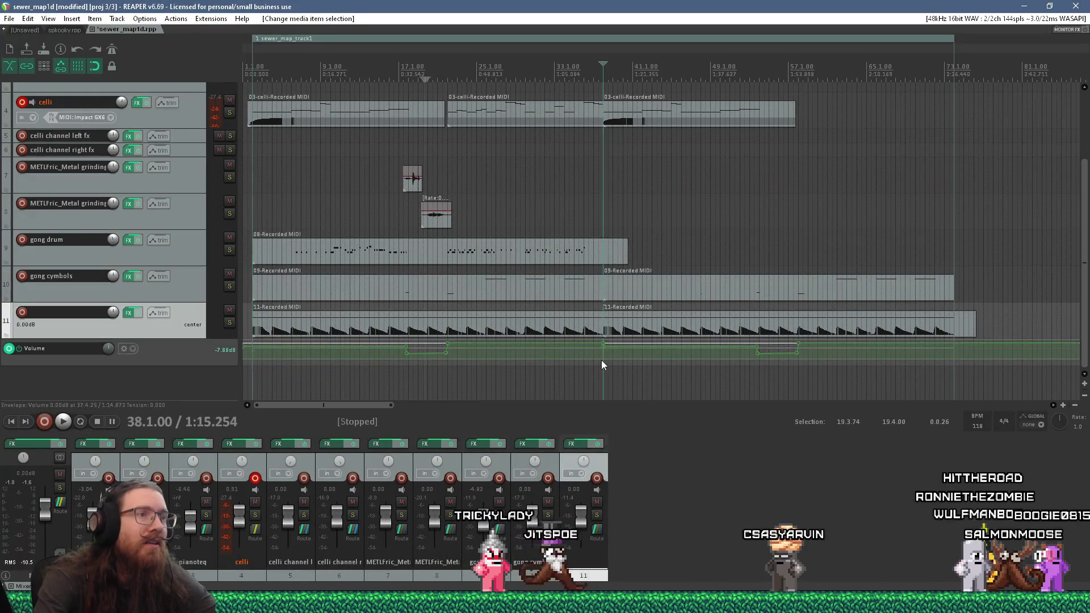
key(space)
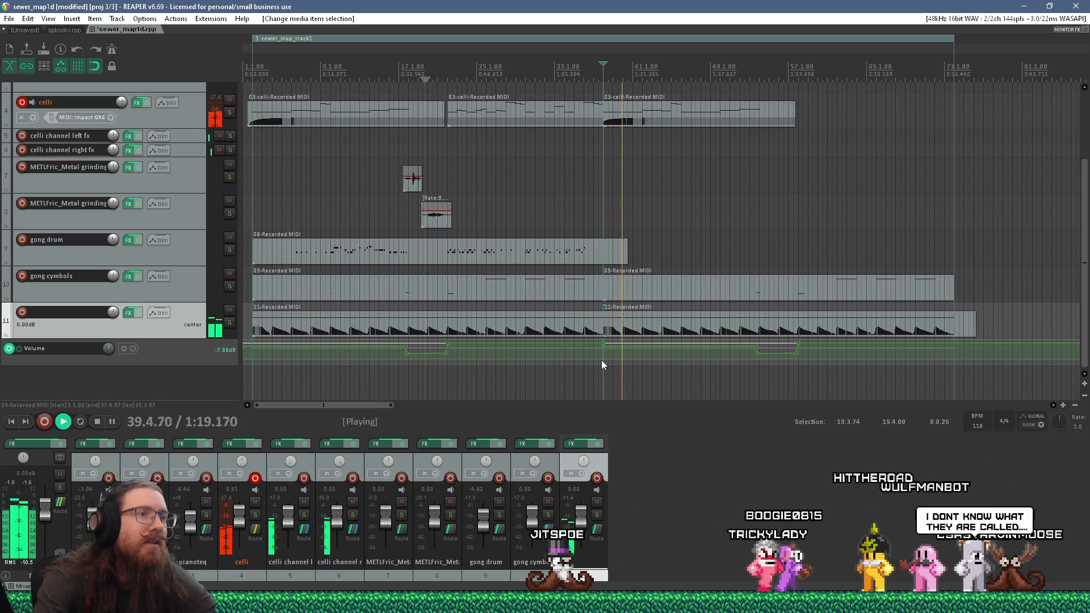
key(space)
Open the left 11-Recorded MIDI item in the MIDI editor
scroll(603, 358, up, 3)
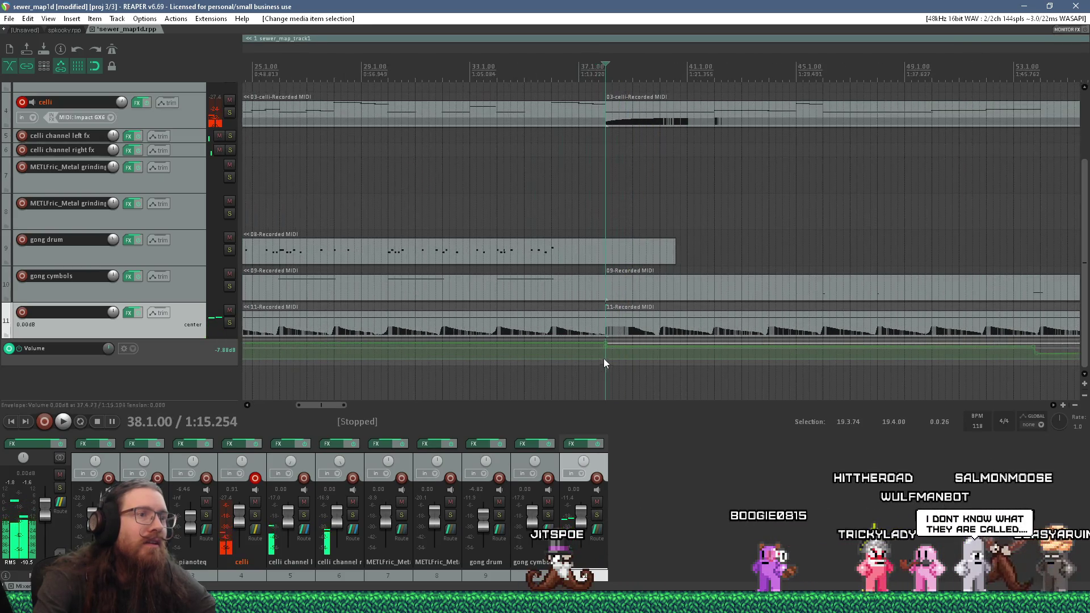
click(643, 332)
scroll(634, 329, right, 1)
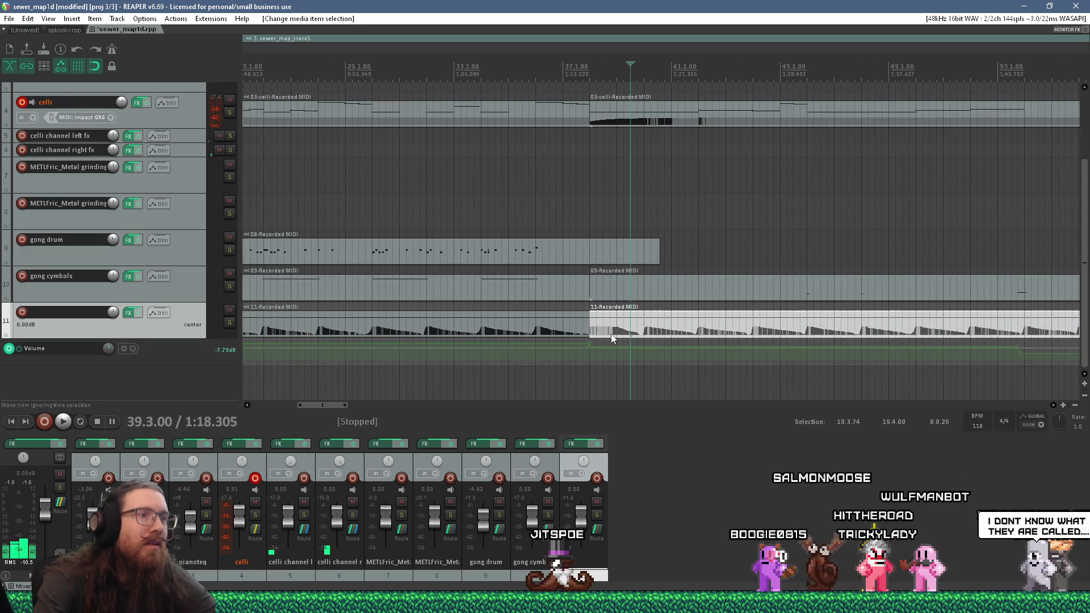
click(697, 332)
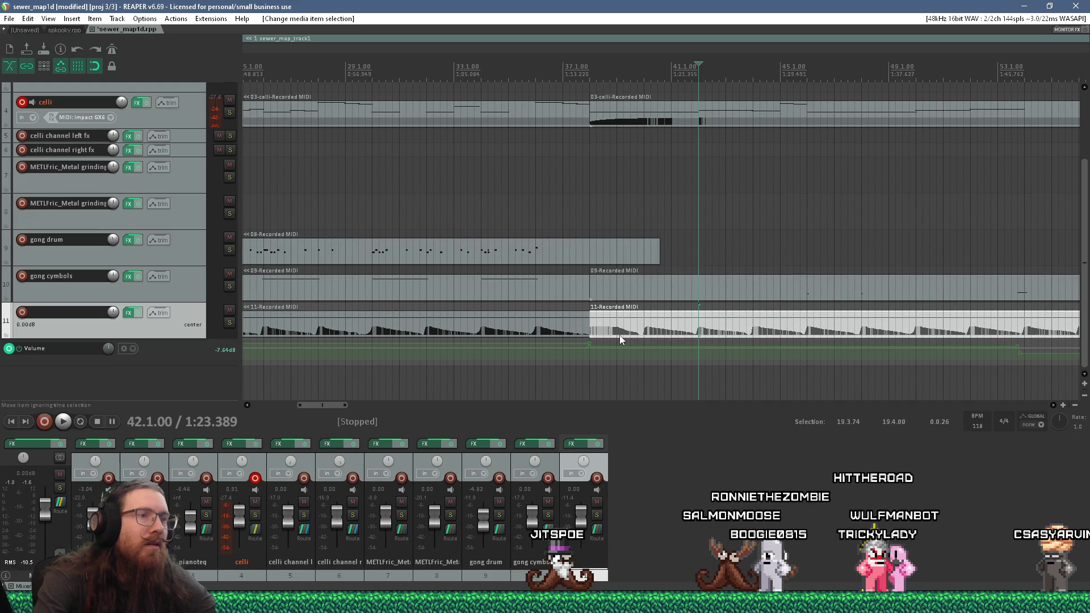
click(577, 328)
double_click(555, 324)
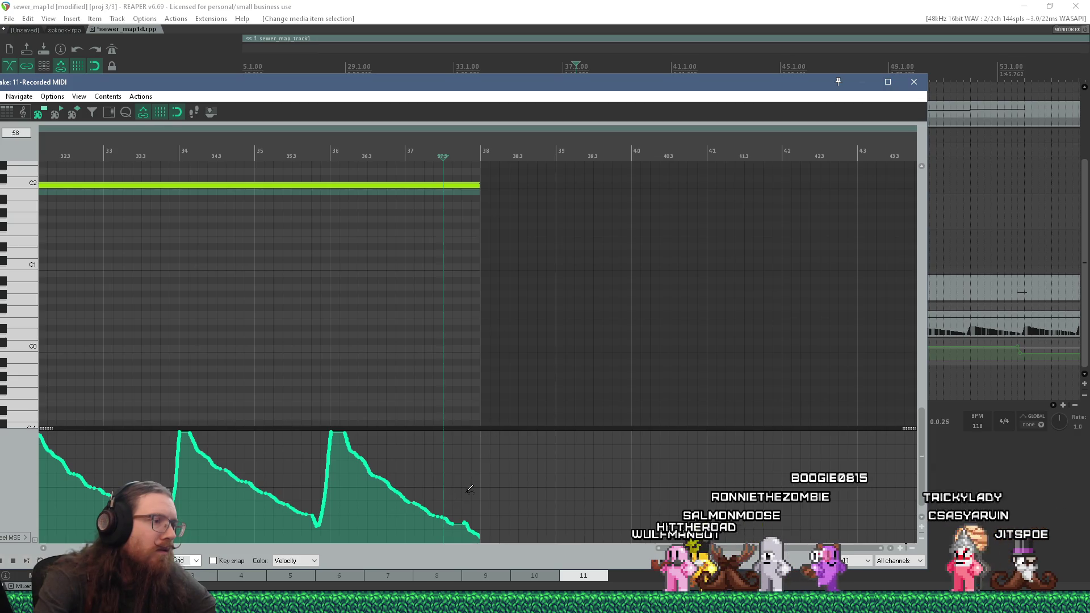
Draw a high CC step near the item's end, delete stray points, and push it to 127
drag(477, 499, 487, 420)
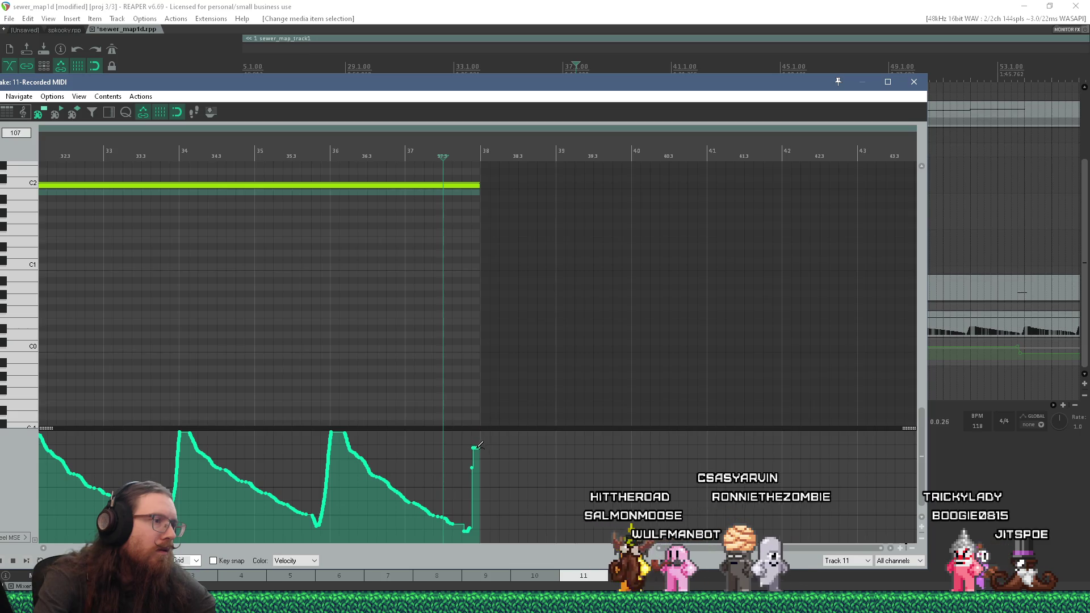
scroll(485, 426, up, 4)
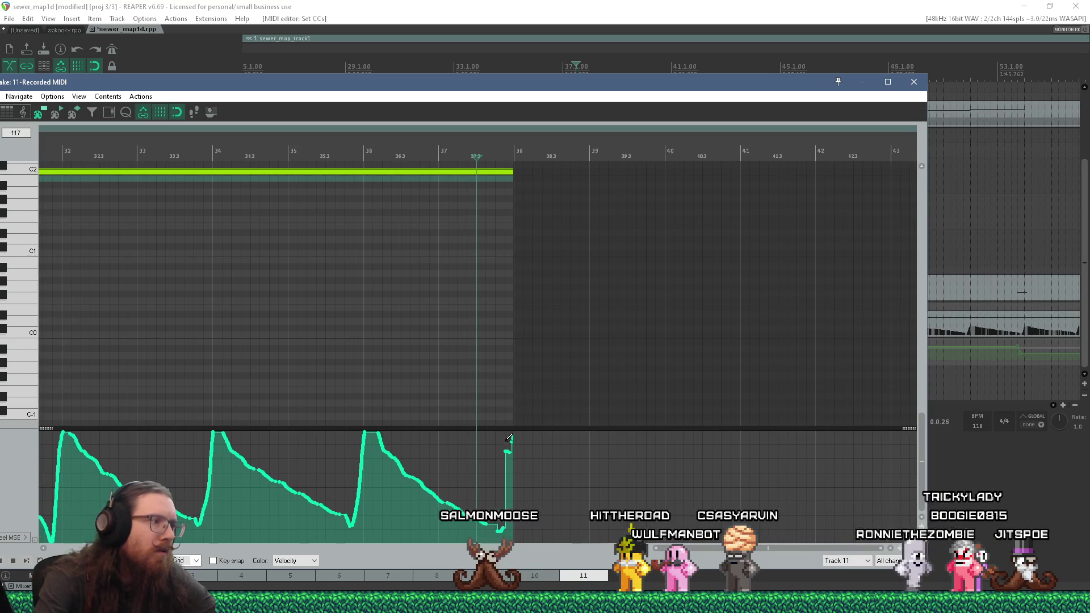
scroll(509, 457, up, 6)
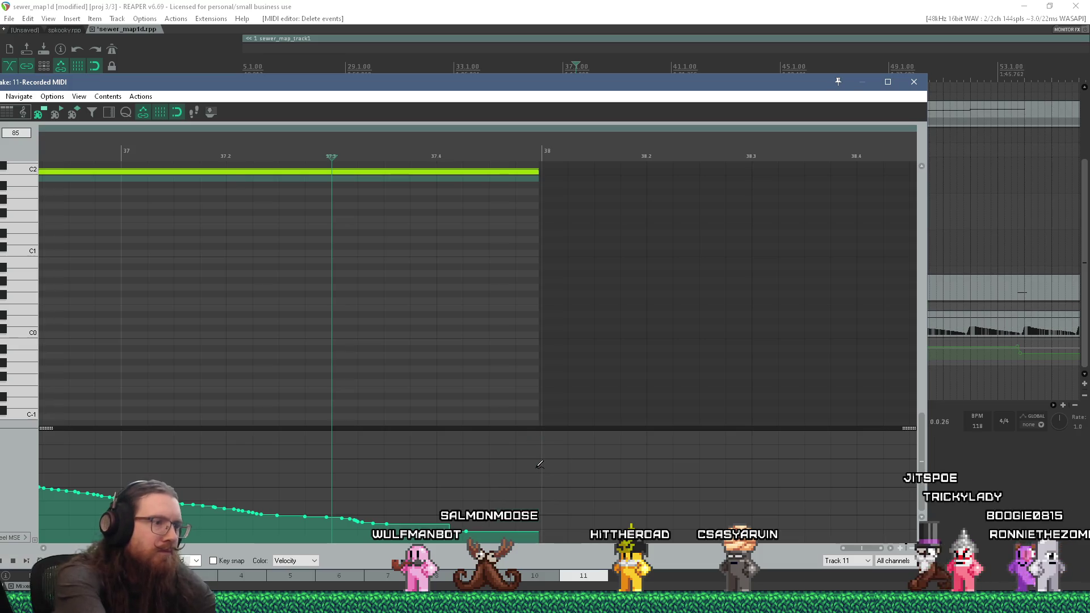
drag(469, 537, 516, 487)
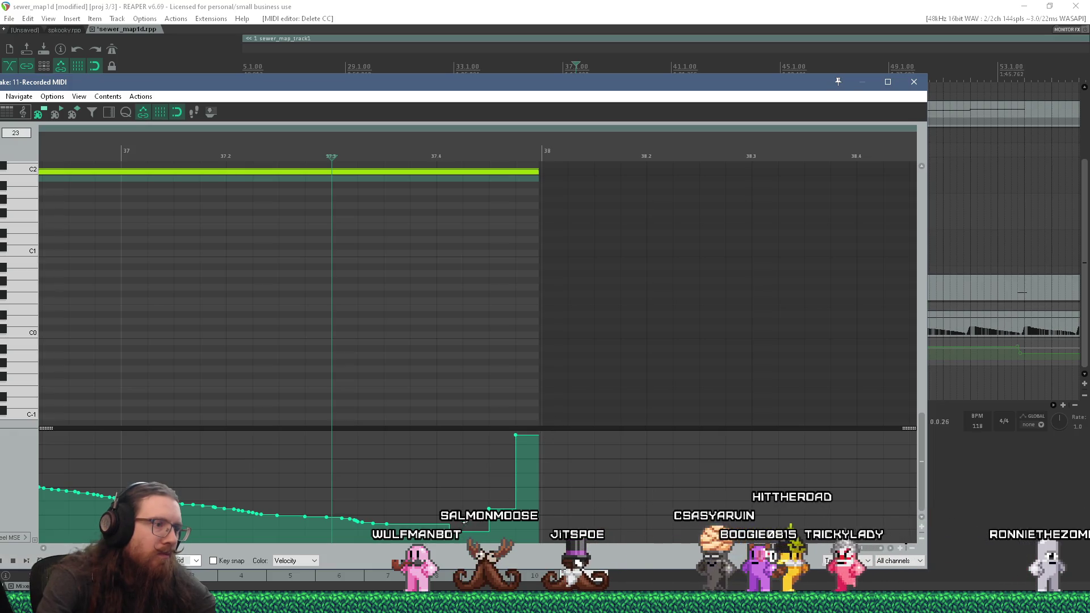
drag(476, 527, 490, 493)
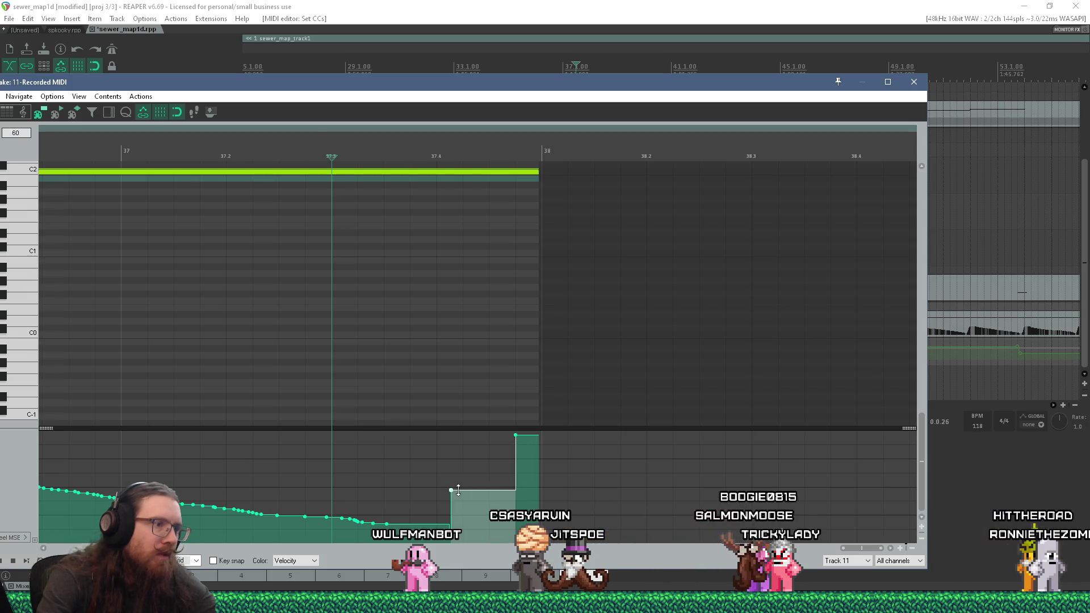
key(Delete)
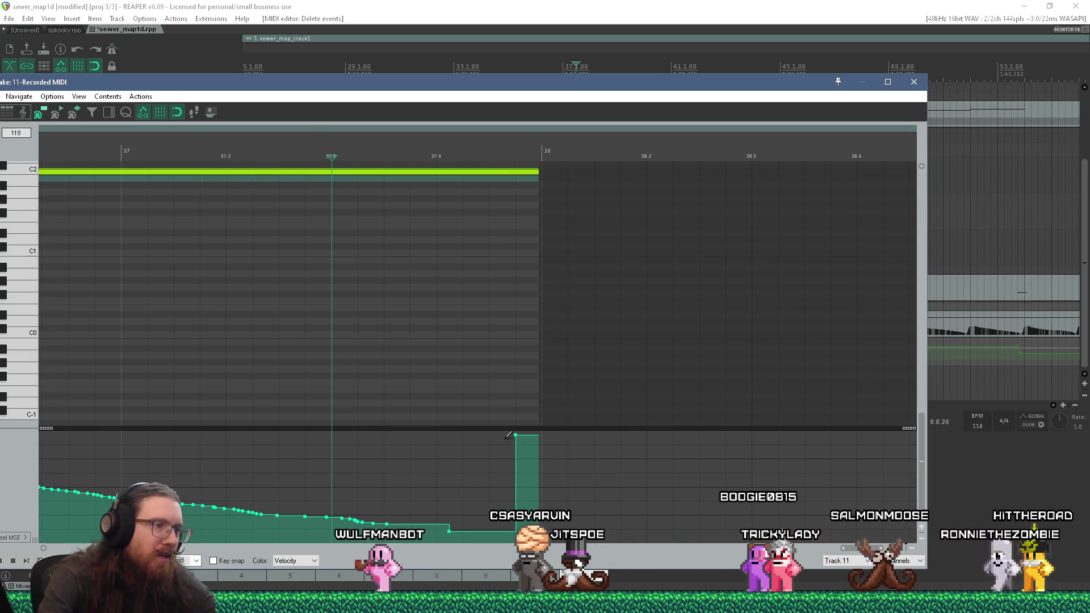
drag(517, 435, 522, 433)
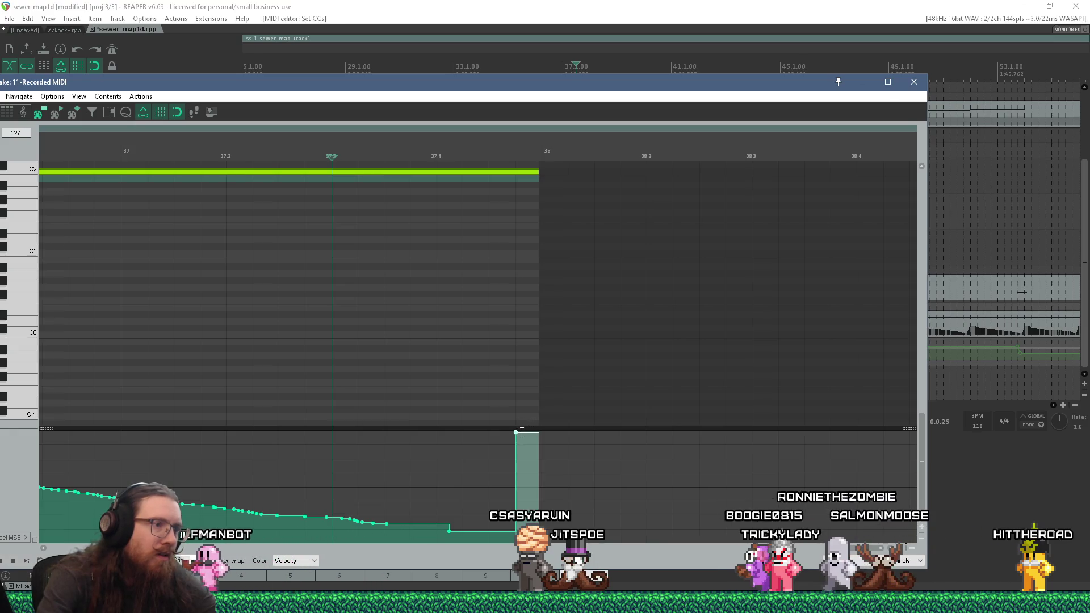
Set the final CC step's curve shape to Linear
click(516, 432)
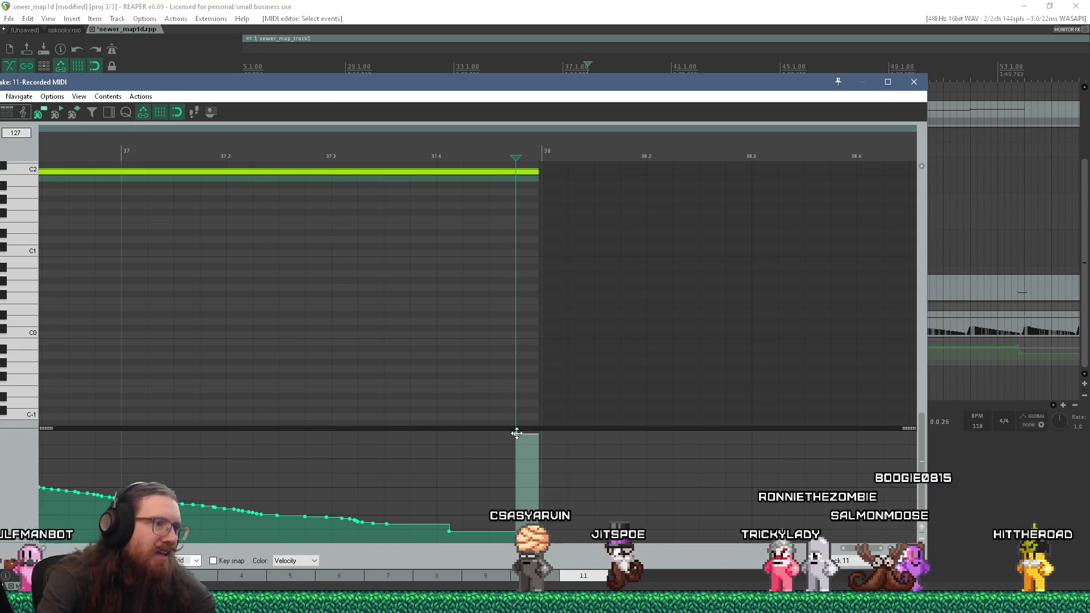
right_click(516, 435)
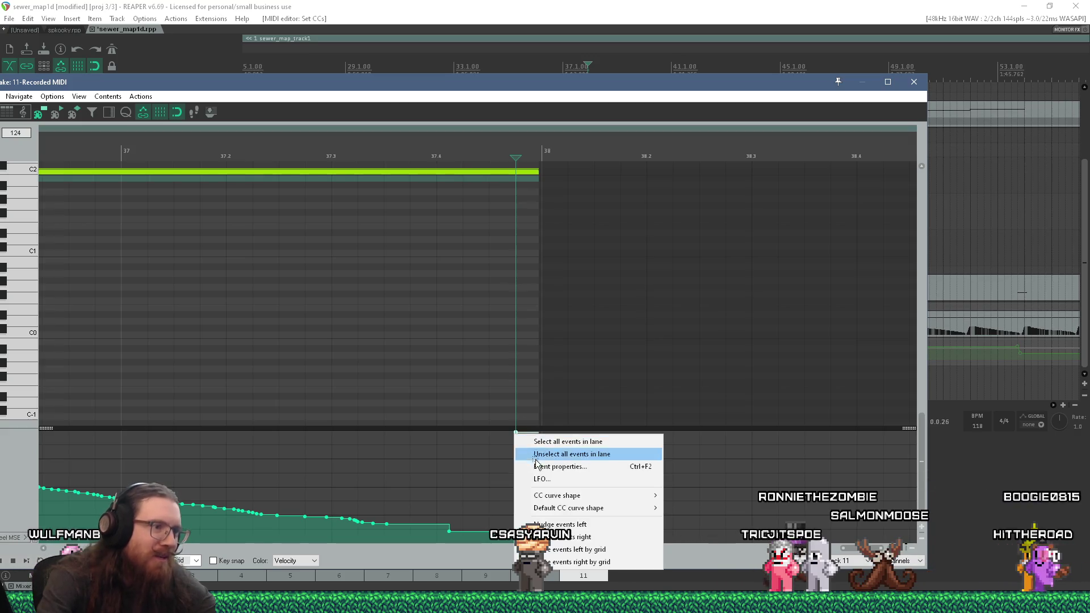
mouse_move(625, 500)
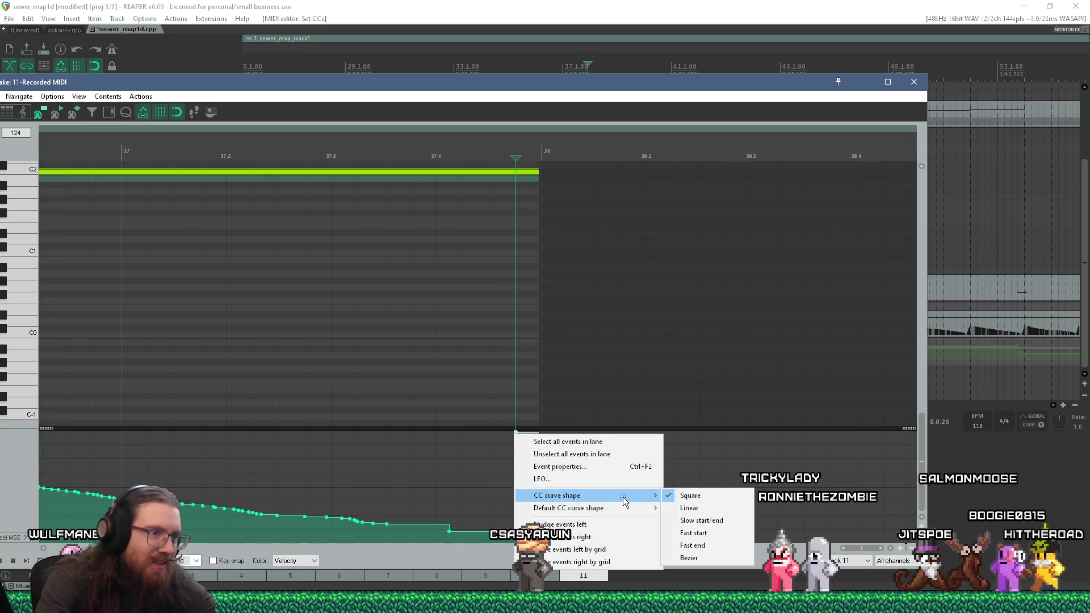
click(688, 507)
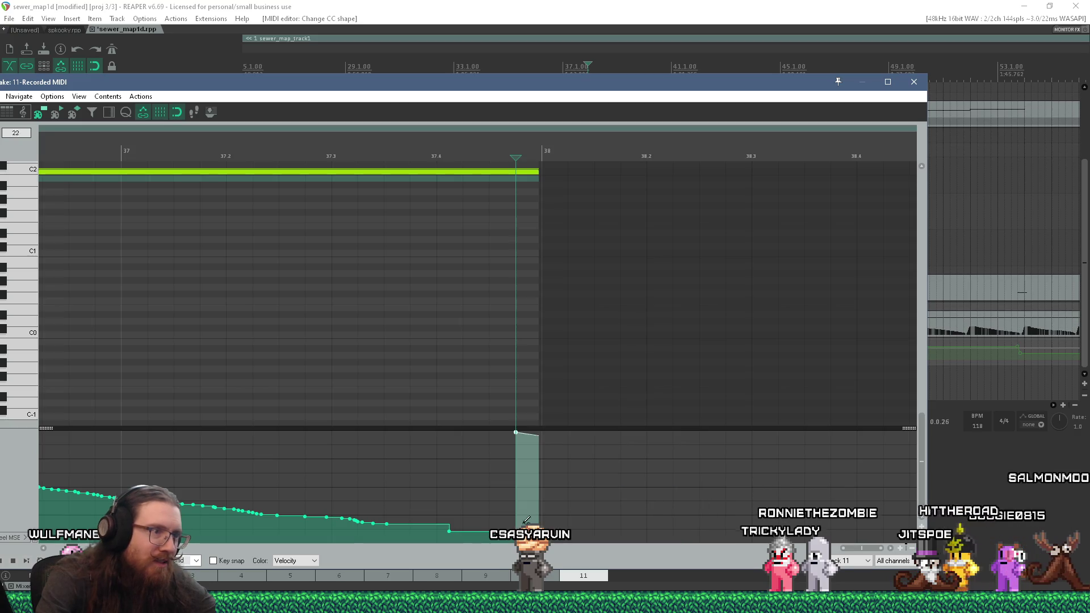
Erase and re-add CC points on the low hold, undoing the trial ramp changes
click(452, 522)
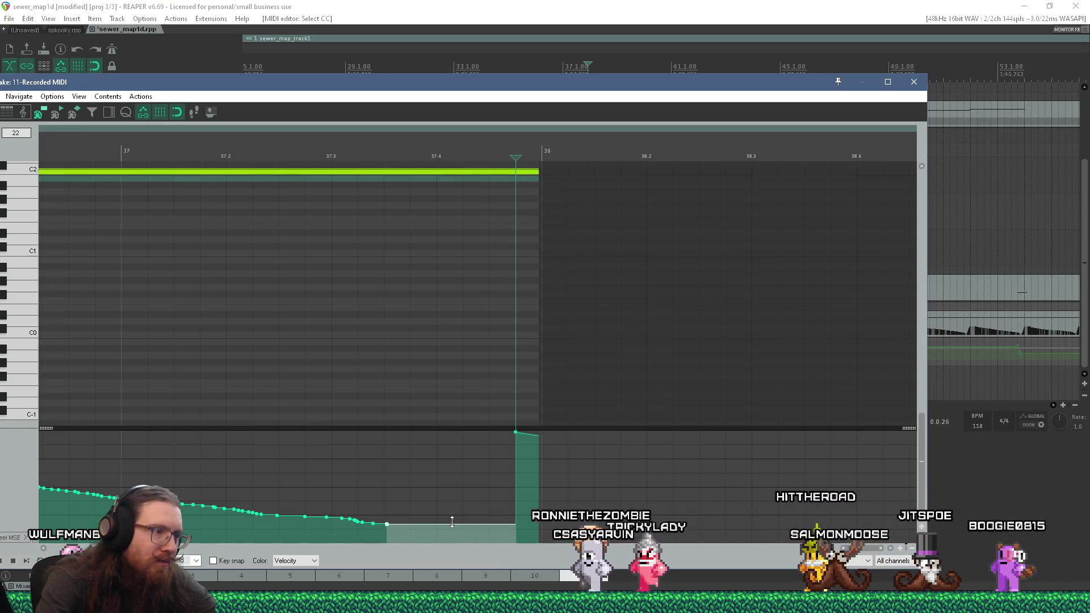
click(449, 524)
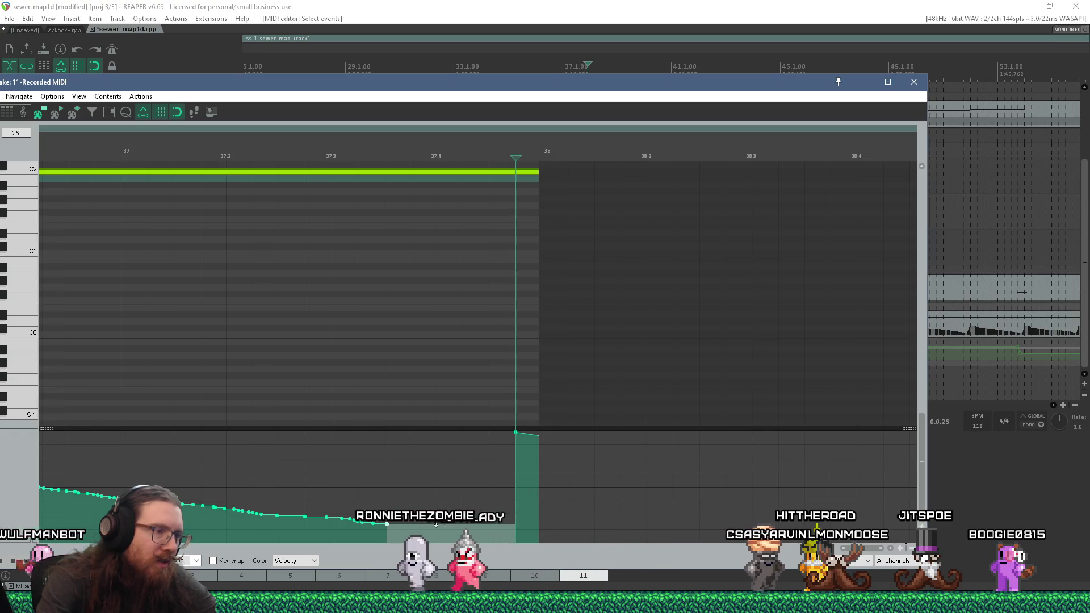
drag(448, 524, 428, 522)
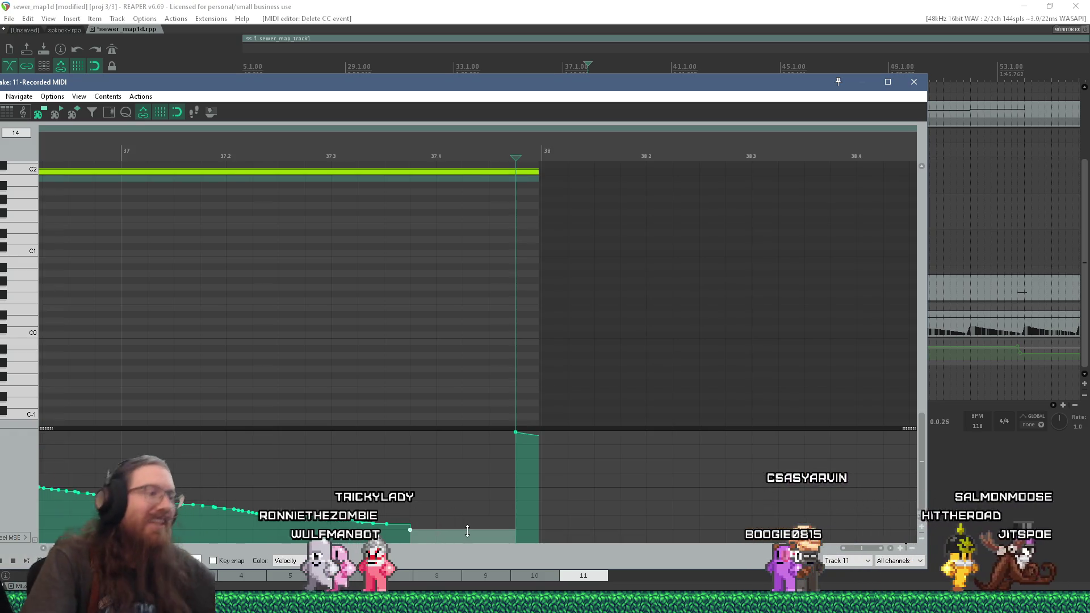
click(457, 506)
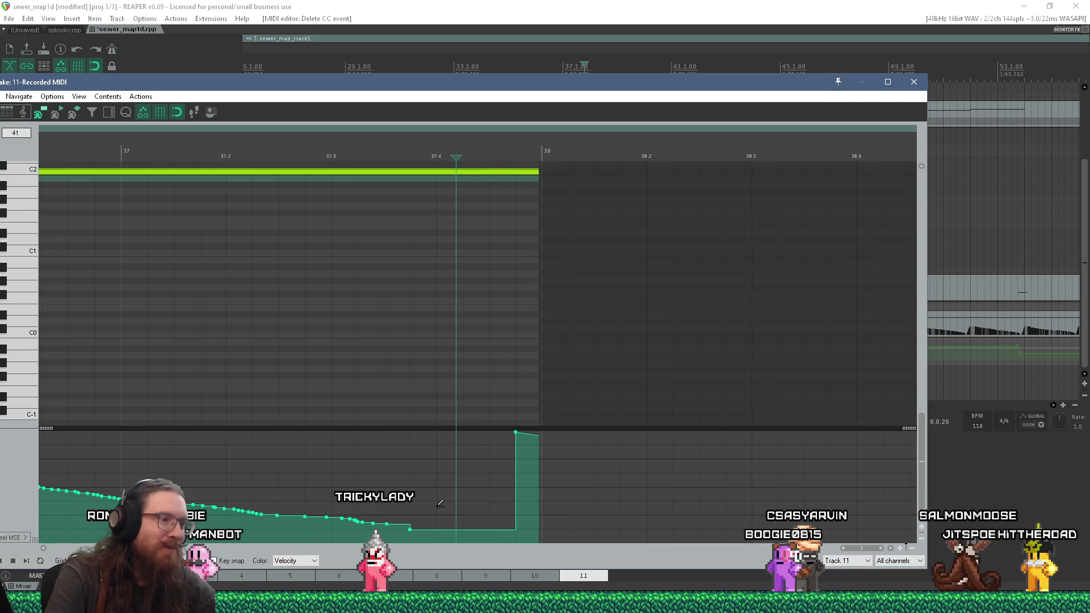
key(ctrl+z)
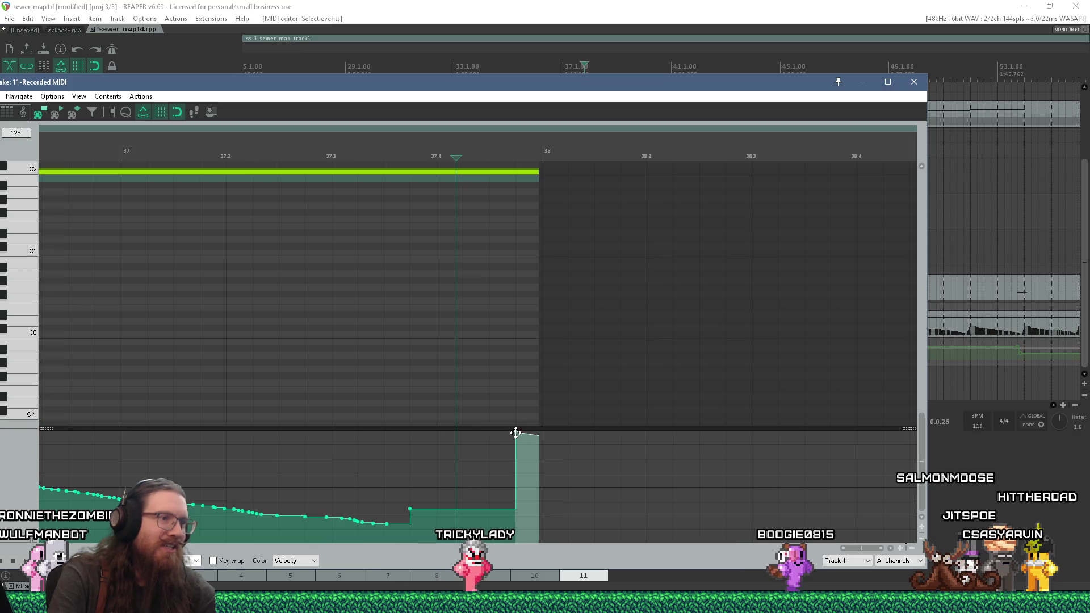
click(516, 433)
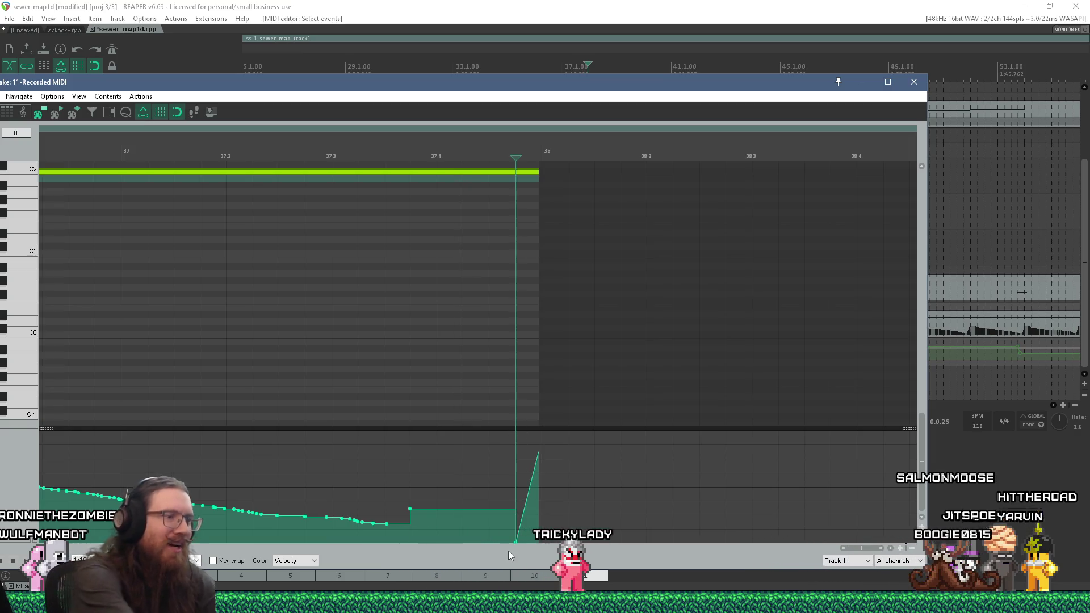
key(ctrl+z)
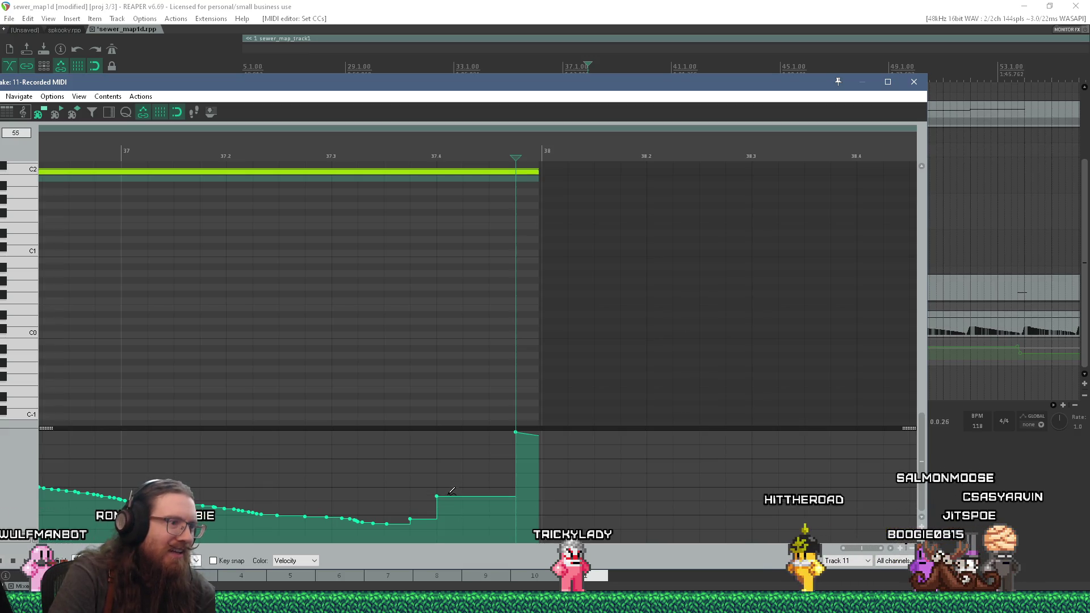
right_click(437, 494)
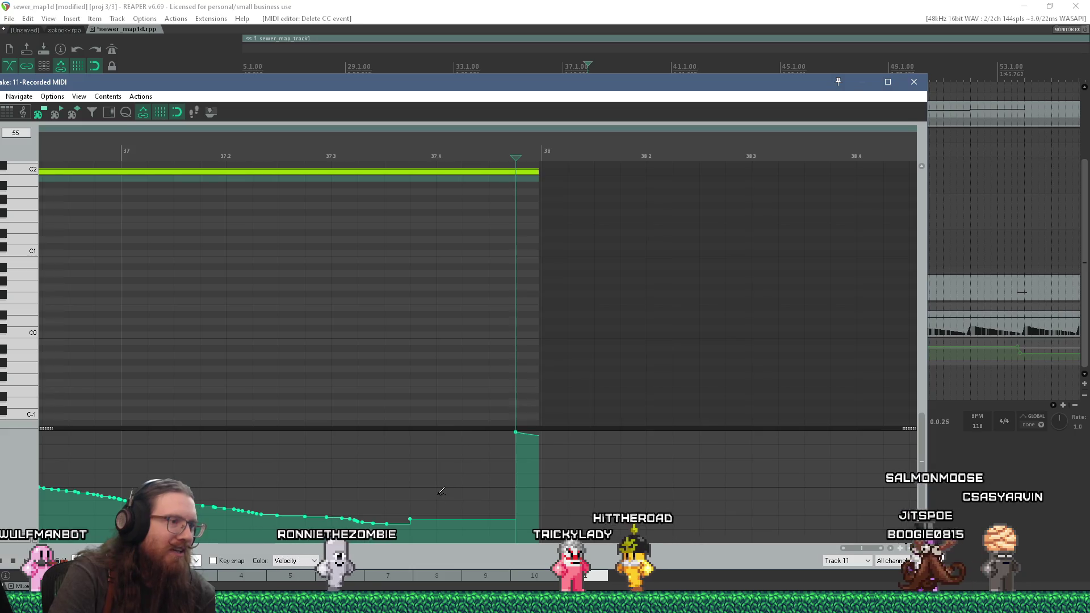
Move the CC step starting the flat section earlier and make it a Linear ramp
click(437, 492)
mouse_move(436, 492)
mouse_down()
mouse_move(437, 519)
mouse_move(410, 493)
mouse_up()
right_click(444, 493)
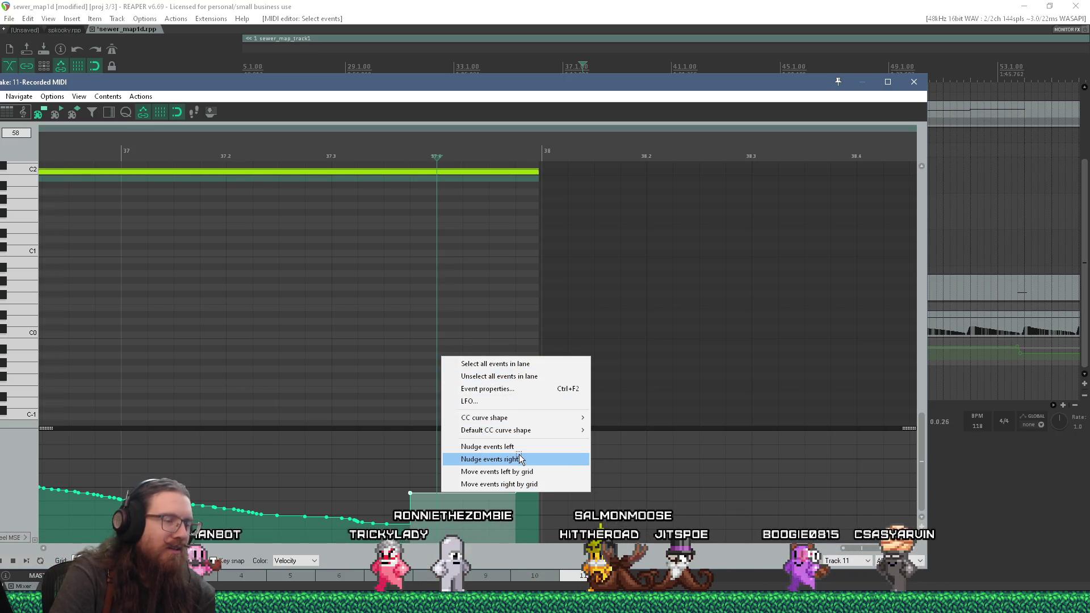
mouse_move(523, 423)
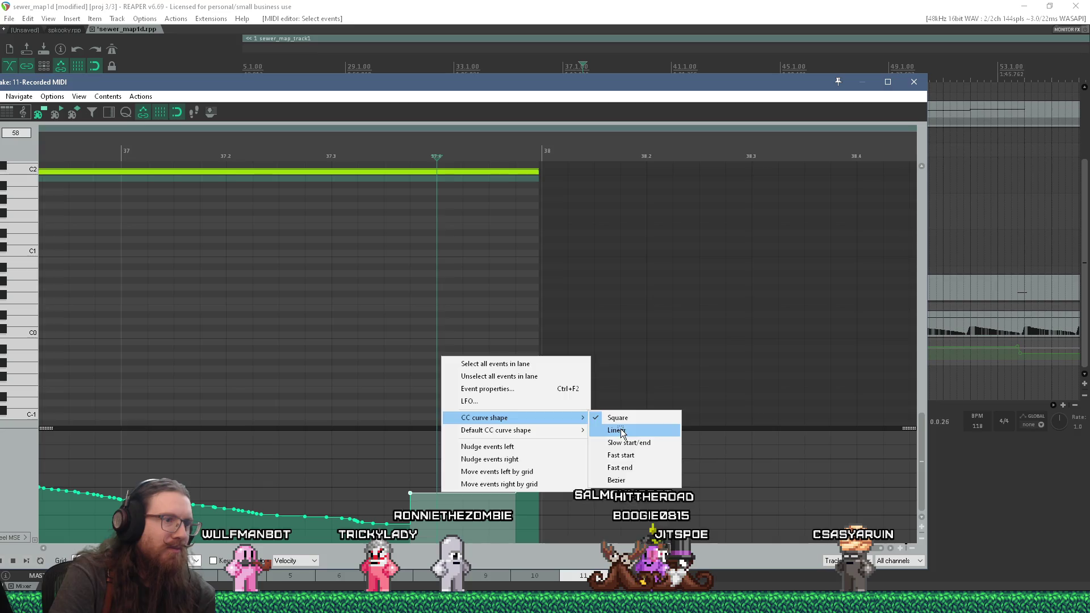
click(613, 430)
Steepen the CC ramp before bar 38 and lower the bar-38 CC point
drag(410, 495, 463, 522)
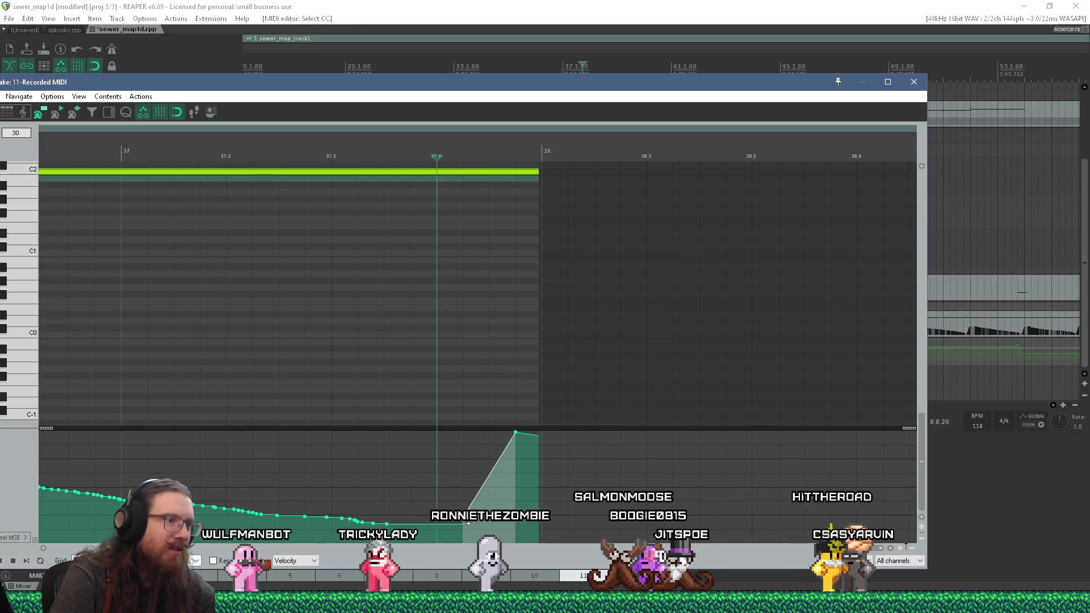
scroll(465, 488, down, 2)
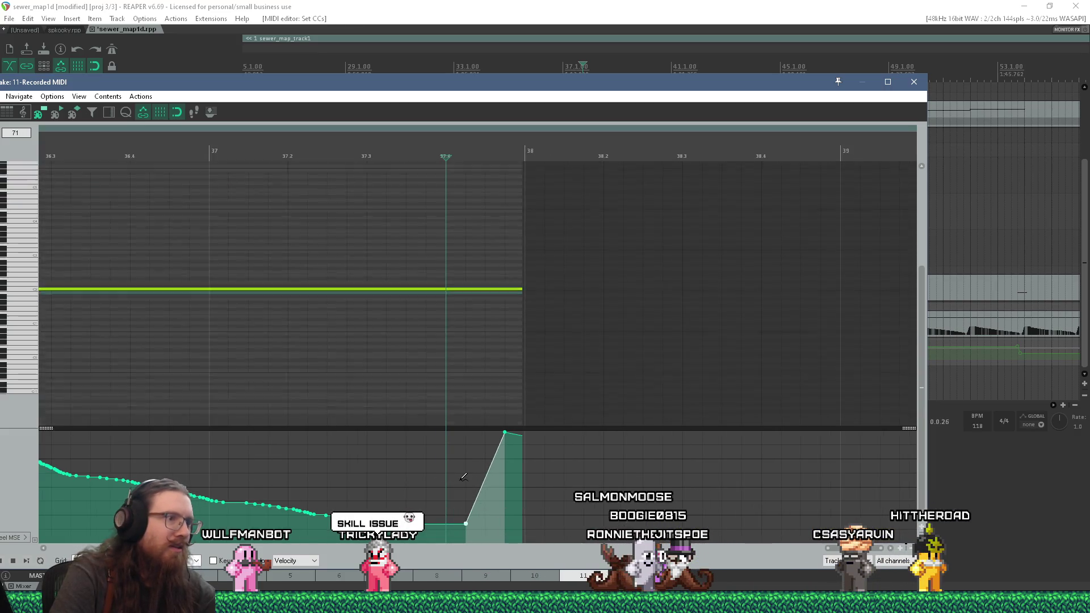
click(531, 430)
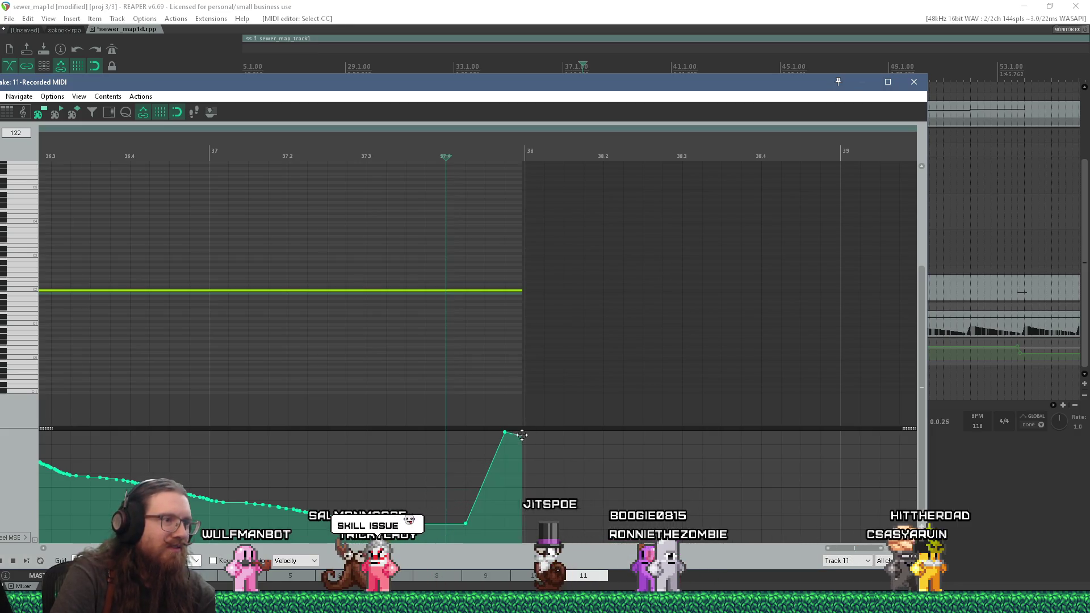
mouse_move(523, 435)
mouse_down()
mouse_move(524, 461)
mouse_move(520, 435)
mouse_up()
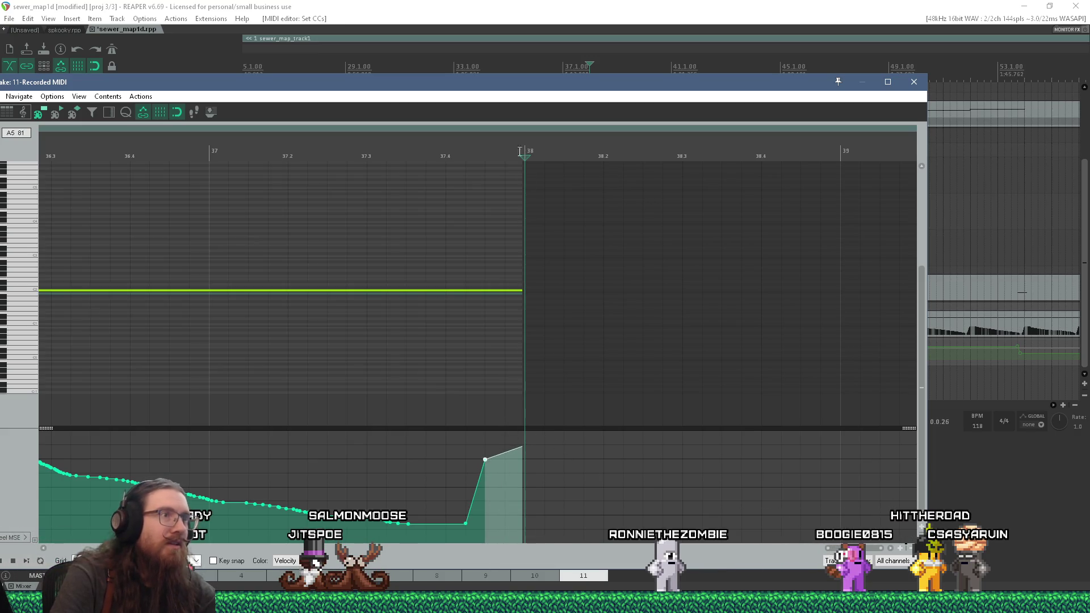
Extend the MIDI item to bar 39 and rebuild the CC points around bar 38 at top value
drag(524, 185, 841, 224)
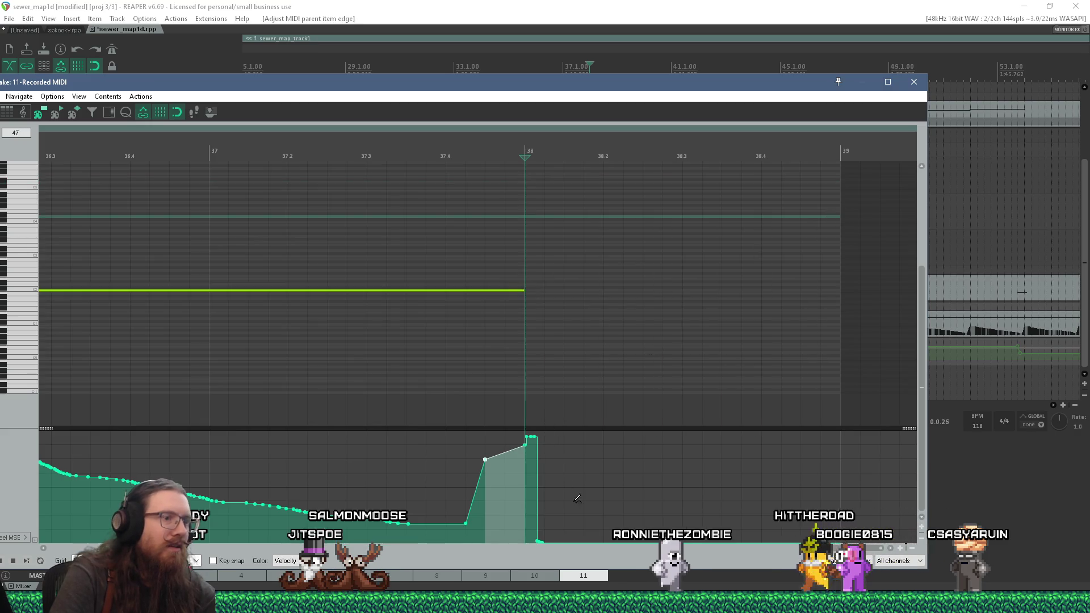
click(540, 536)
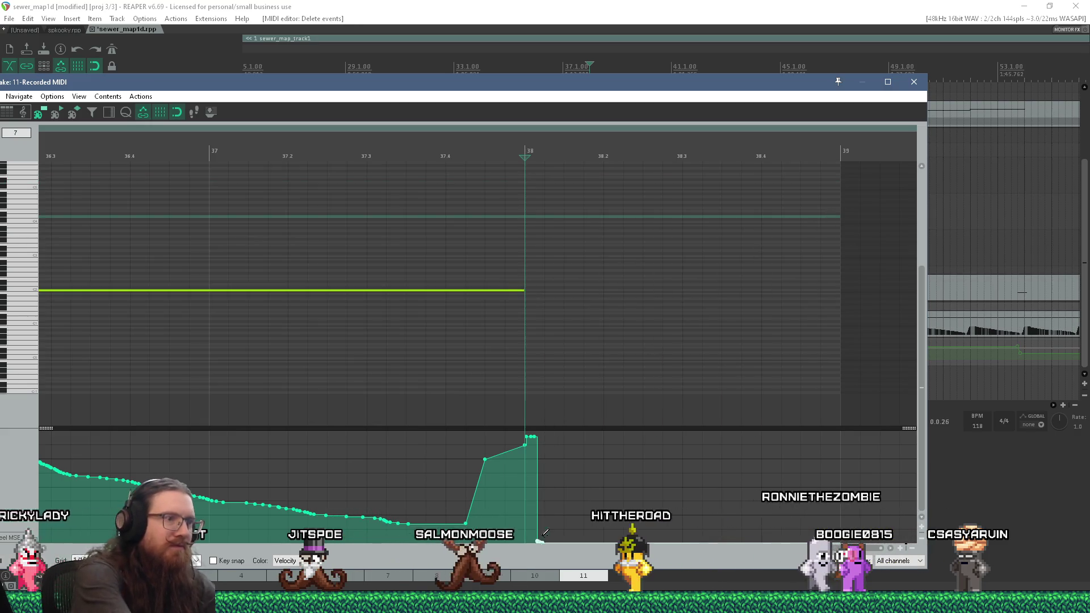
drag(540, 536, 538, 436)
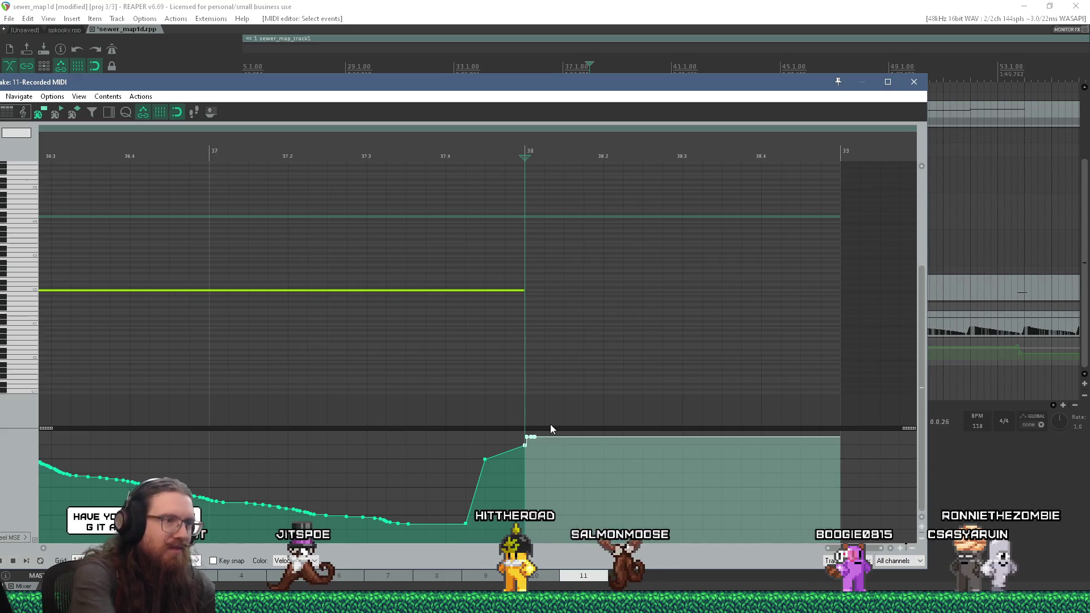
drag(579, 504, 525, 427)
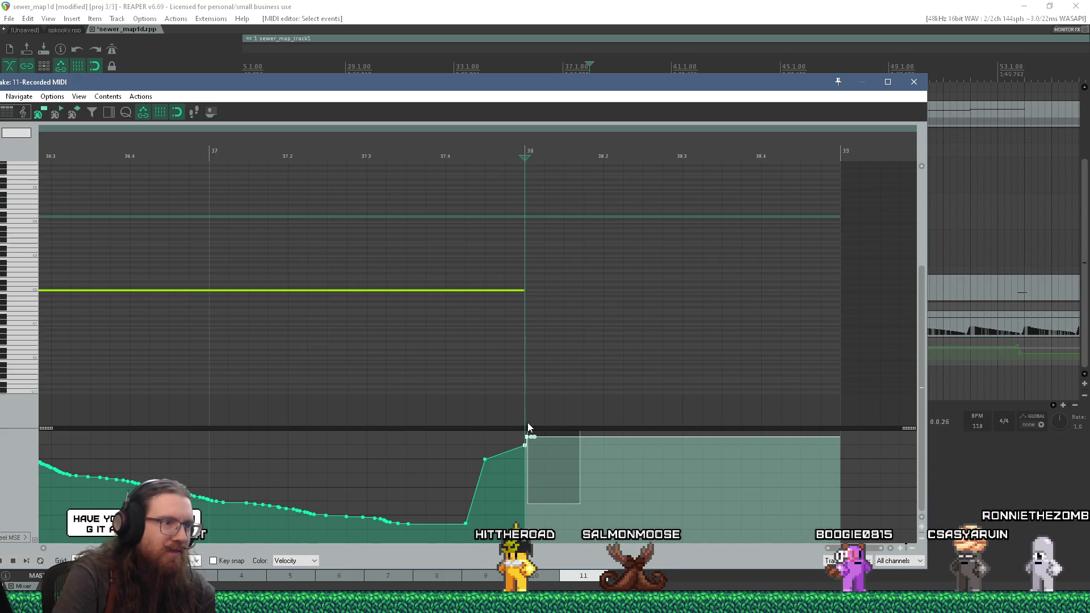
key(Delete)
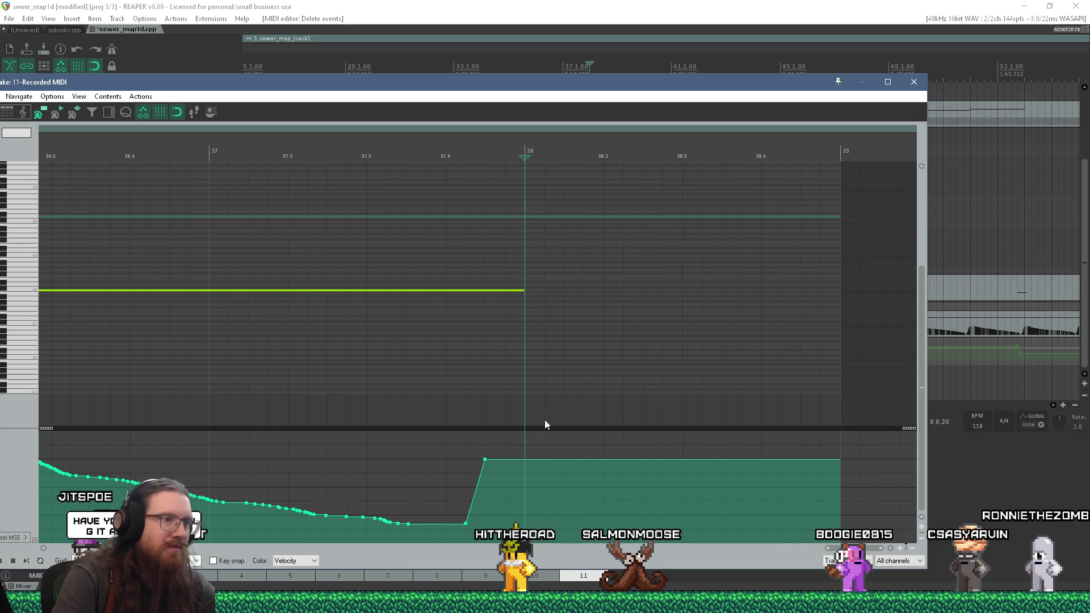
drag(525, 441, 507, 435)
click(489, 457)
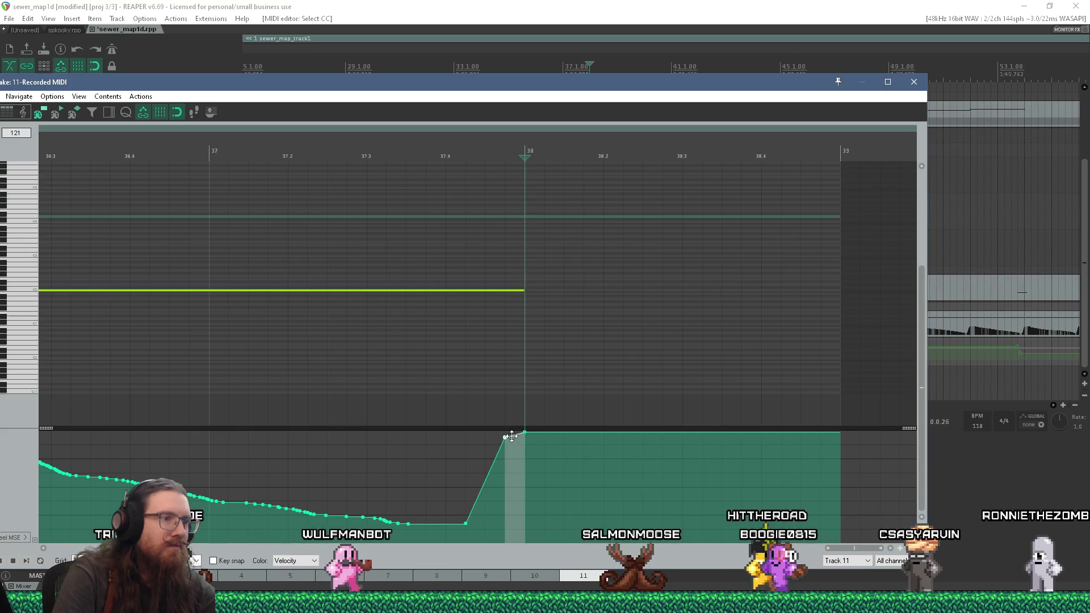
scroll(507, 436, down, 3)
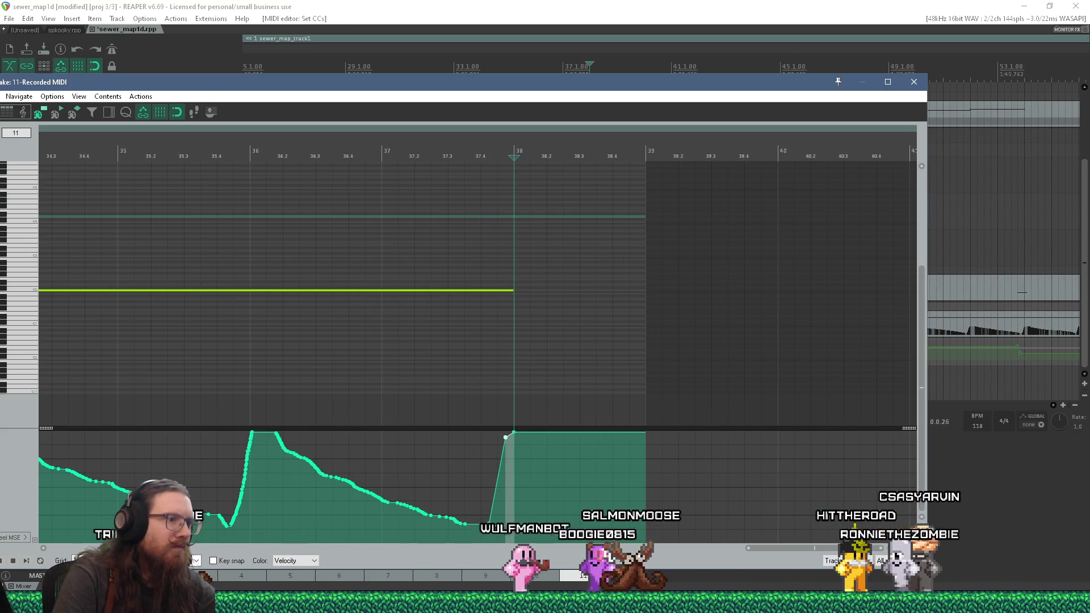
Set the low CC point's shape to Linear, trim the item to bar 38, raise the final point to 127
click(489, 523)
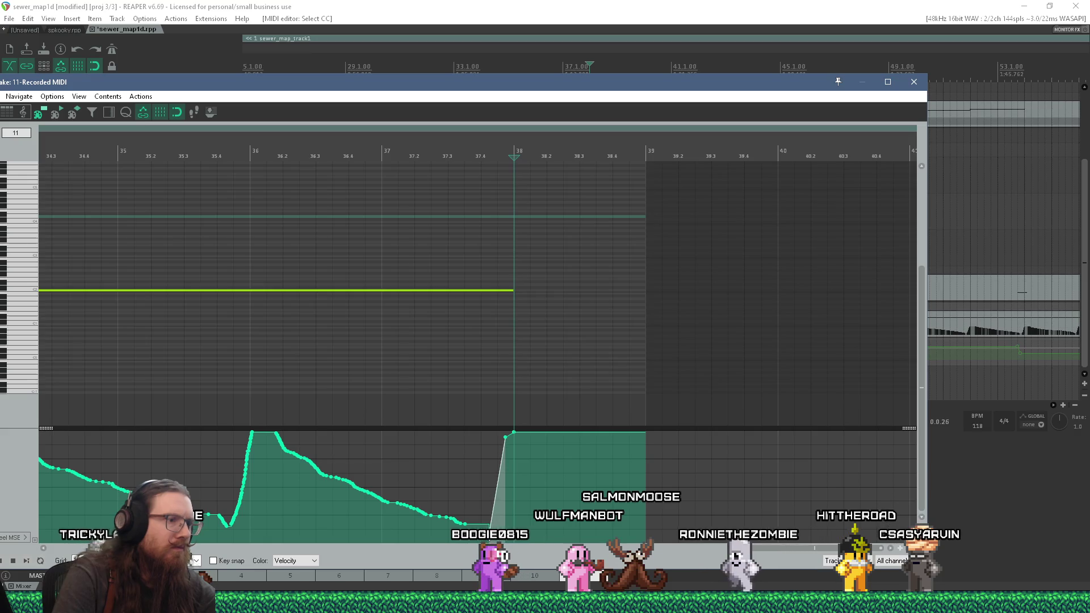
right_click(479, 522)
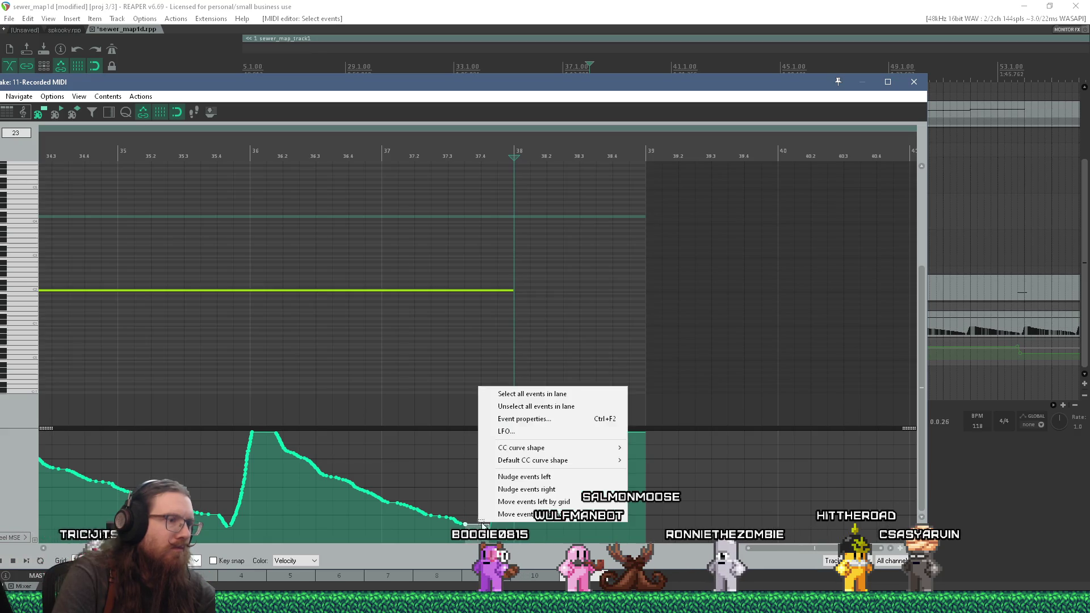
mouse_move(553, 453)
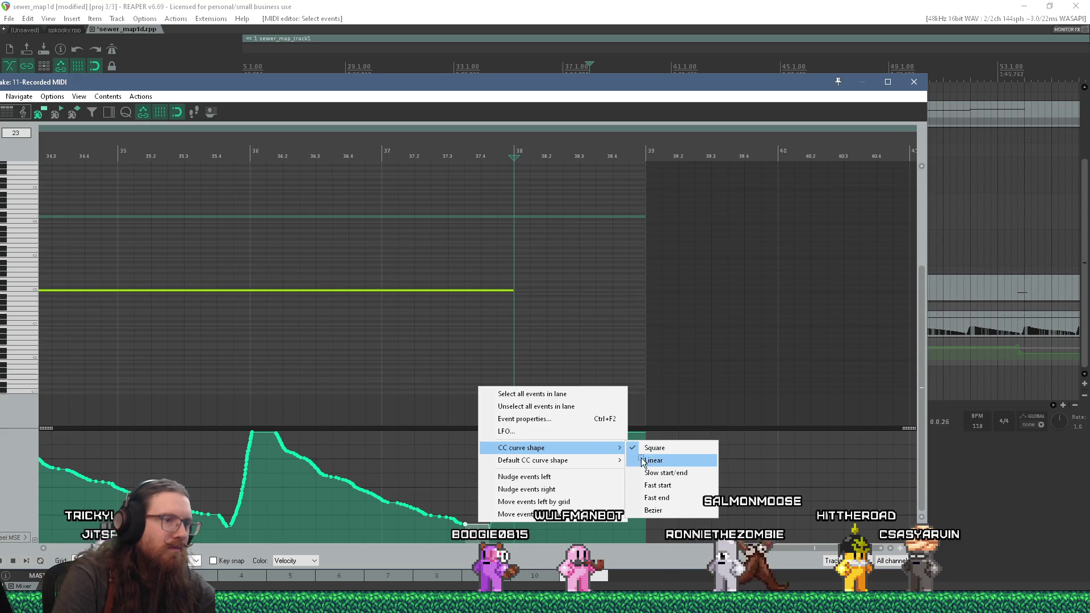
click(641, 461)
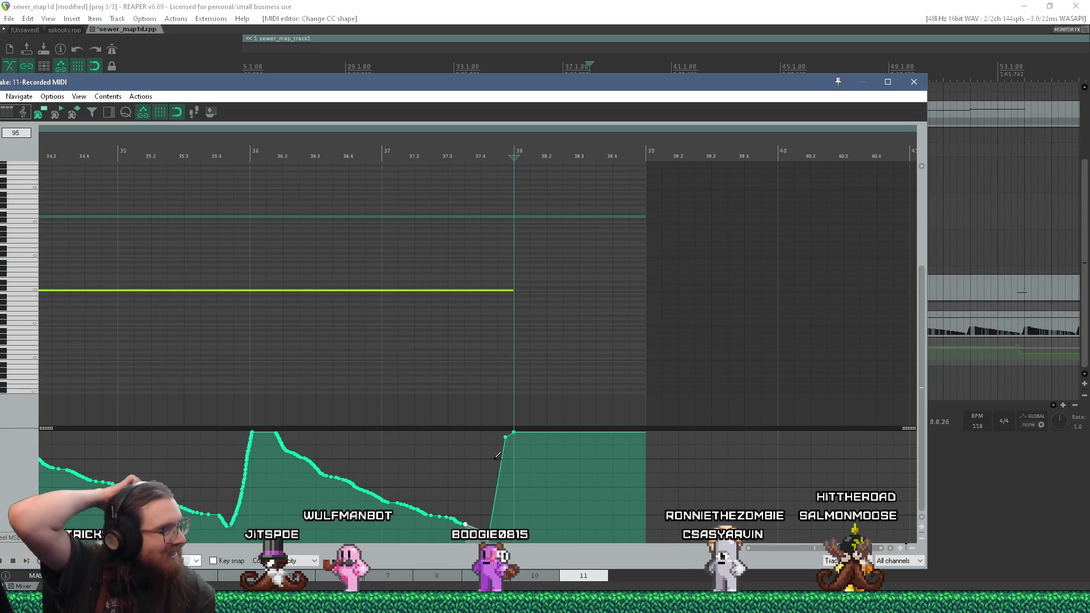
drag(648, 211, 528, 223)
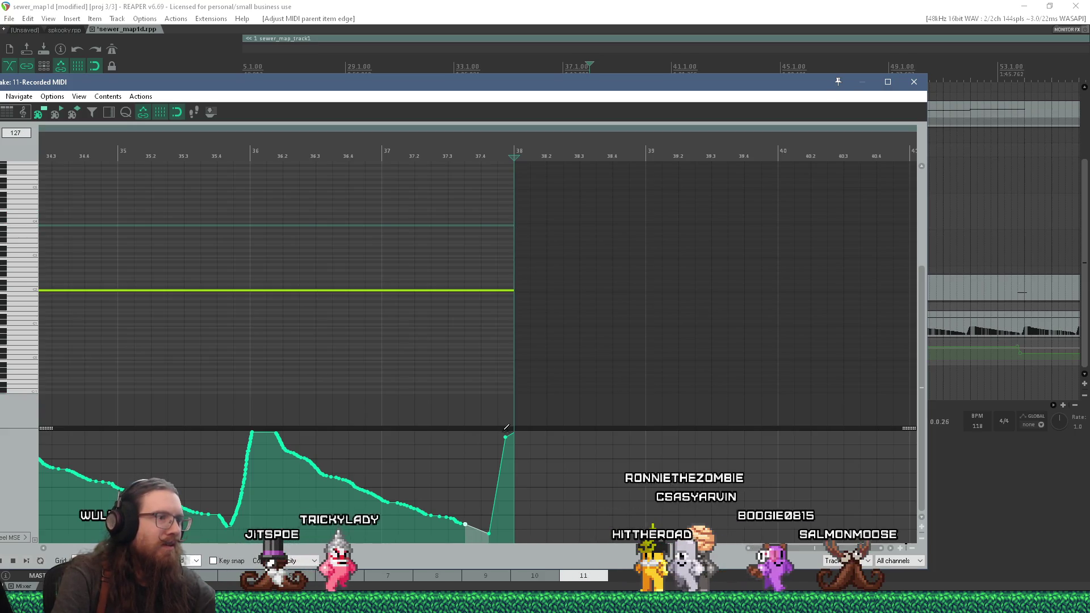
drag(505, 438, 517, 415)
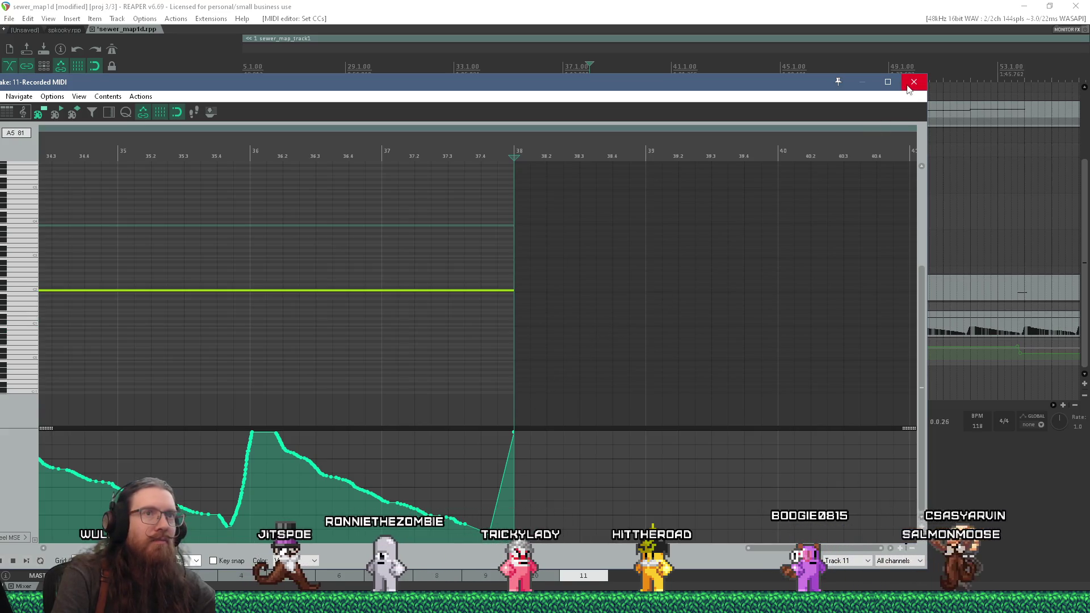
click(914, 81)
Play from just before bar 38 to hear the CC ramp edit, then stop
scroll(577, 362, up, 2)
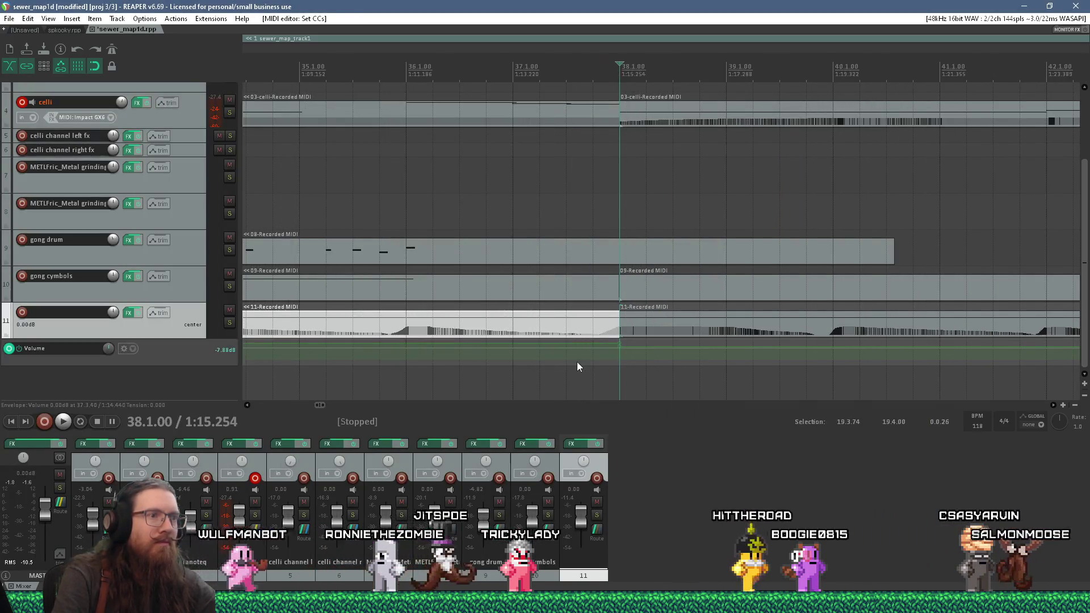
click(577, 362)
key(space)
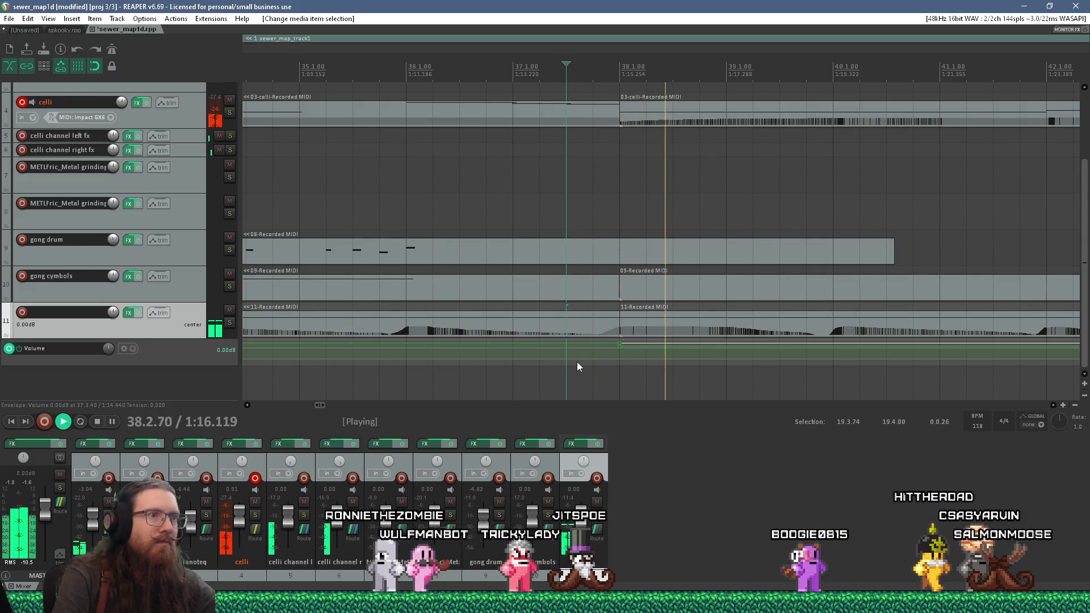
key(space)
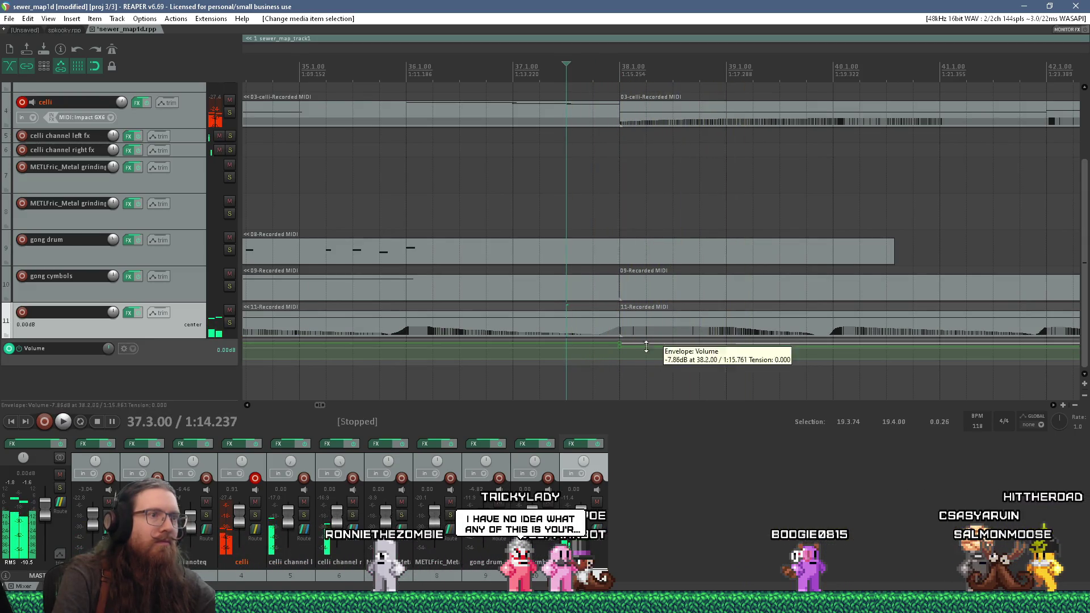
Inspect the track 11 item starting at bar 38 in the MIDI editor
click(651, 331)
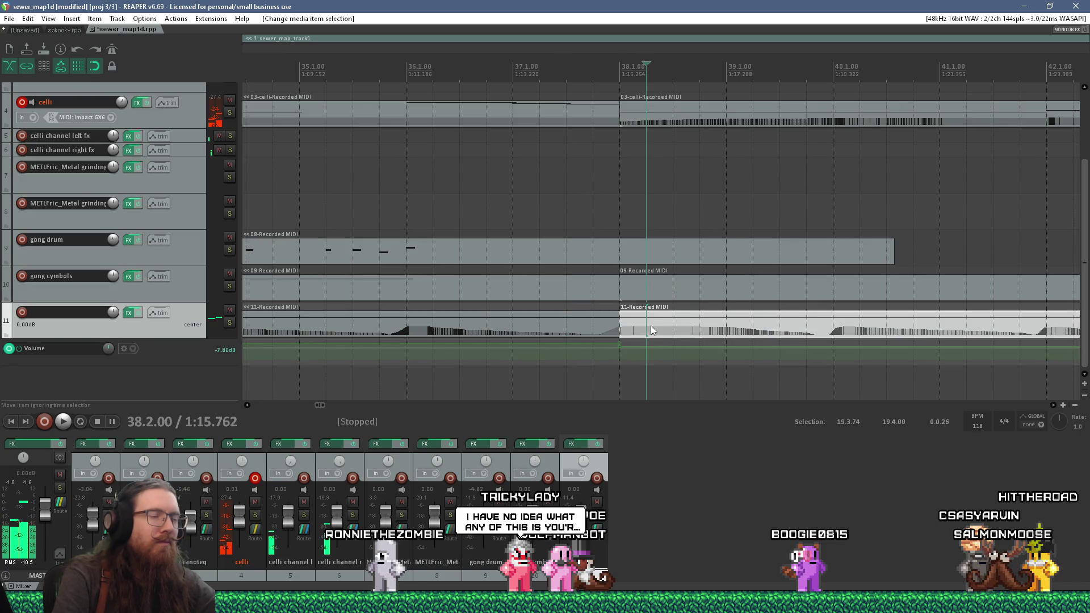
double_click(650, 331)
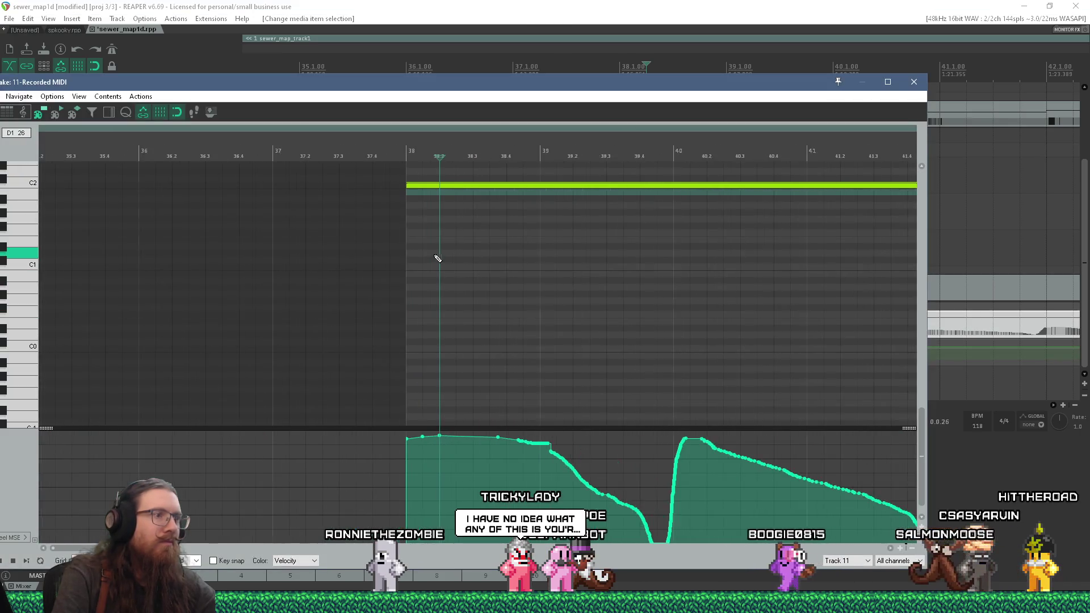
scroll(437, 259, up, 2)
scroll(437, 258, down, 4)
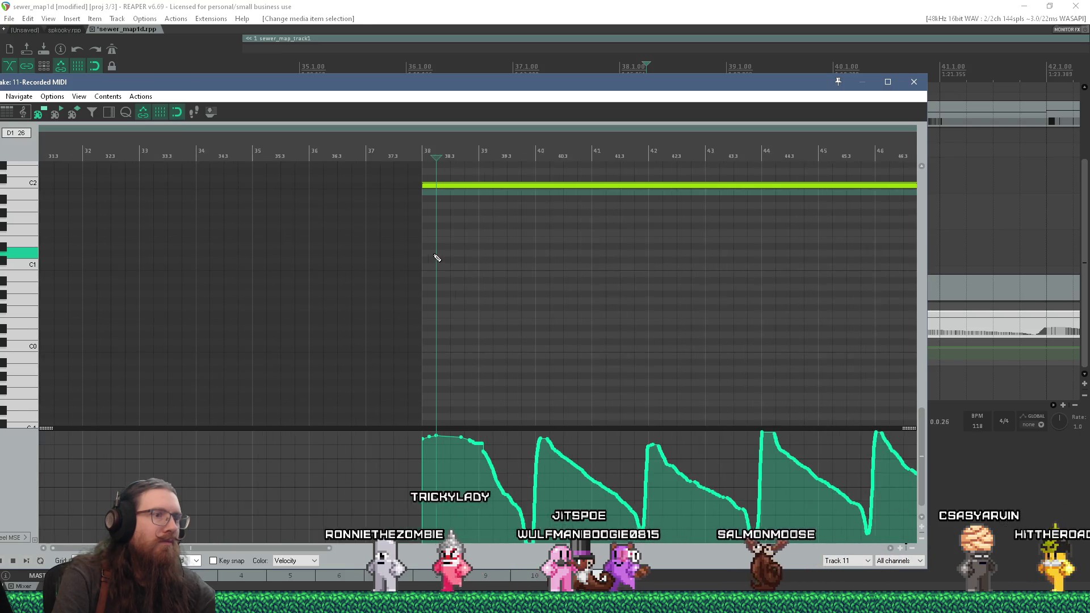
scroll(436, 258, down, 3)
scroll(304, 260, up, 2)
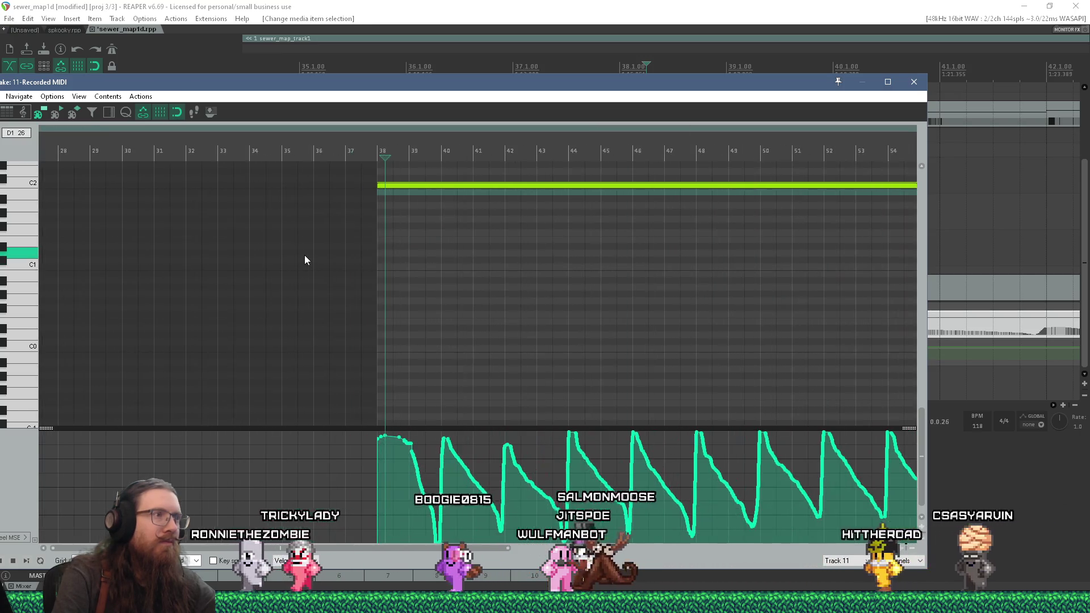
click(914, 81)
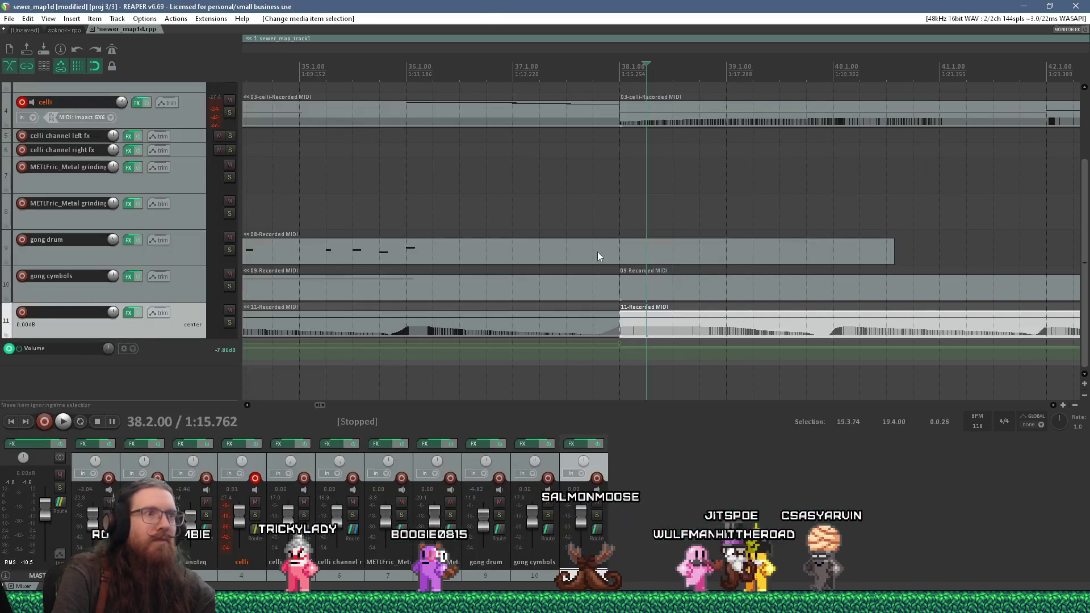
Play back the music, stop at 37.3.00, and save the sewer_map1d project
scroll(601, 323, up, 5)
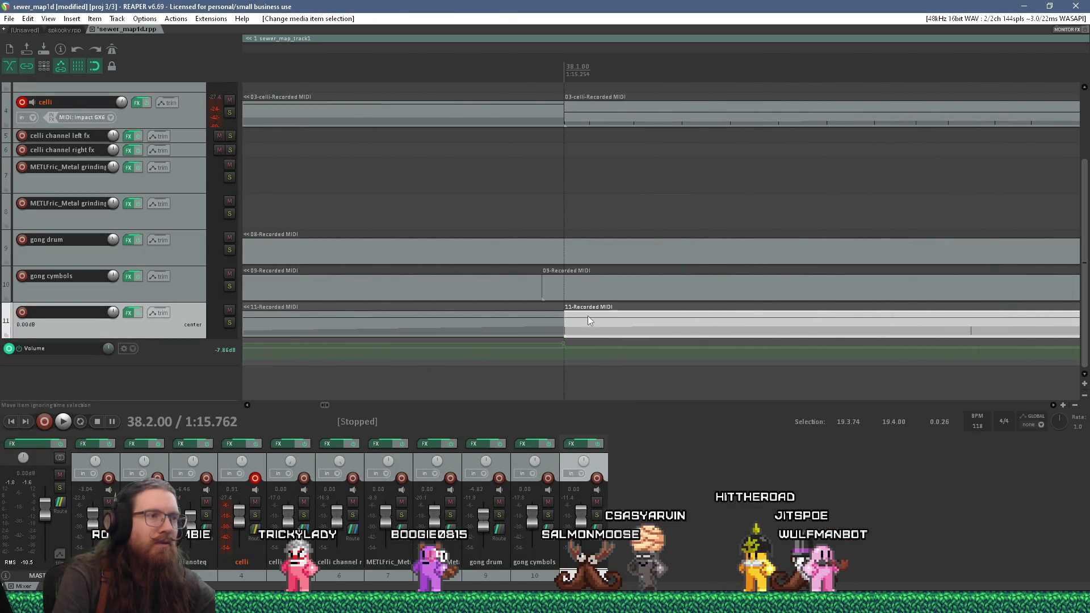
scroll(574, 364, down, 5)
click(567, 374)
key(space)
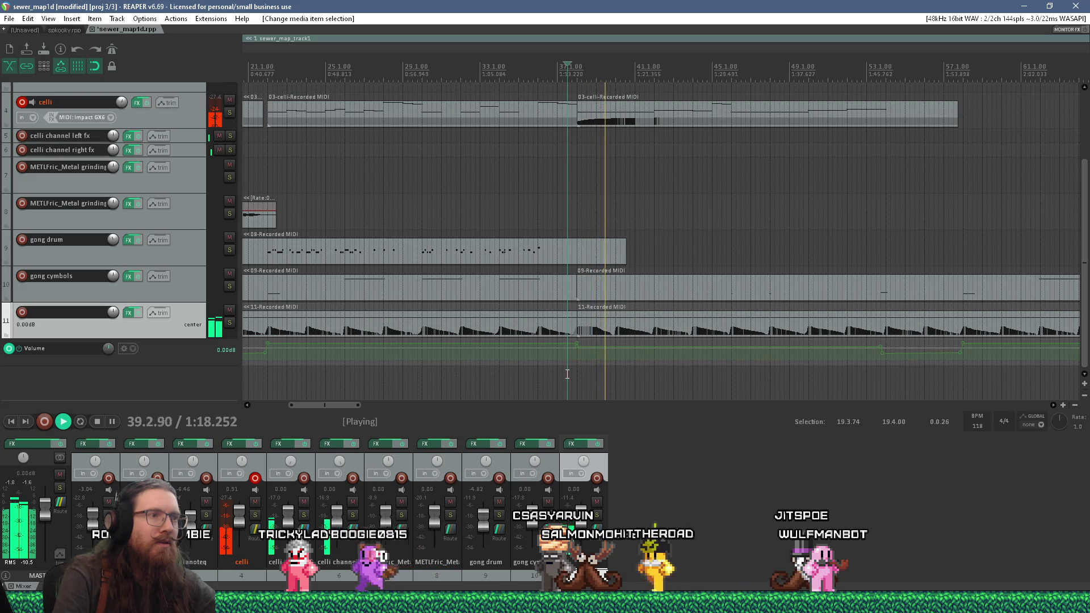
scroll(569, 369, down, 3)
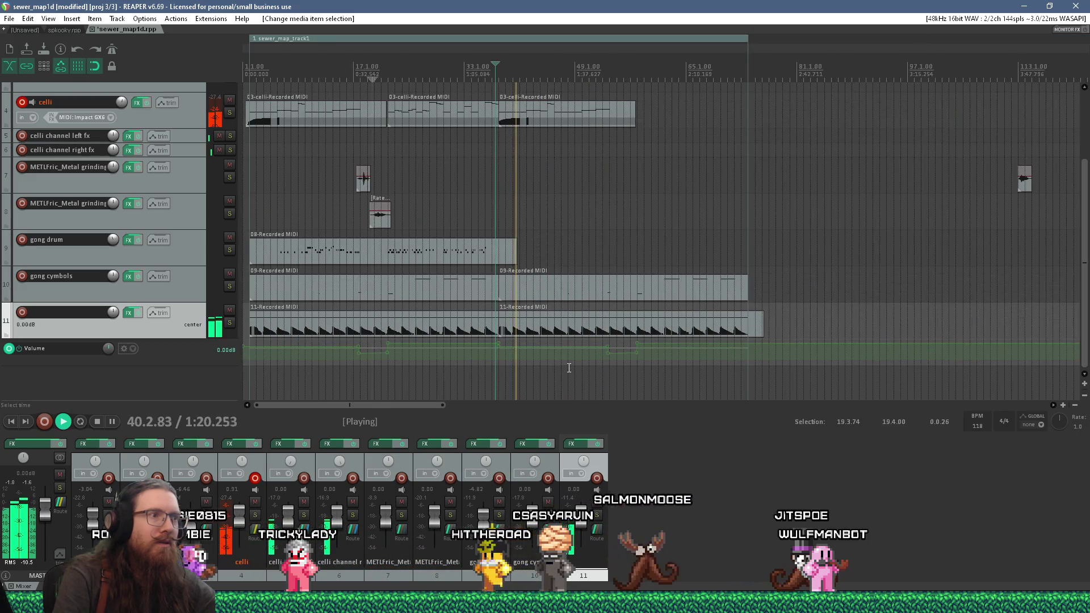
scroll(498, 352, up, 5)
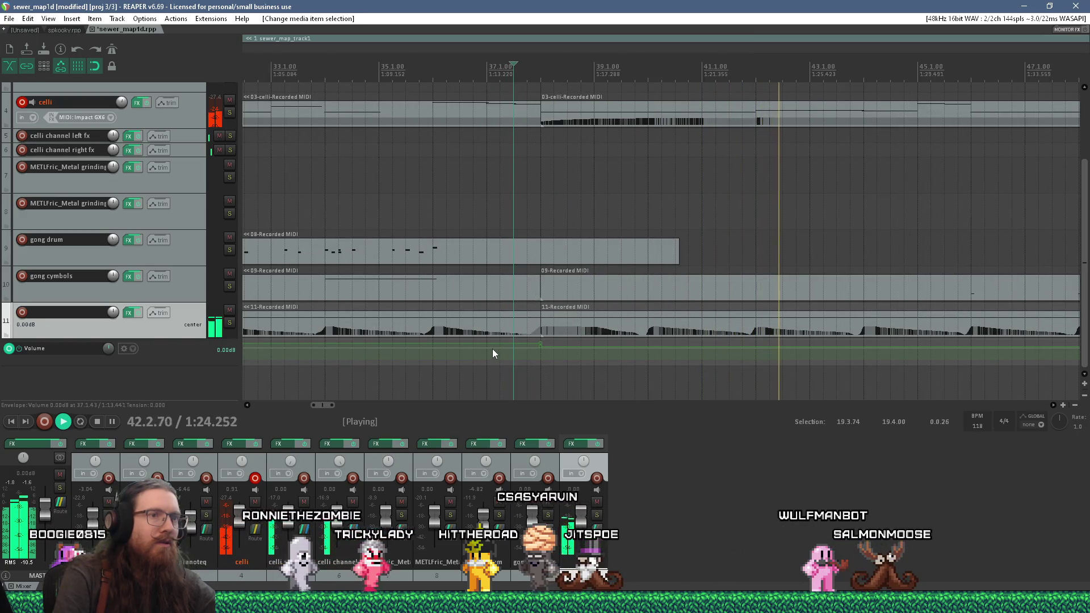
scroll(492, 348, down, 2)
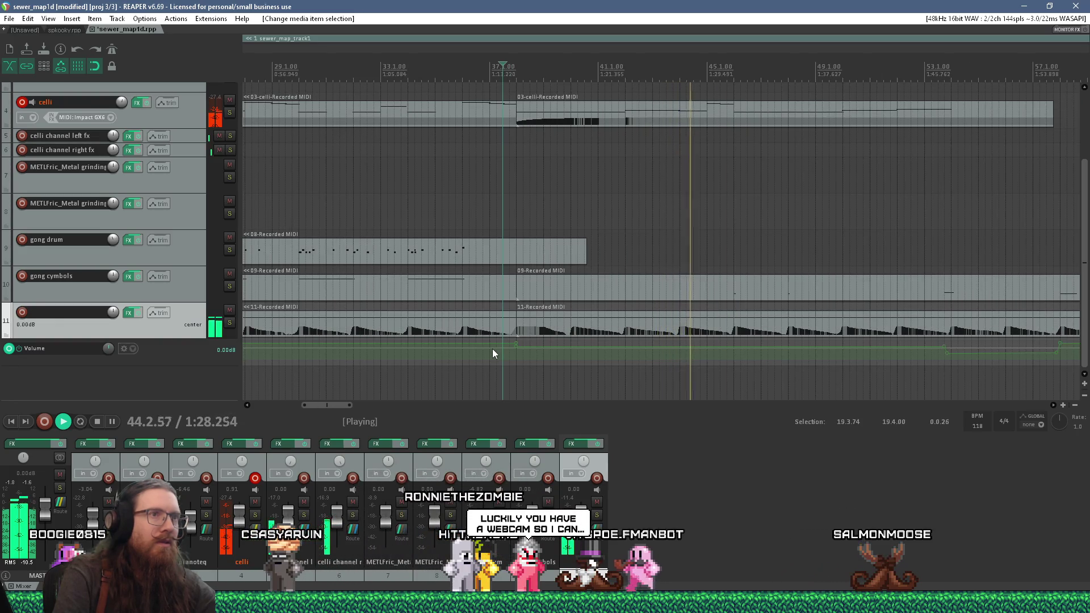
key(space)
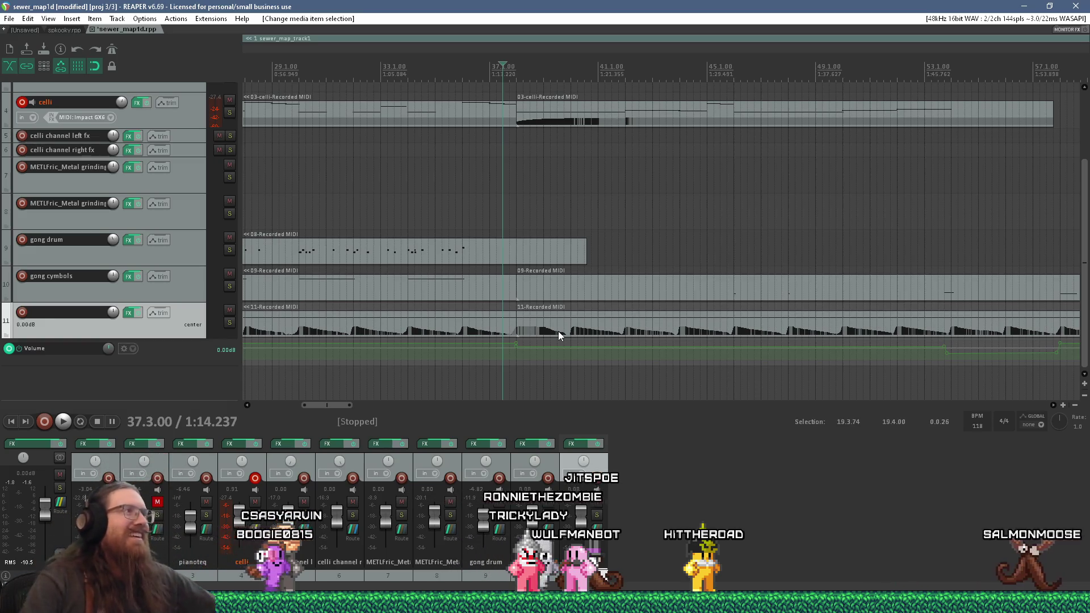
key(ctrl+s)
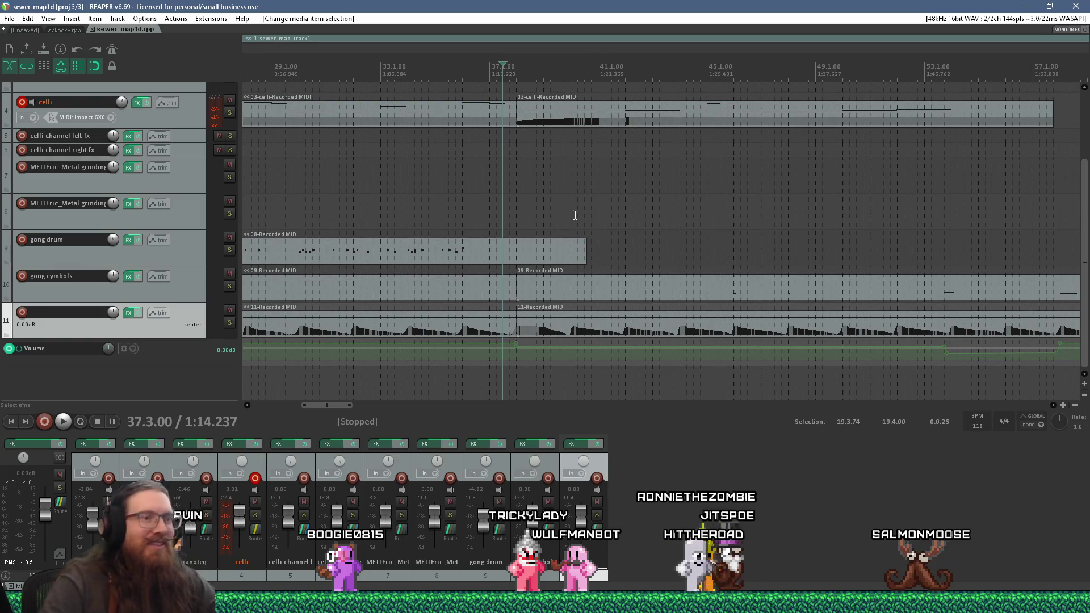
Switch to the sj3_jitspoe_1d map, close the Compile window, and reload the leak point file
mouse_move(789, 602)
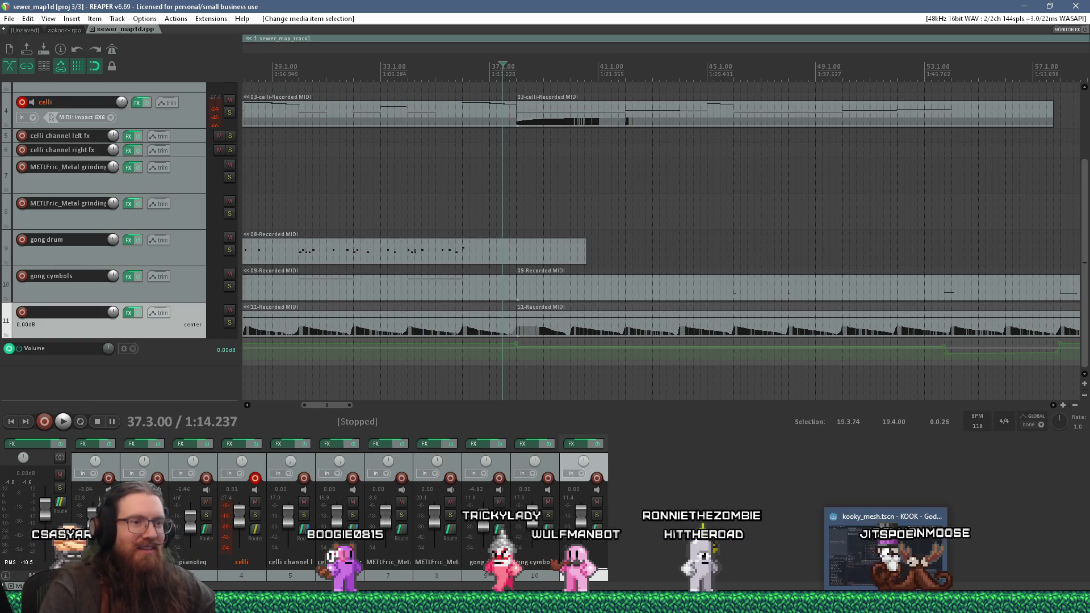
click(850, 556)
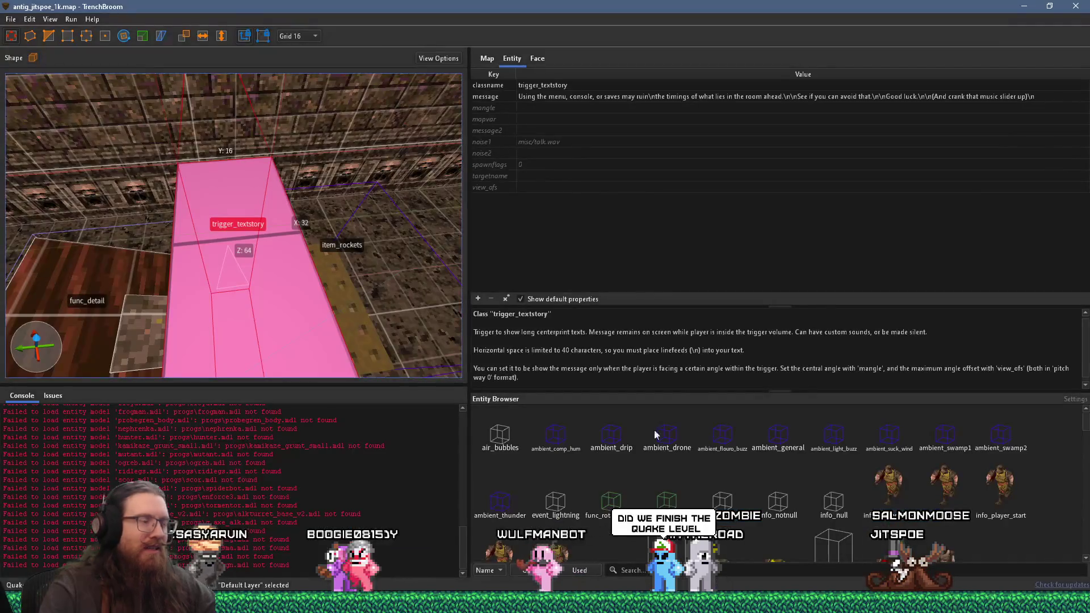
key(alt+Tab)
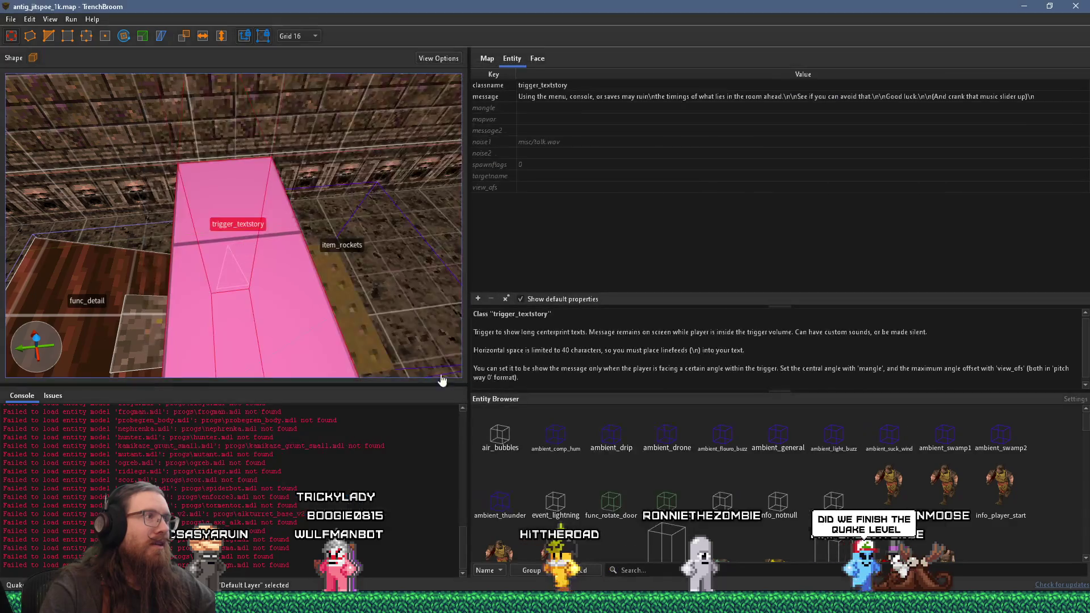
key(alt+Tab)
key(alt+Tab)
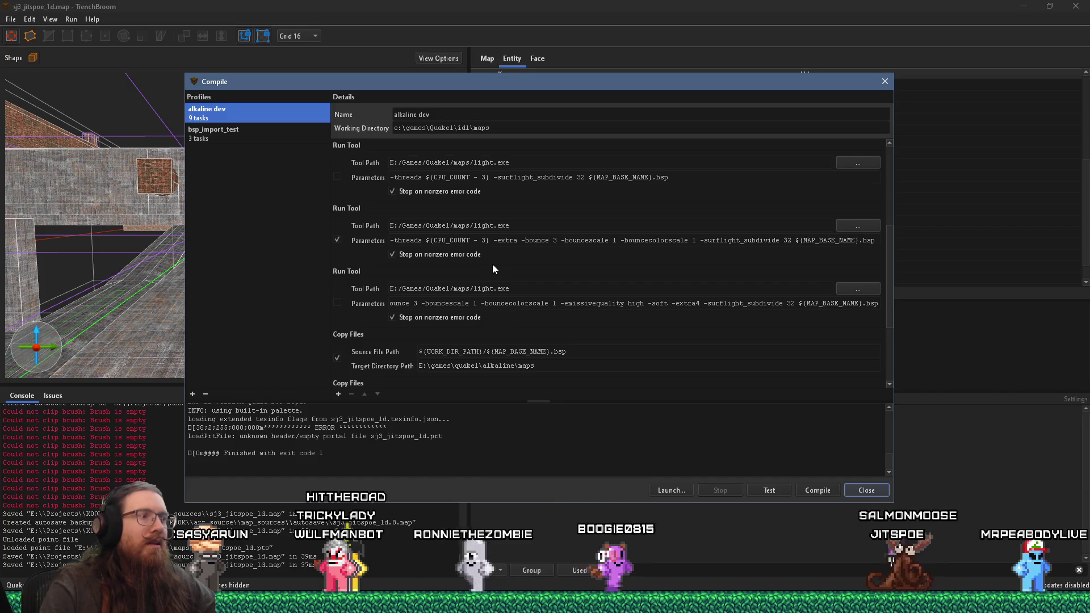
click(884, 82)
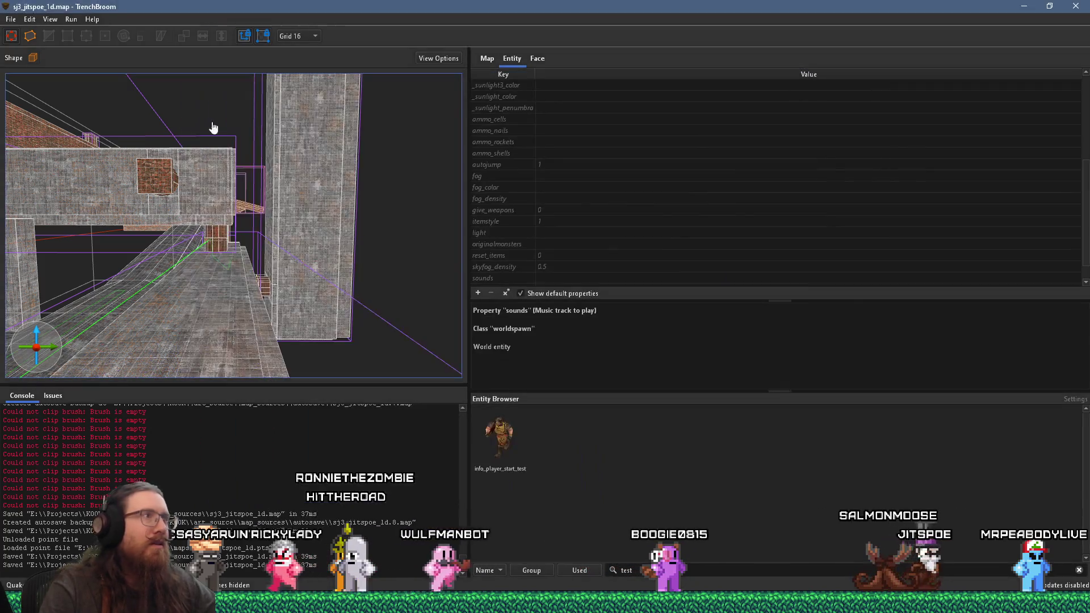
click(11, 20)
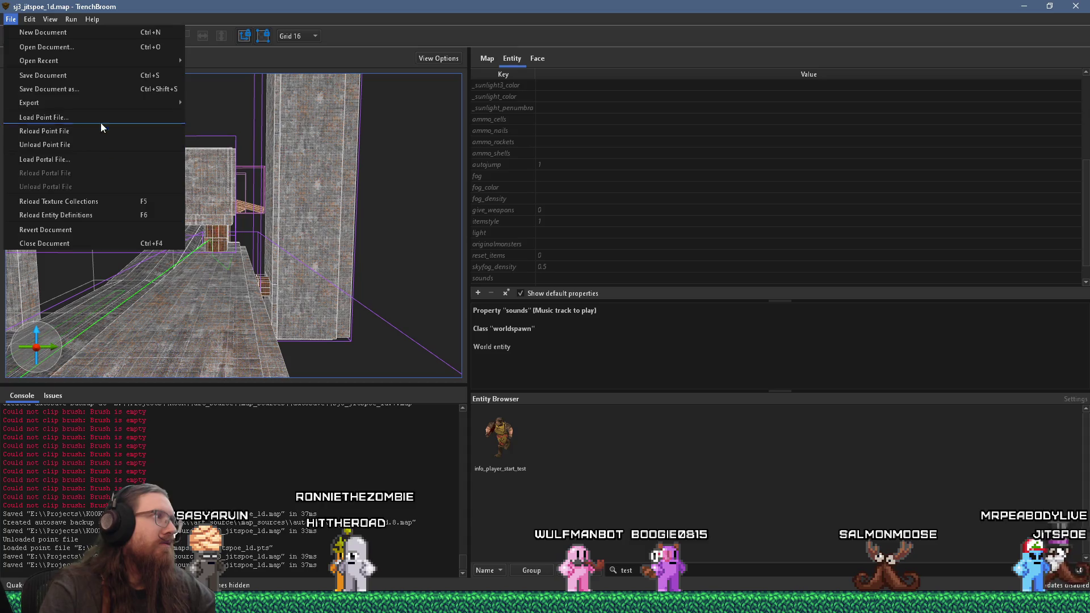
click(107, 128)
Step the camera along the green leak trail to its end
key(ctrl+period)
key(ctrl+period)
key(ctrl+period)
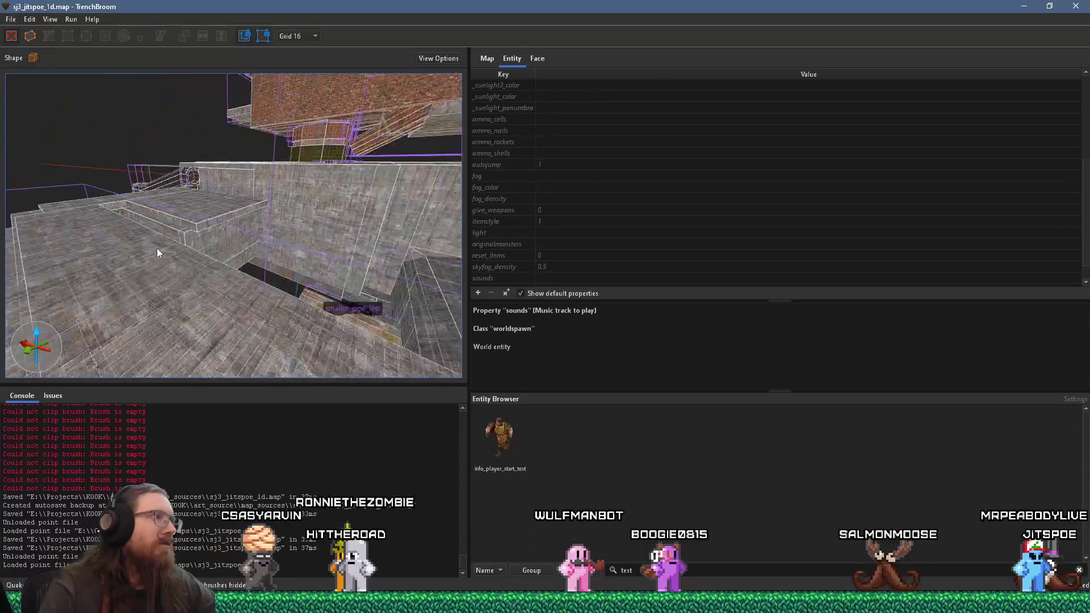
key(ctrl+period)
key(ctrl+period)
key(ctrl+period)
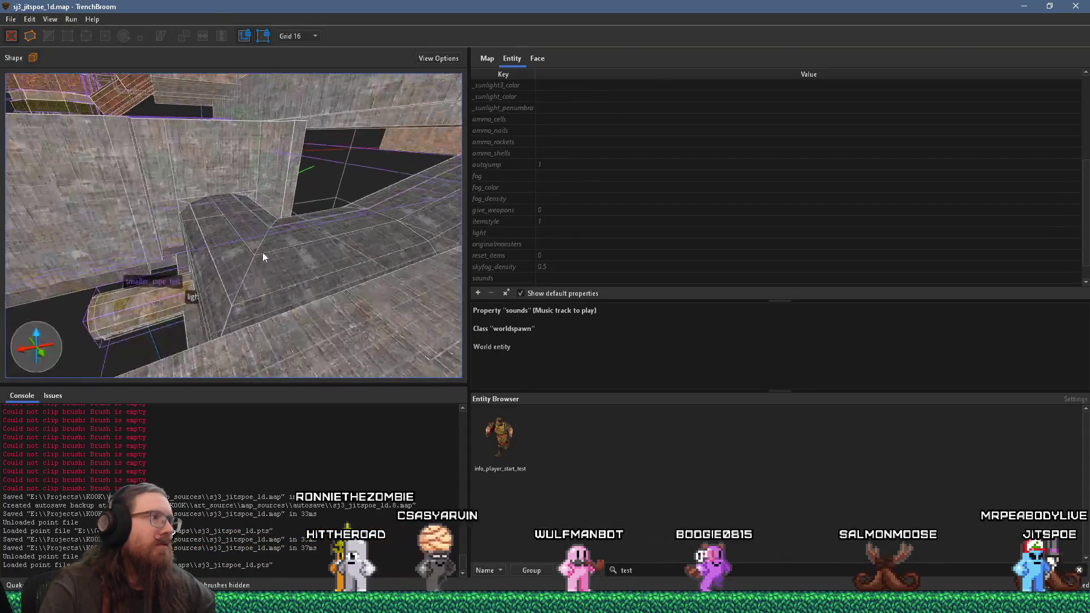
key(ctrl+period)
key(ctrl+period)
key(ctrl+period)
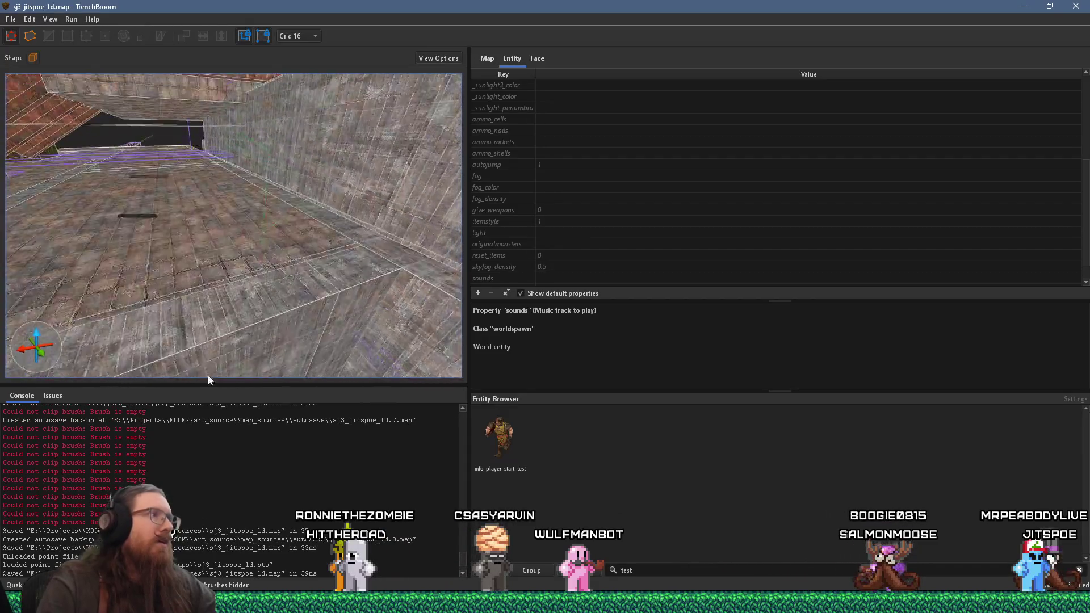
key(ctrl+period)
key(ctrl+period)
key(ctrl+period)
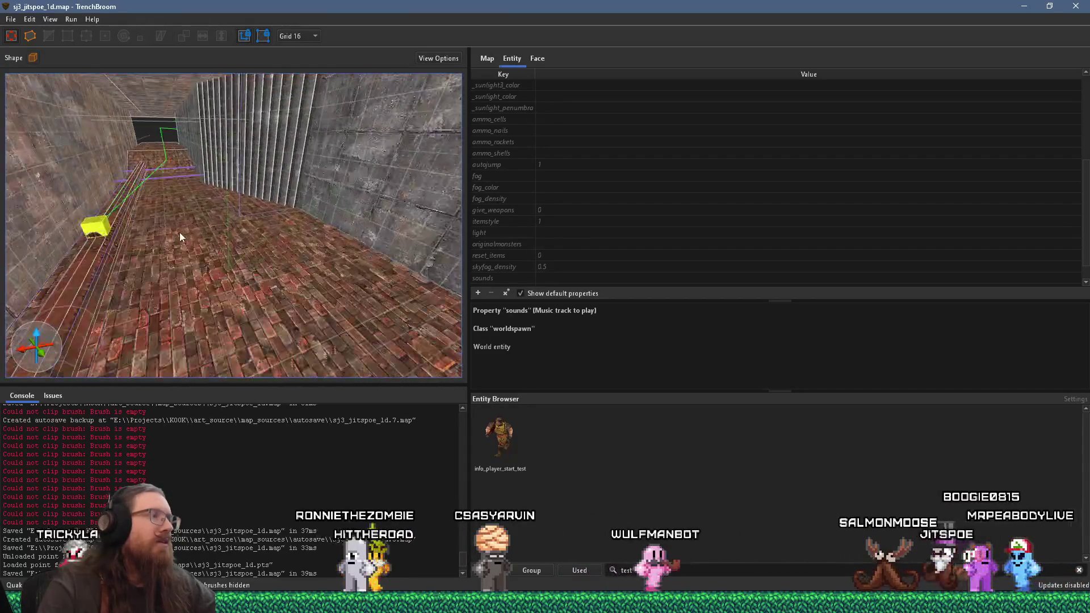
key(ctrl+period)
key(ctrl+period)
key(ctrl+period)
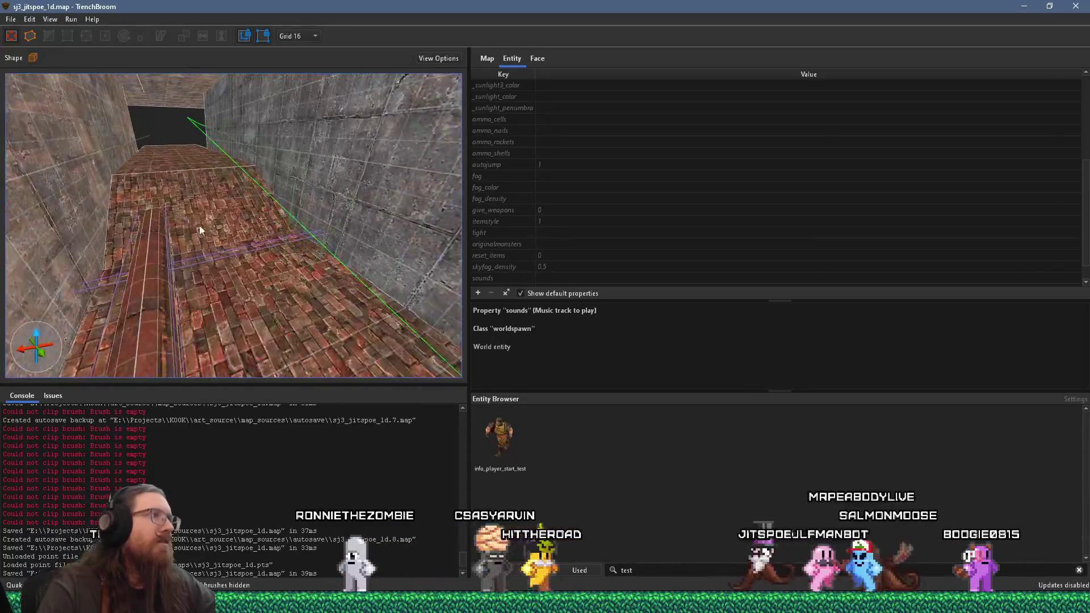
key(ctrl+period)
key(ctrl+period)
key(ctrl+period)
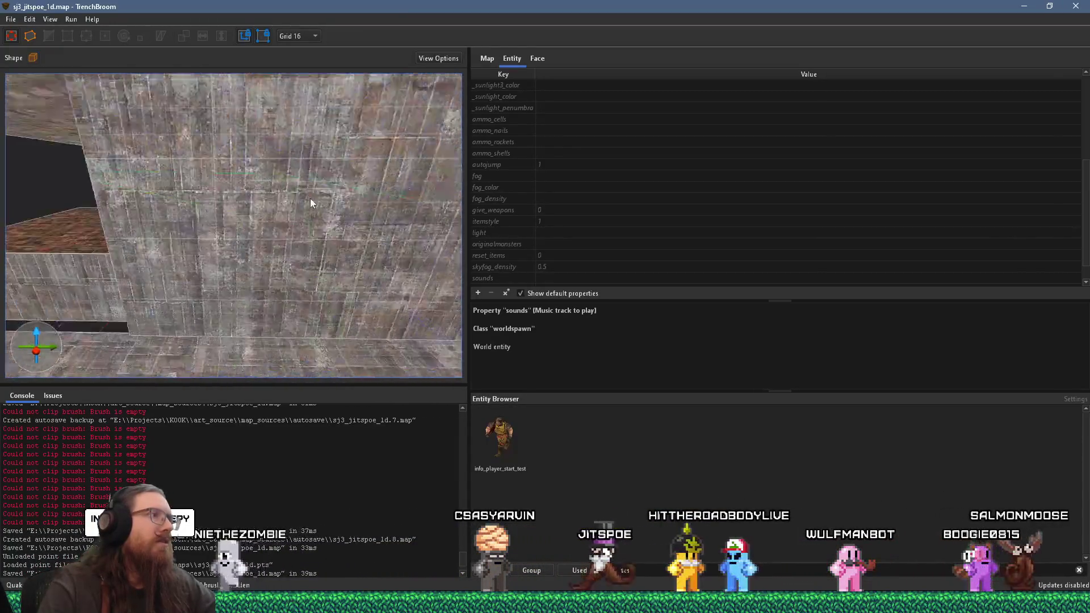
key(ctrl+period)
key(ctrl+period)
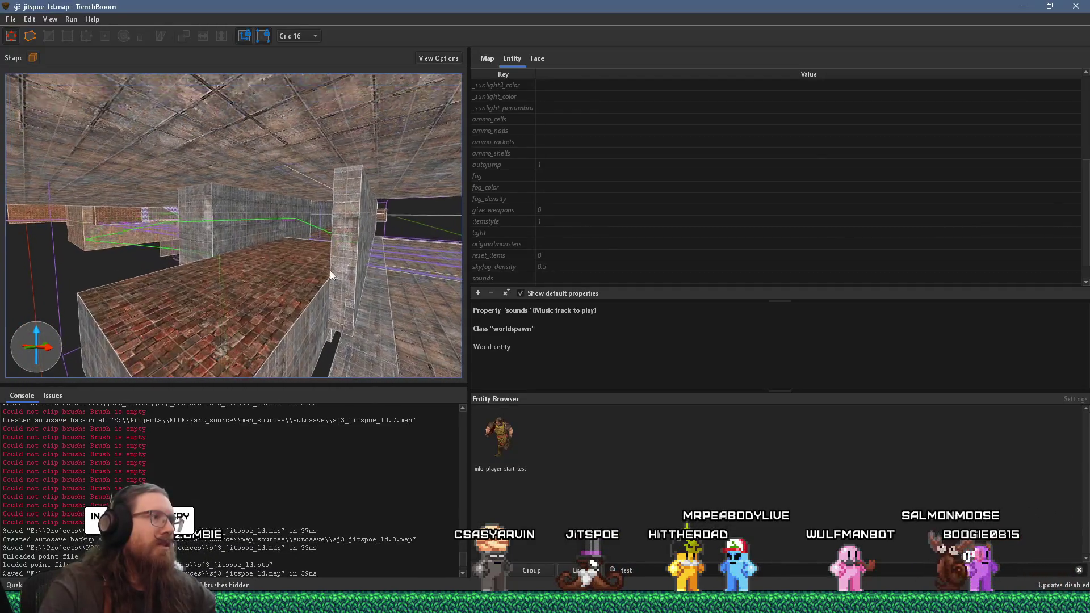
Draw a tall 128x64x192 red brick wall brush near the leak and select it
mouse_move(359, 295)
mouse_down()
mouse_move(381, 294)
mouse_move(372, 114)
mouse_up()
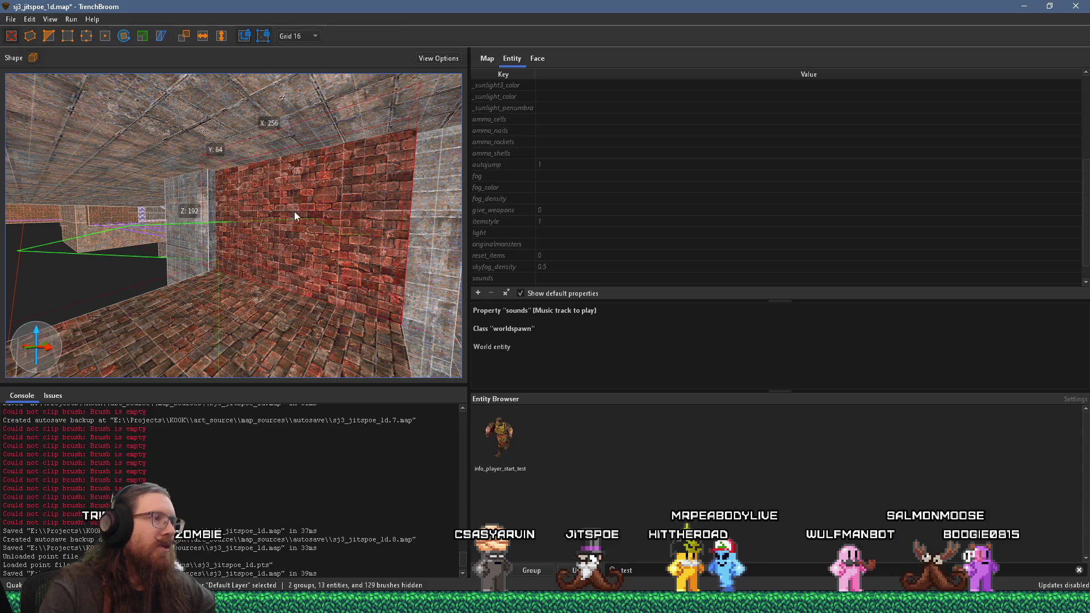
scroll(294, 212, up, 5)
scroll(179, 226, down, 8)
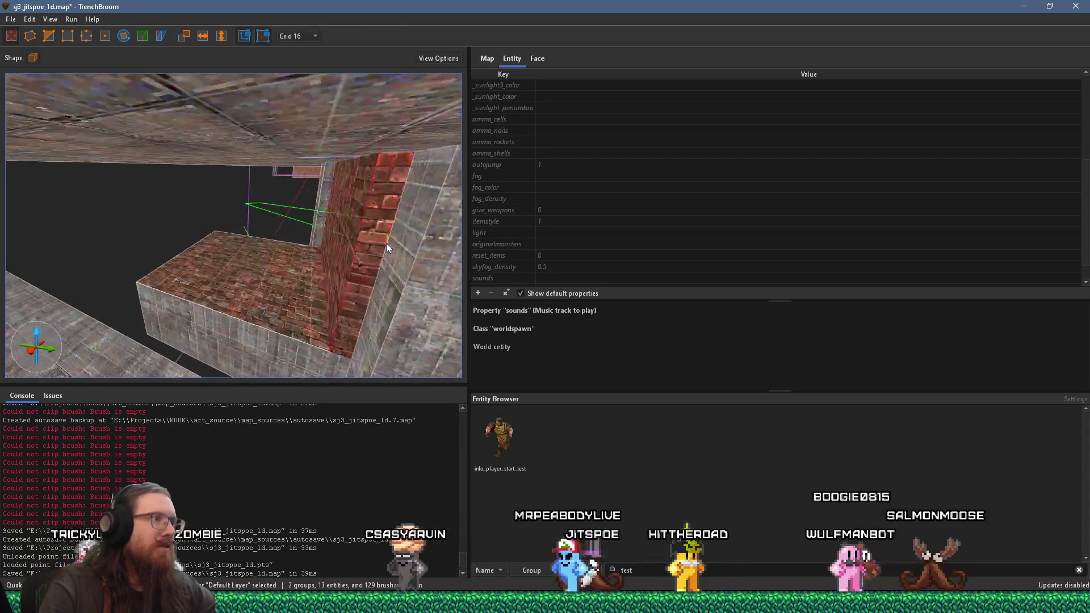
scroll(342, 247, down, 2)
scroll(342, 247, up, 3)
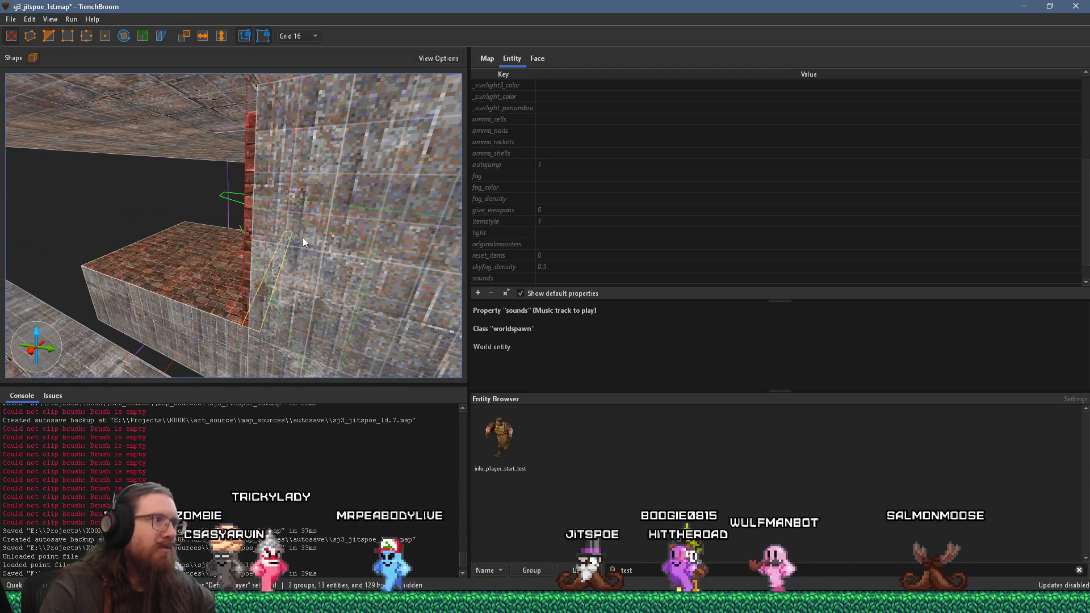
scroll(302, 237, up, 6)
scroll(95, 263, down, 2)
click(262, 228)
Rotate the brick wall face's texture to 180 in the Face inspector, then clear the selection
shift+click(267, 230)
click(538, 59)
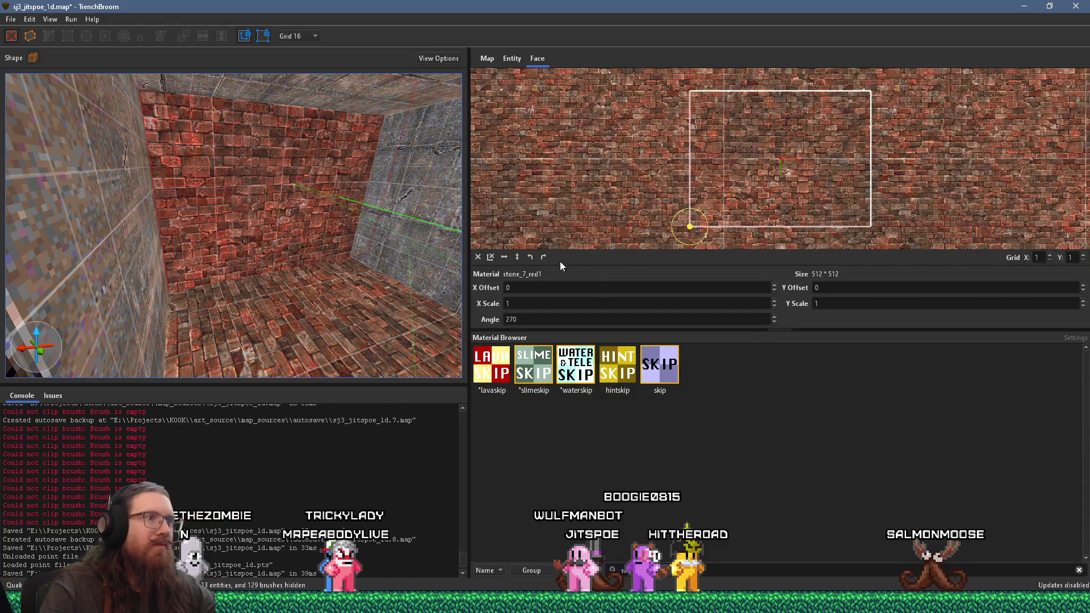
click(544, 257)
scroll(313, 236, up, 2)
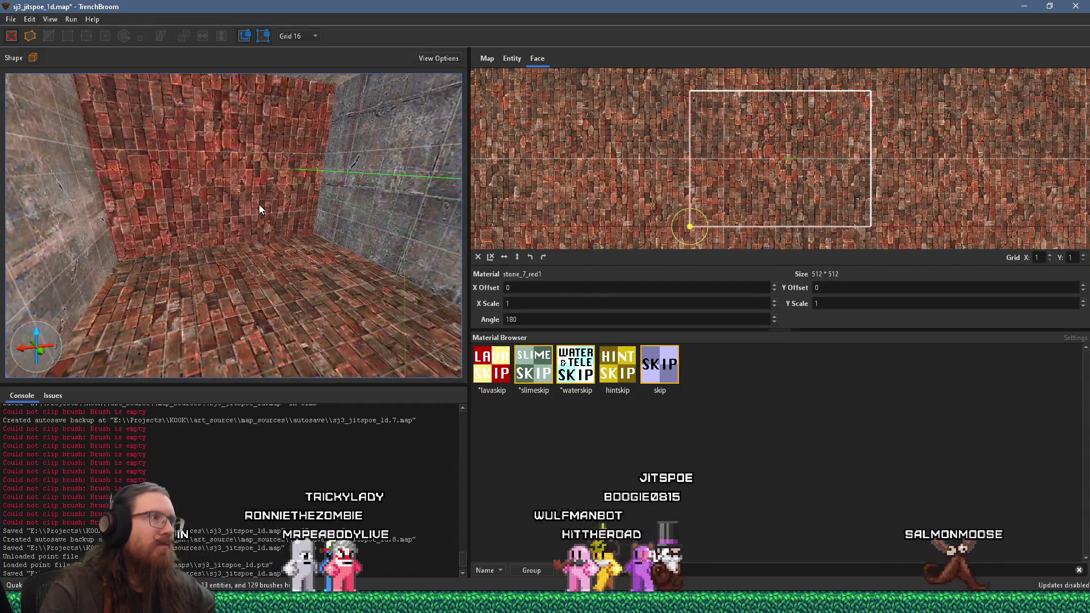
key(Escape)
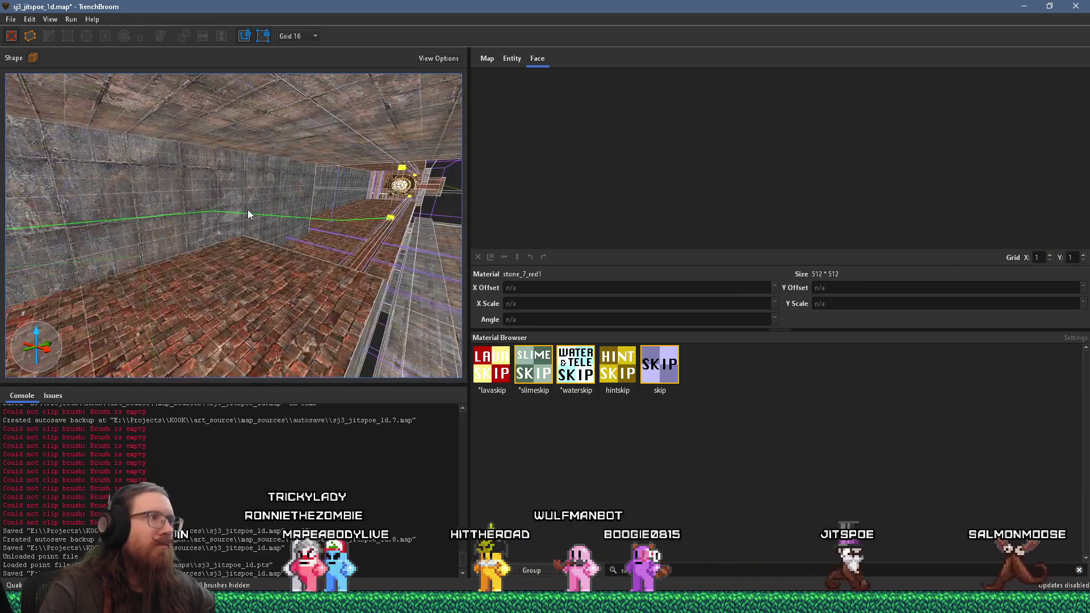
click(126, 210)
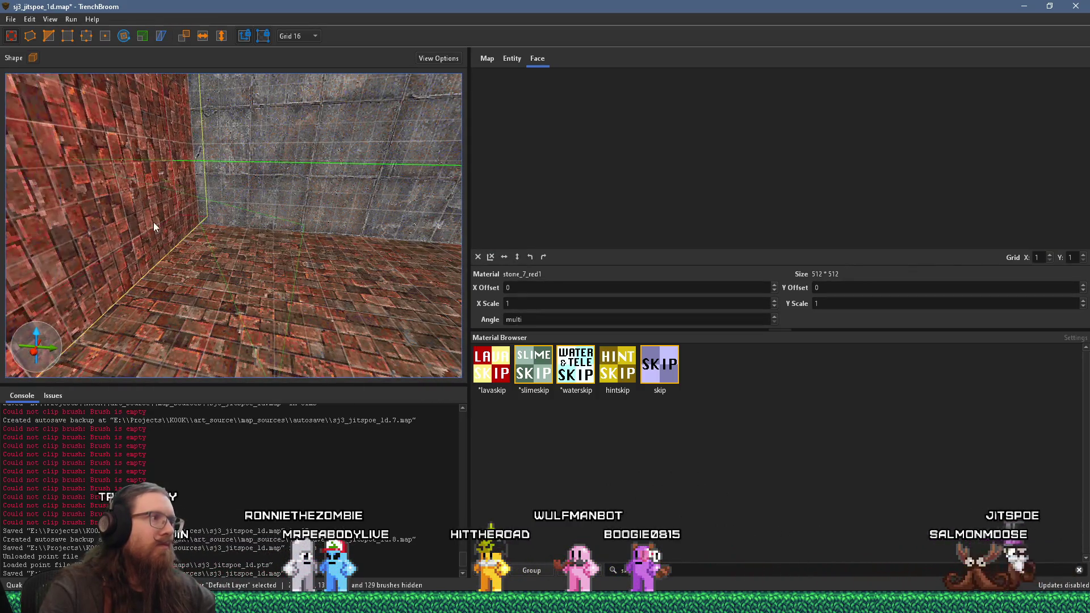
key(Escape)
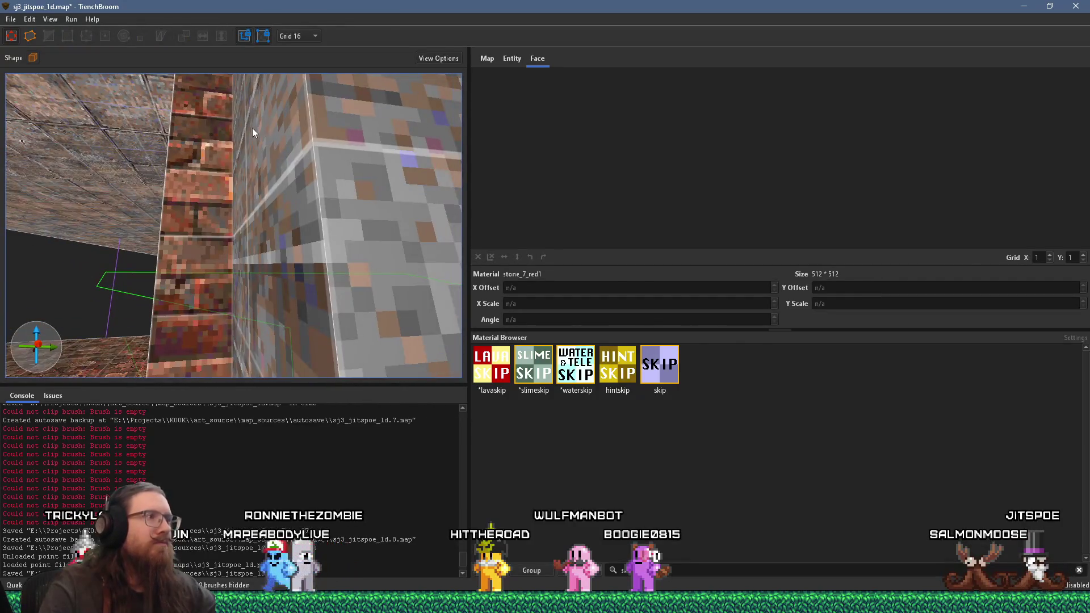
Save the map and start compiling with the alkaline dev profile
click(10, 19)
click(34, 80)
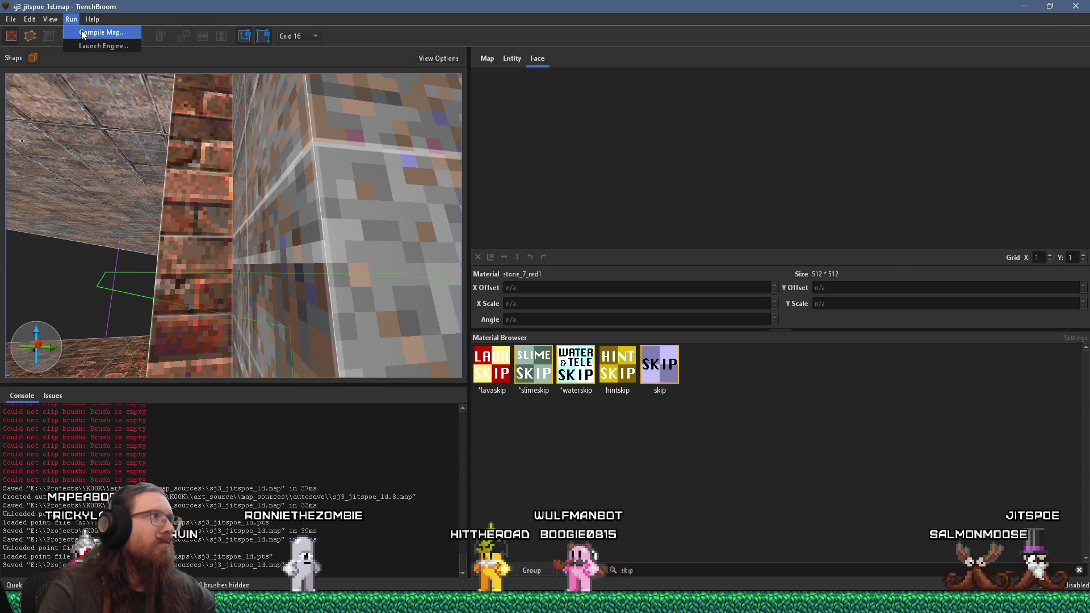
click(82, 33)
click(821, 488)
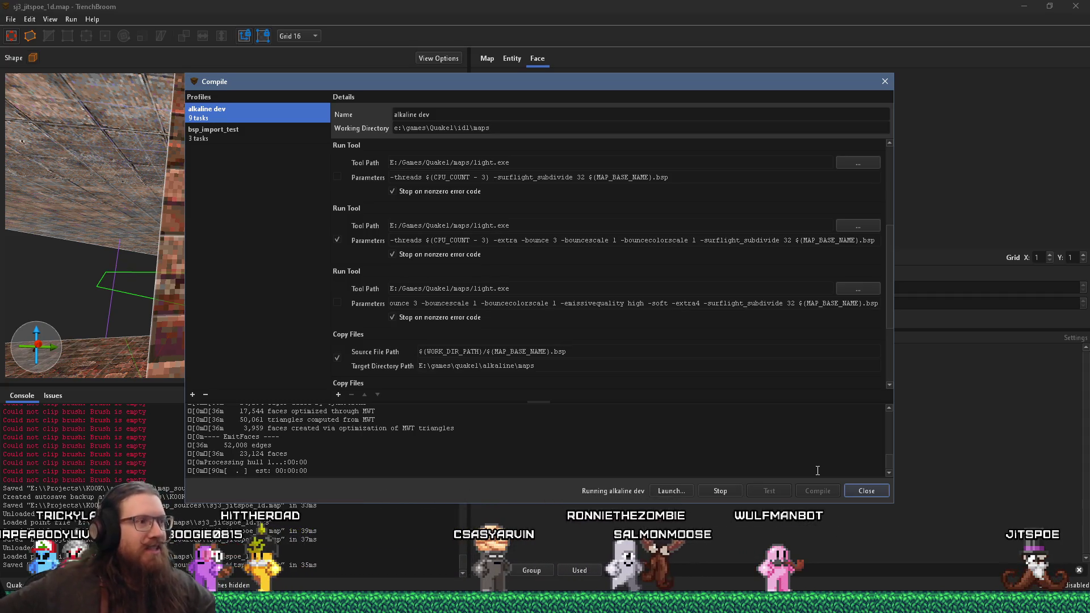
key(alt+Tab)
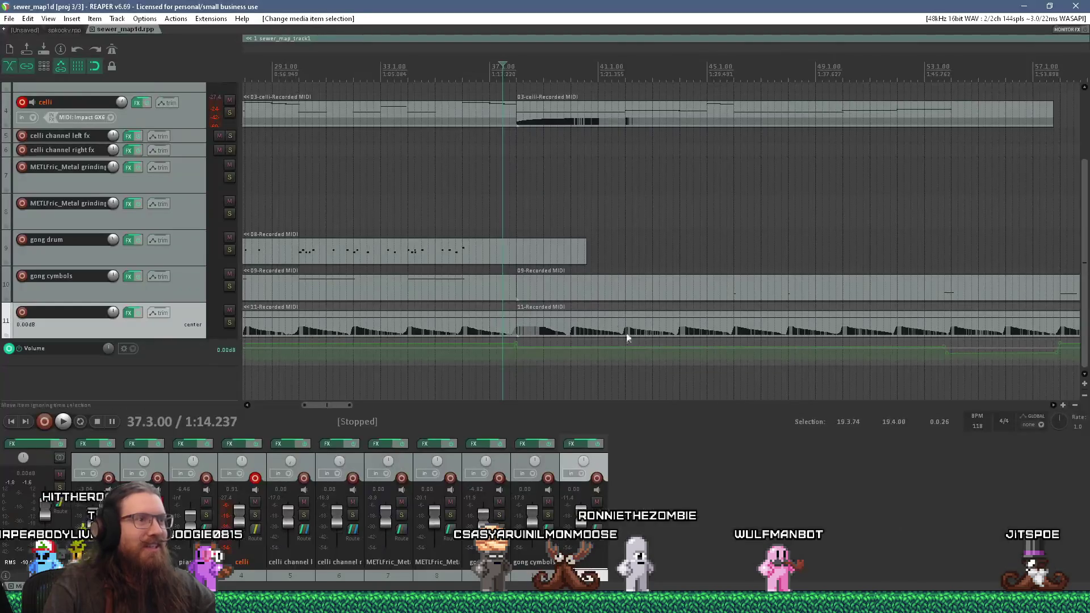
Shorten the loop track's MIDI item and place a copy of it around bar 38
scroll(454, 252, down, 4)
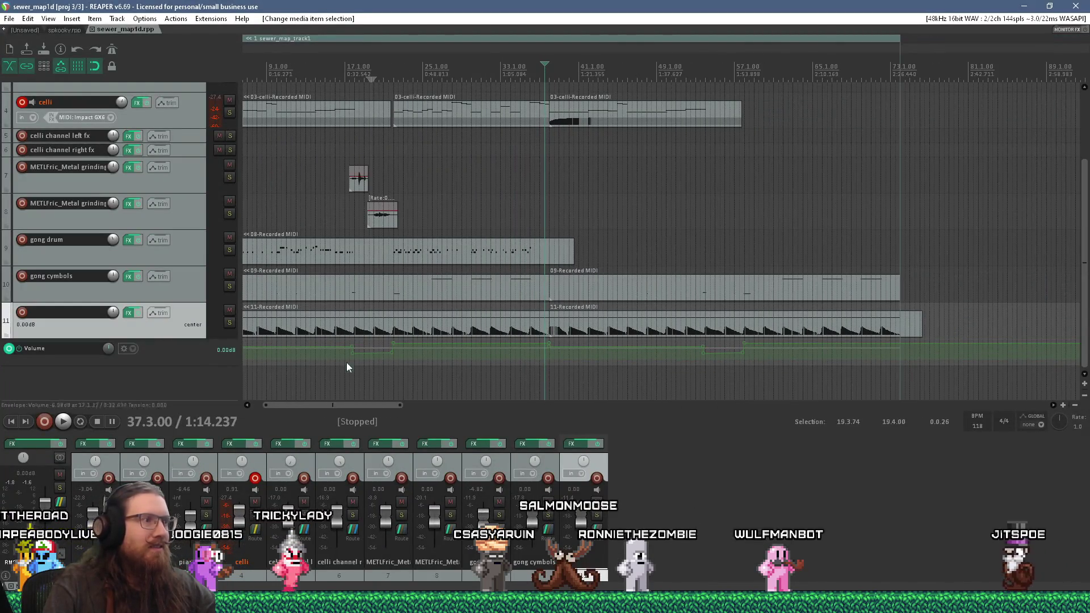
scroll(353, 404, left, 3)
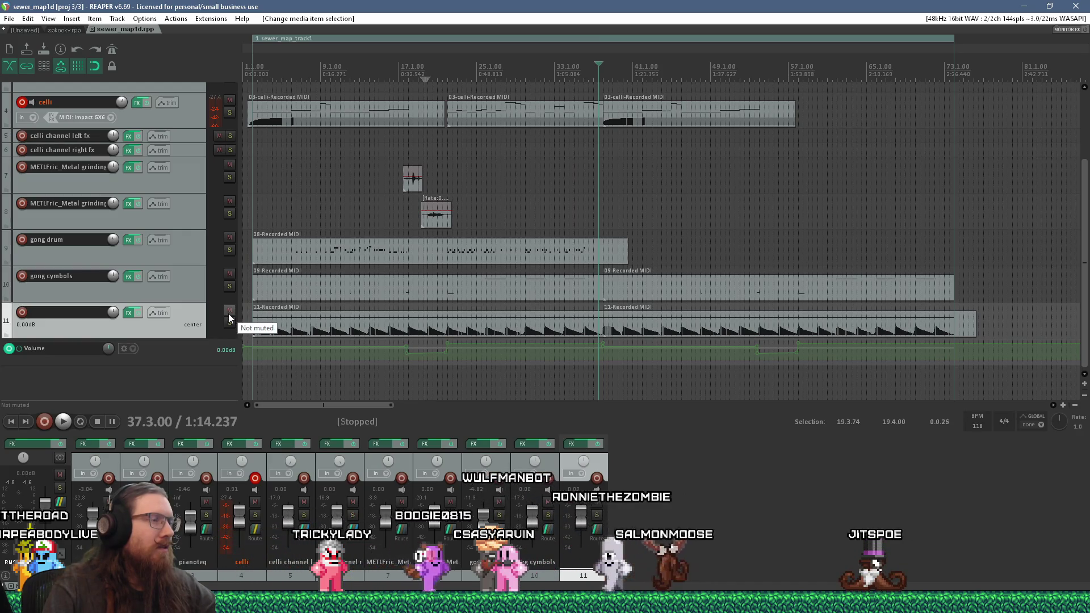
scroll(1085, 167, up, 3)
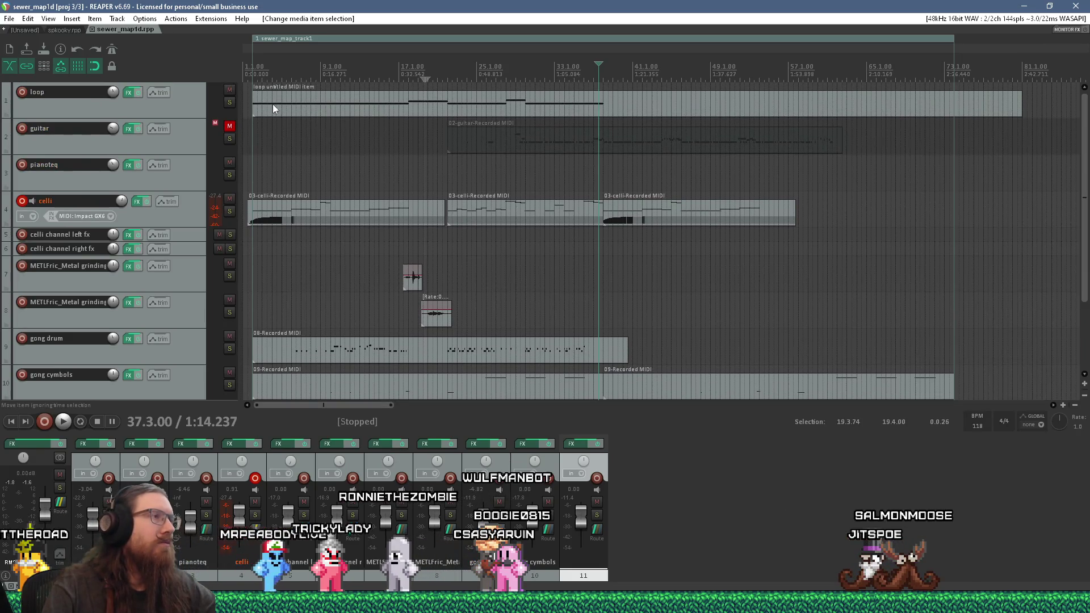
click(257, 110)
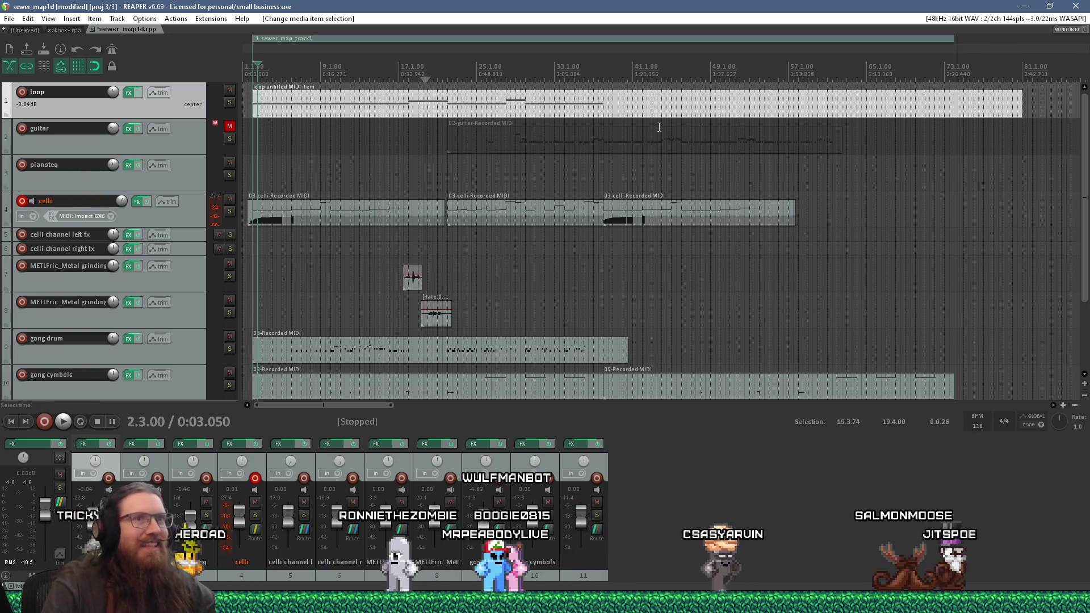
drag(1021, 106, 597, 106)
mouse_move(302, 112)
mouse_down()
mouse_move(665, 108)
mouse_move(643, 112)
mouse_up()
click(607, 139)
Play and stop the arrangement, then open the celli MIDI item in the MIDI editor
key(space)
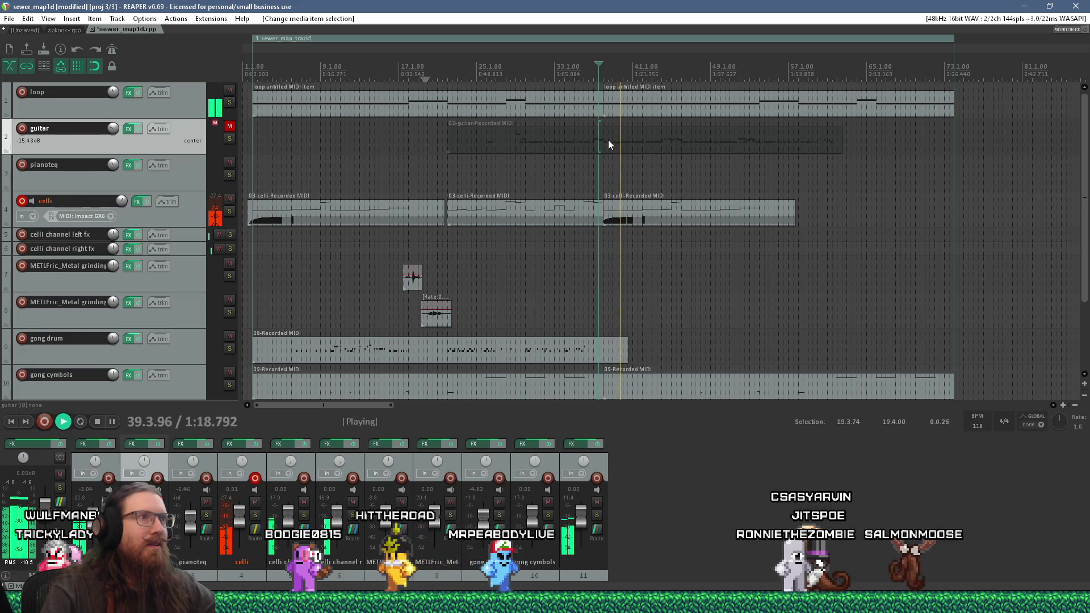
scroll(424, 159, up, 3)
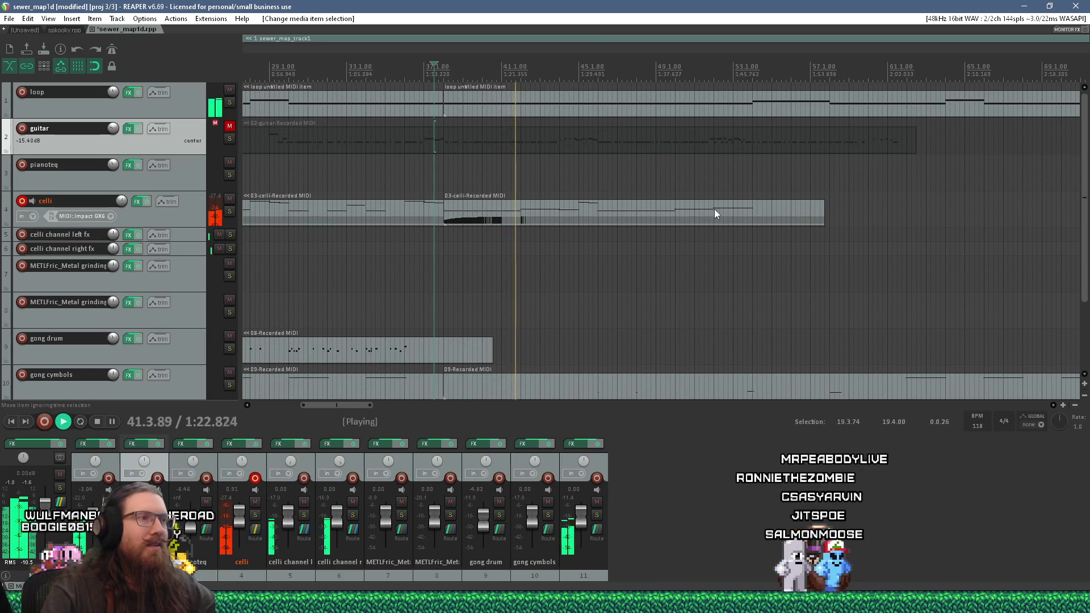
key(space)
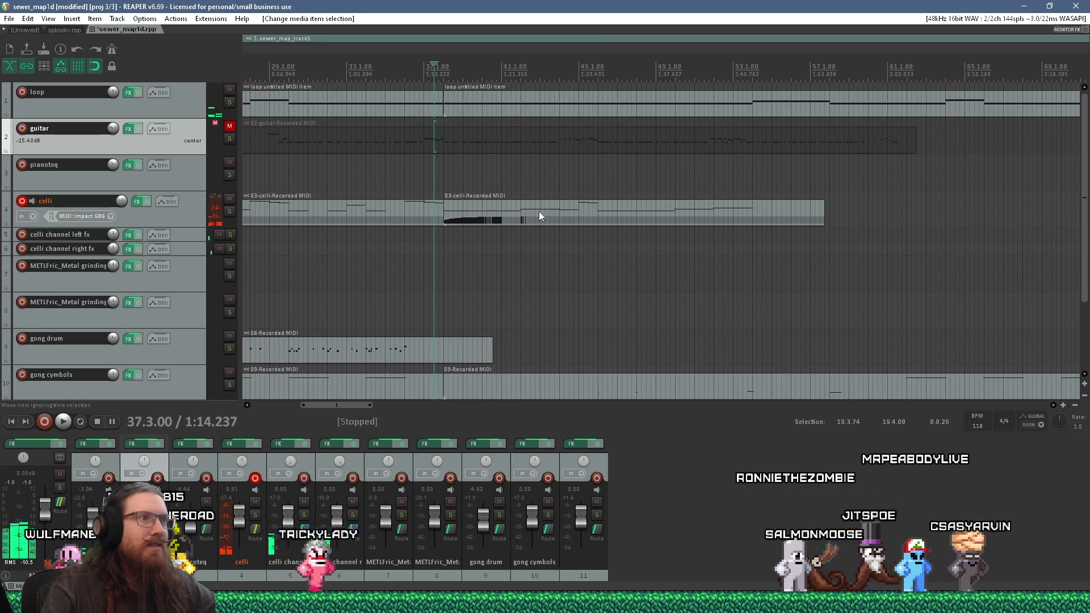
click(532, 216)
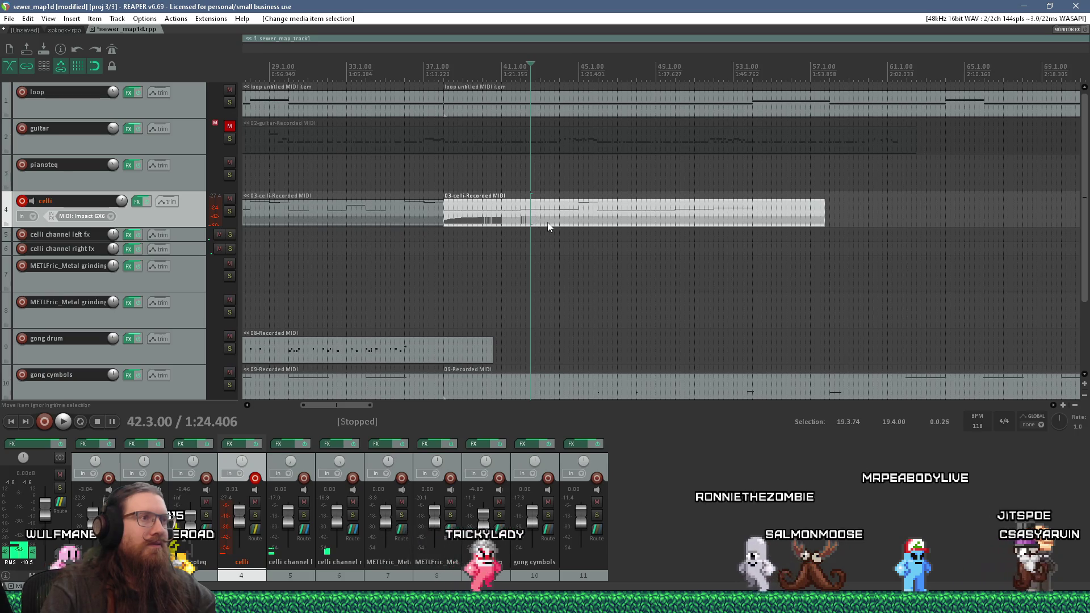
double_click(544, 223)
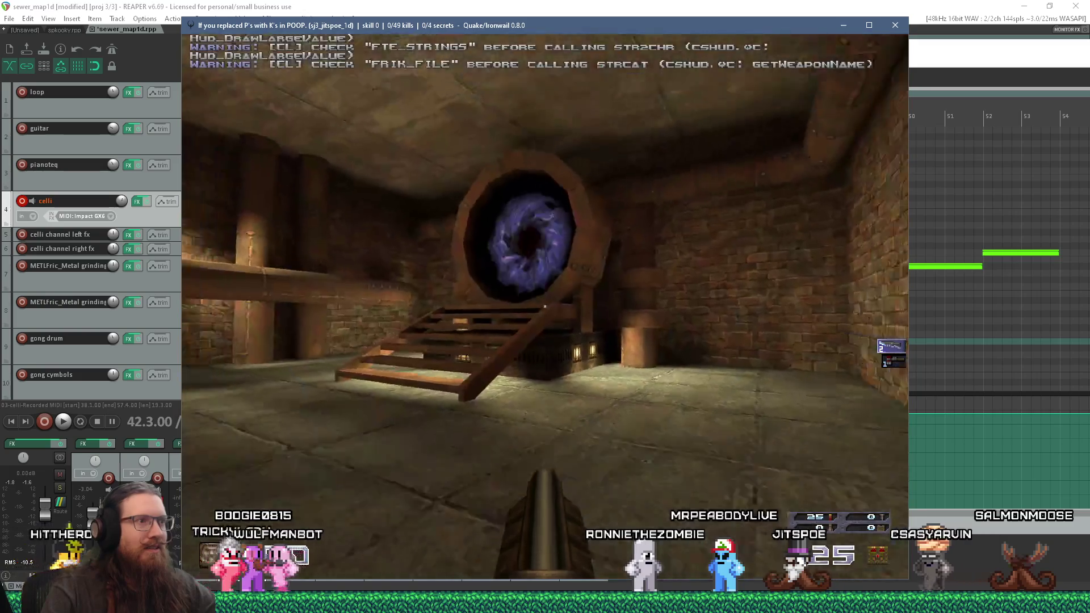
Walk through the dark brick tunnel and lit corridor to the clock room
key(w)
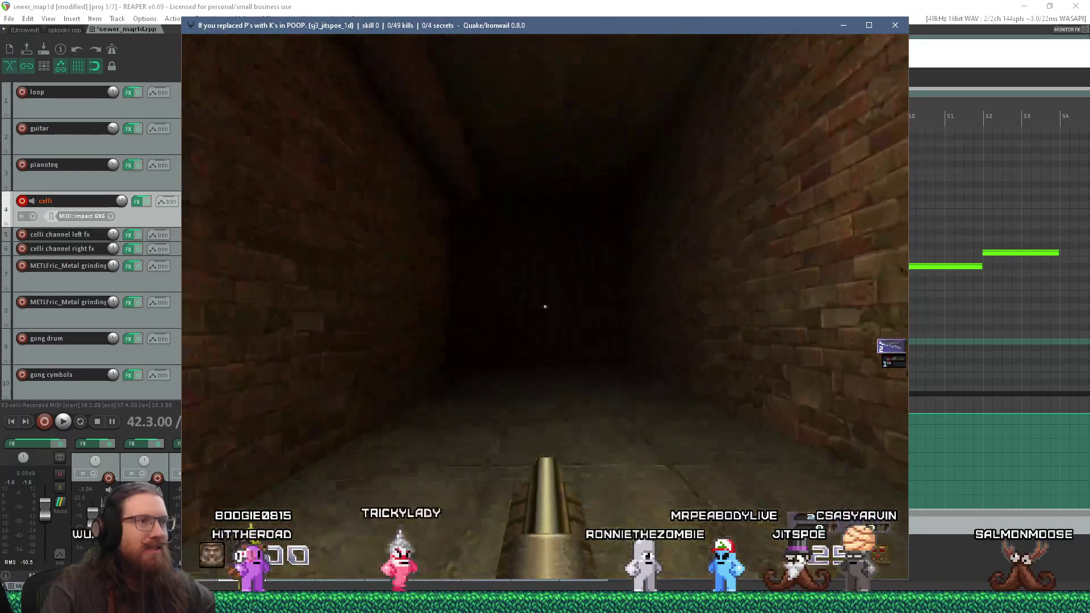
key(w)
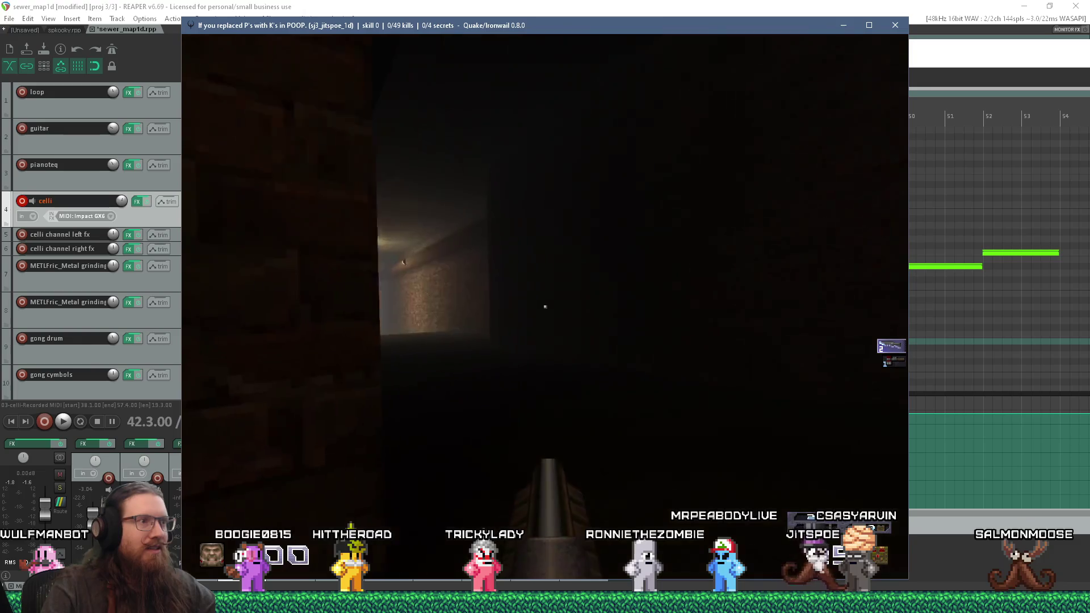
key(w)
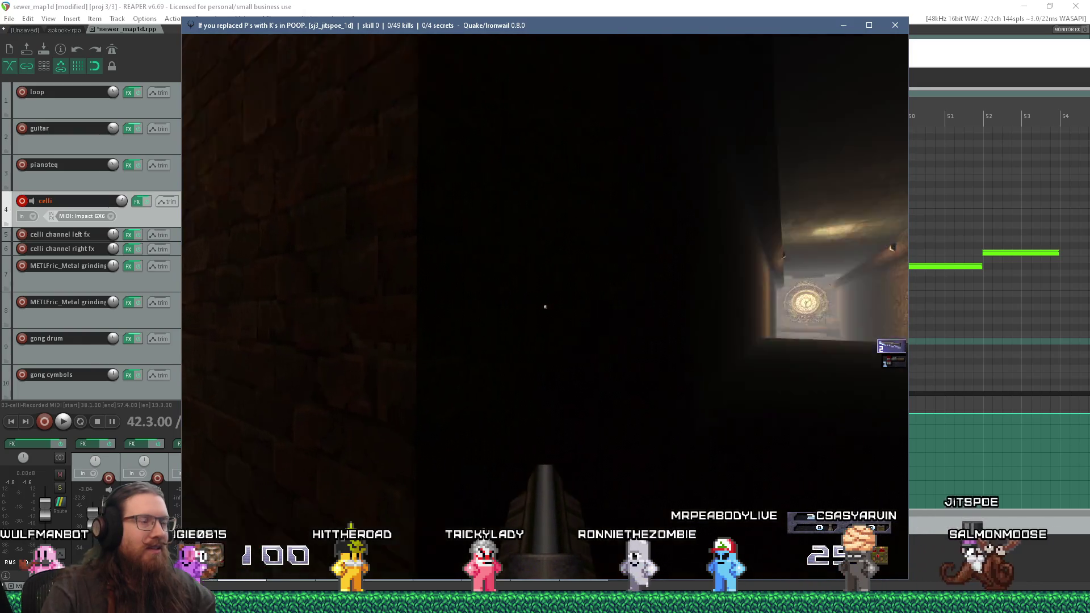
key(w)
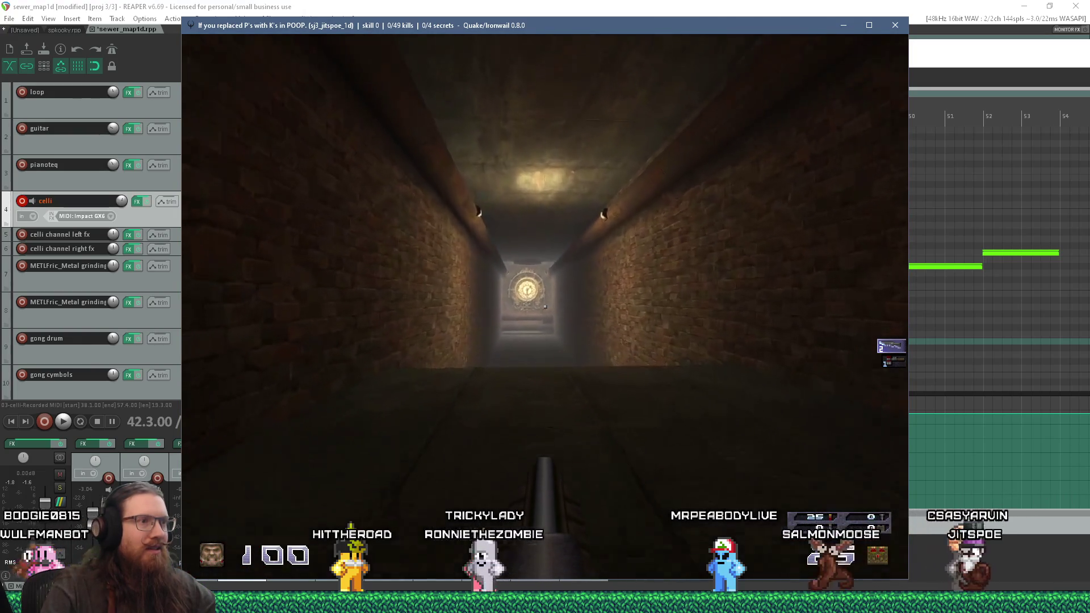
key(w)
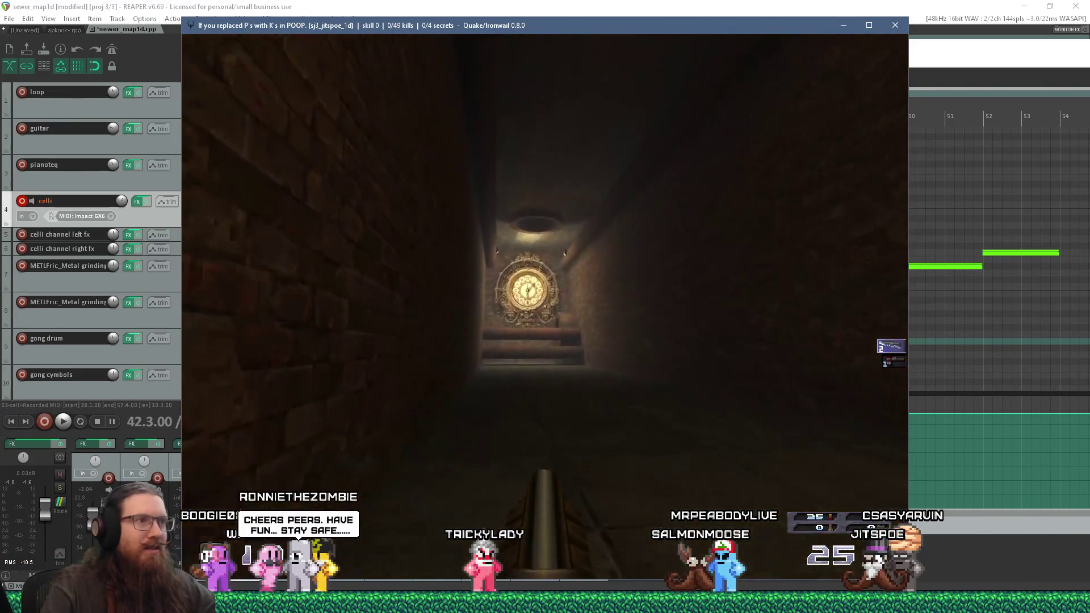
key(w)
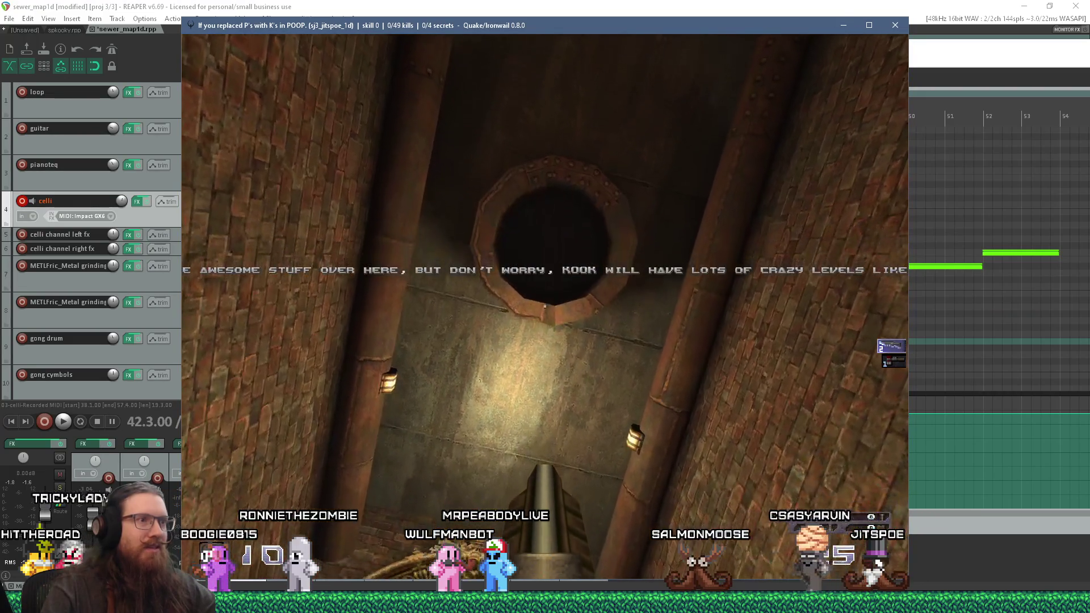
Inspect the ceiling pipe teleport by the clock, then open the console to quit
key(w)
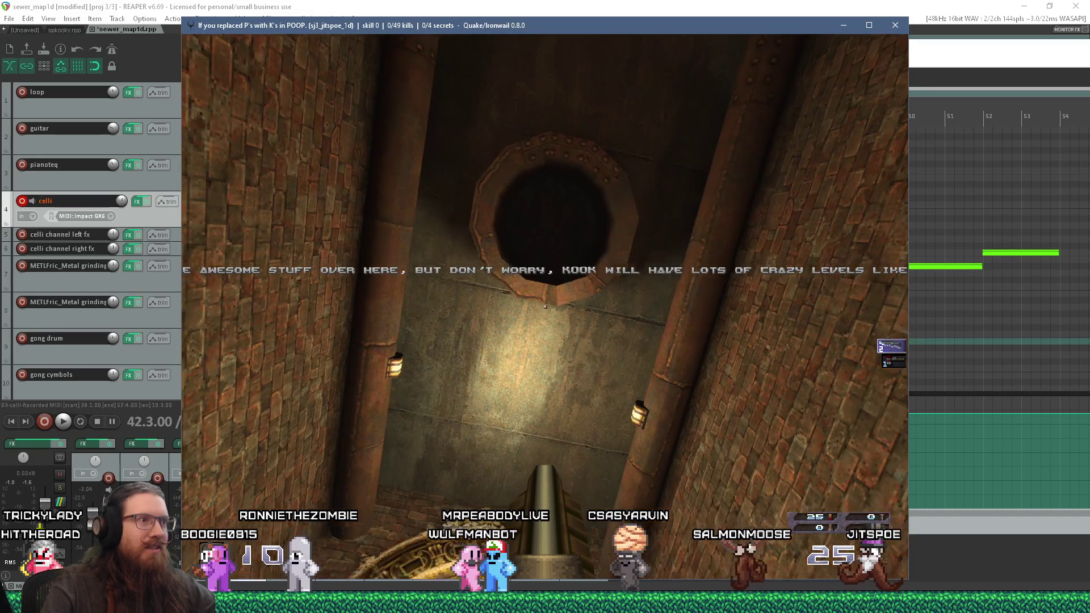
key(w)
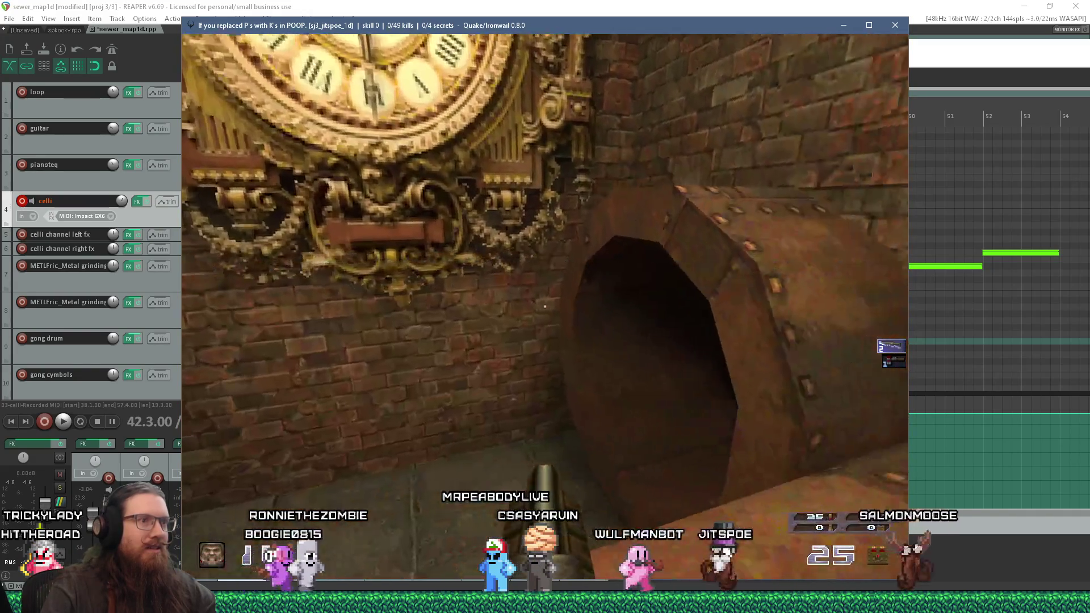
key(w)
key(w)
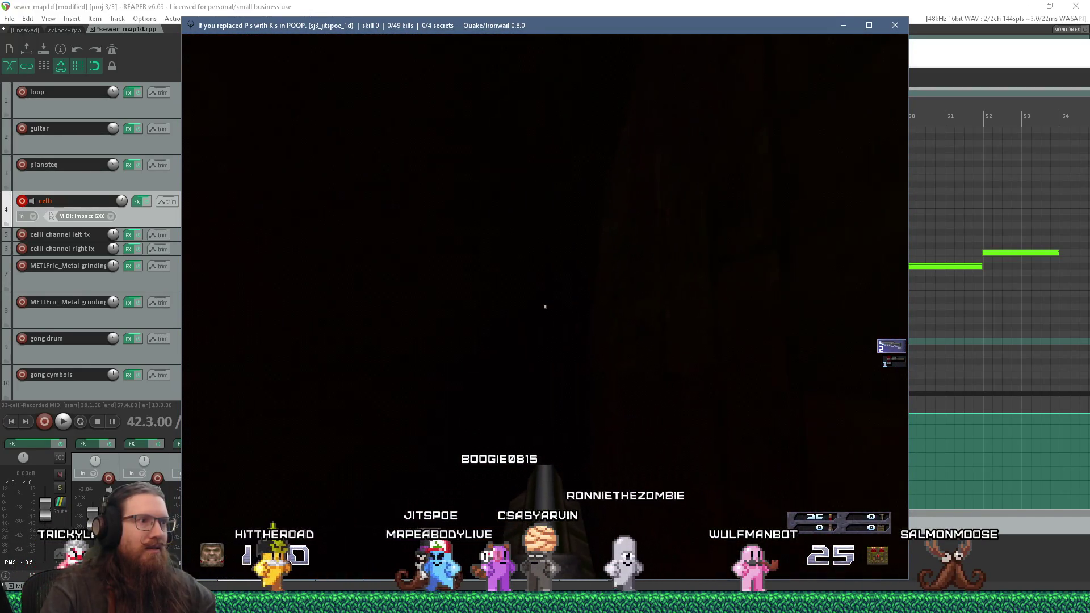
key(s)
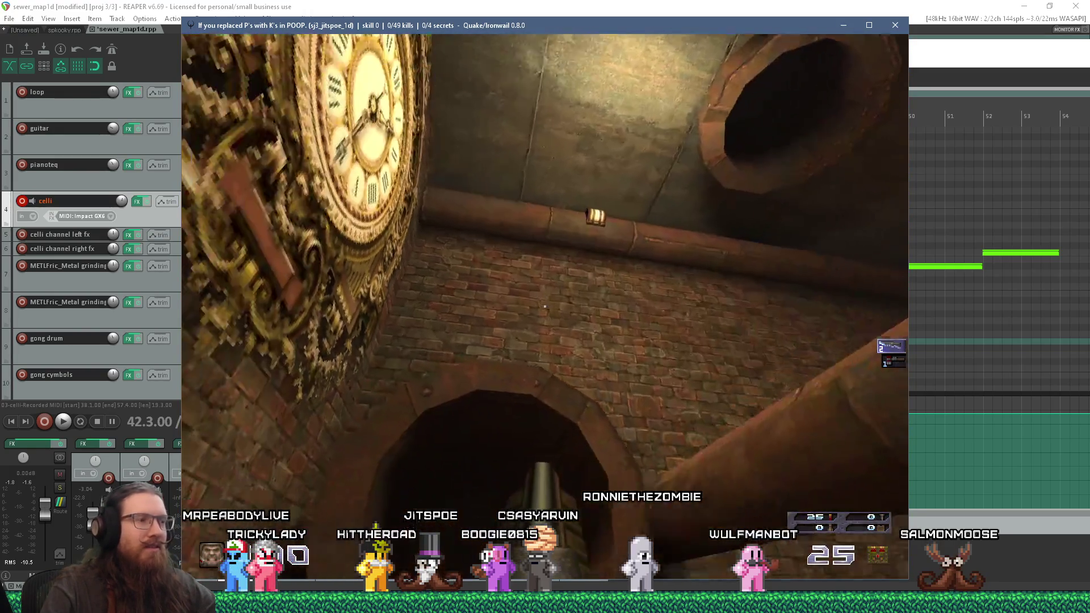
key(grave)
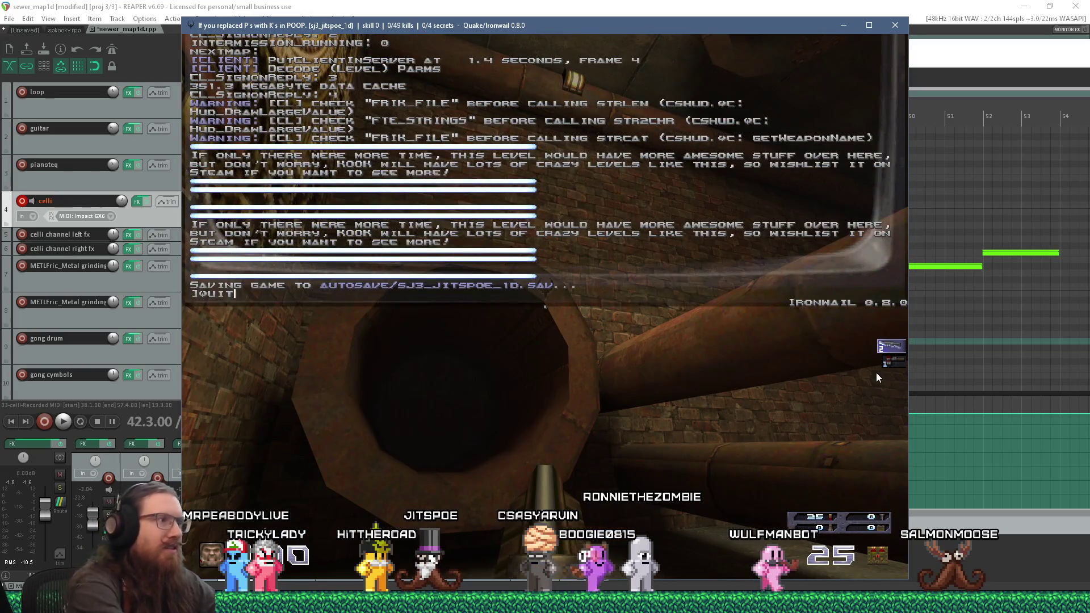
key(alt+Tab)
key(alt+Tab)
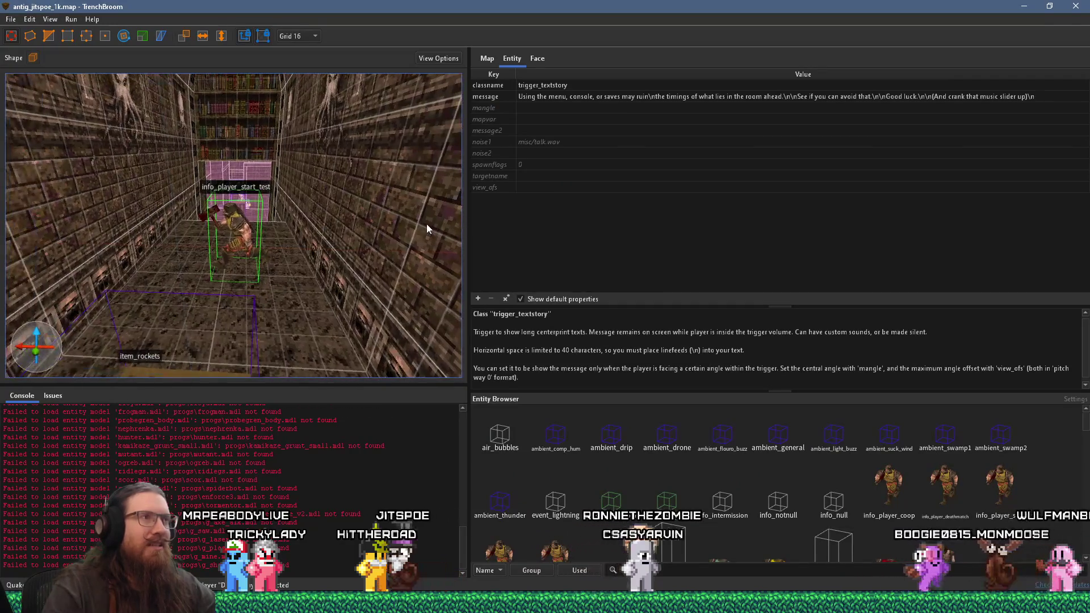
Return to TrenchBroom, close the compile settings, and look around the stone walls
key(alt+Tab)
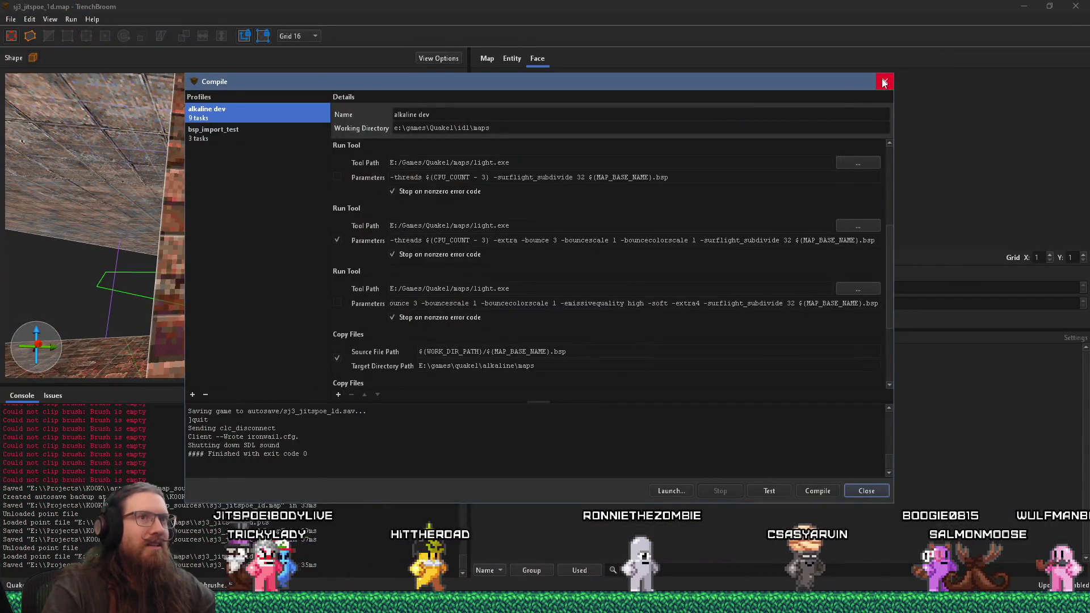
click(884, 83)
scroll(347, 271, down, 5)
mouse_move(307, 306)
mouse_down()
mouse_move(42, 224)
mouse_move(221, 230)
mouse_move(234, 249)
mouse_move(285, 260)
mouse_move(114, 270)
mouse_move(166, 253)
mouse_move(291, 264)
mouse_move(282, 245)
mouse_move(239, 244)
mouse_move(299, 234)
mouse_move(171, 254)
mouse_move(308, 273)
mouse_move(232, 246)
mouse_move(245, 288)
mouse_move(304, 237)
mouse_move(63, 246)
mouse_move(156, 257)
mouse_move(226, 306)
mouse_up()
click(182, 268)
key(Escape)
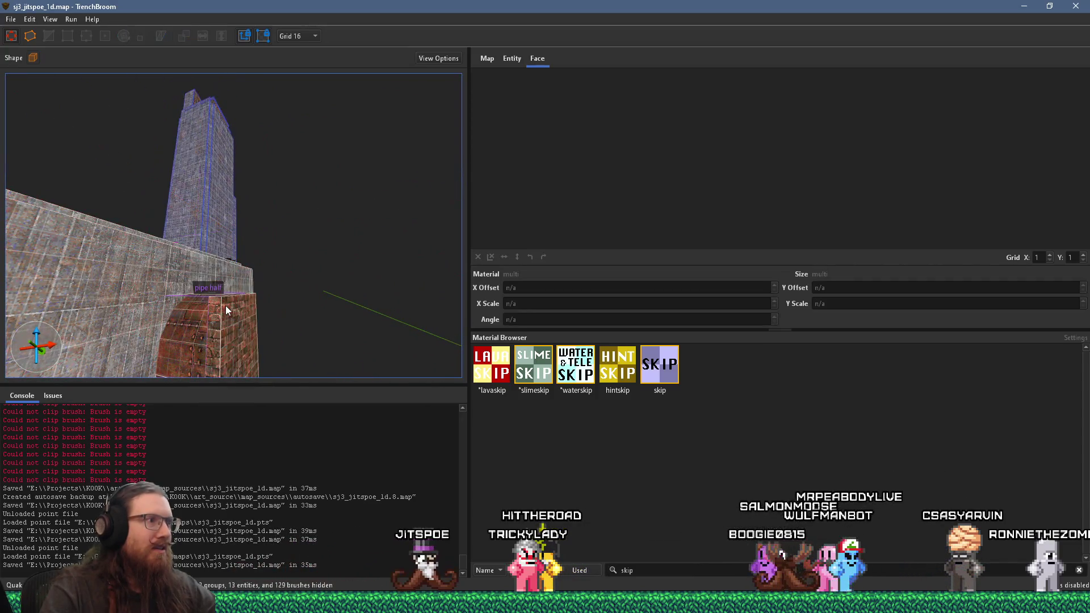
Apply a right-click menu command to the pipe half brush
click(226, 305)
right_click(226, 305)
click(302, 369)
mouse_move(250, 347)
mouse_down()
mouse_move(245, 312)
mouse_move(212, 284)
mouse_move(230, 241)
mouse_move(174, 152)
mouse_move(123, 251)
mouse_move(144, 236)
mouse_move(219, 233)
mouse_move(100, 219)
mouse_move(251, 240)
mouse_move(250, 281)
mouse_move(253, 229)
mouse_move(207, 226)
mouse_move(405, 193)
mouse_move(232, 268)
mouse_move(424, 319)
mouse_move(60, 328)
mouse_move(191, 301)
mouse_move(391, 287)
mouse_move(180, 287)
mouse_move(52, 247)
mouse_move(197, 268)
mouse_up()
click(11, 19)
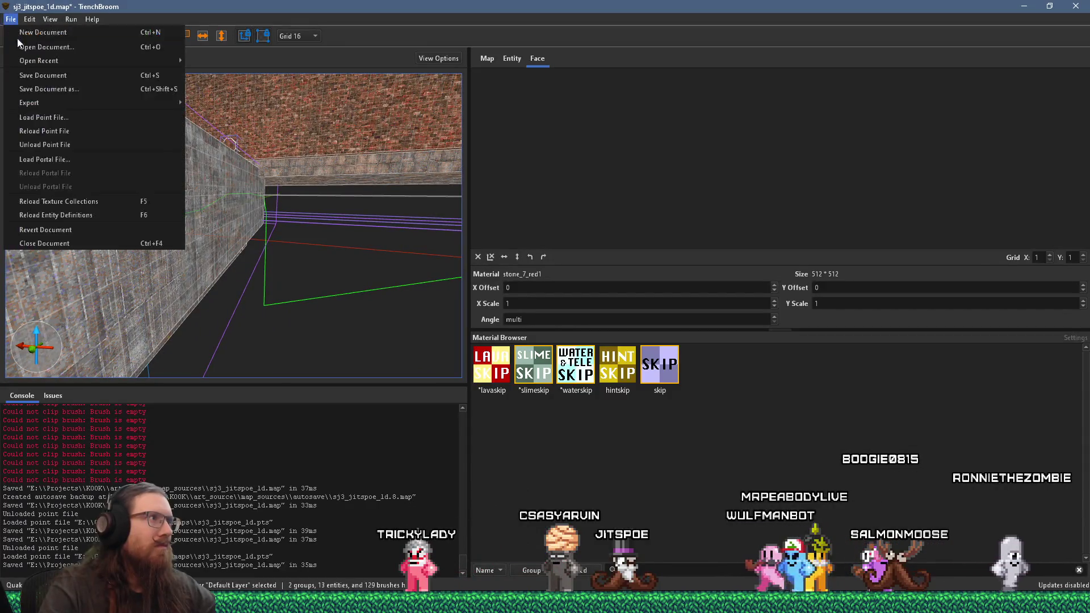
Save the sewer map, start the alkaline dev compile, and return to REAPER
click(43, 77)
click(71, 19)
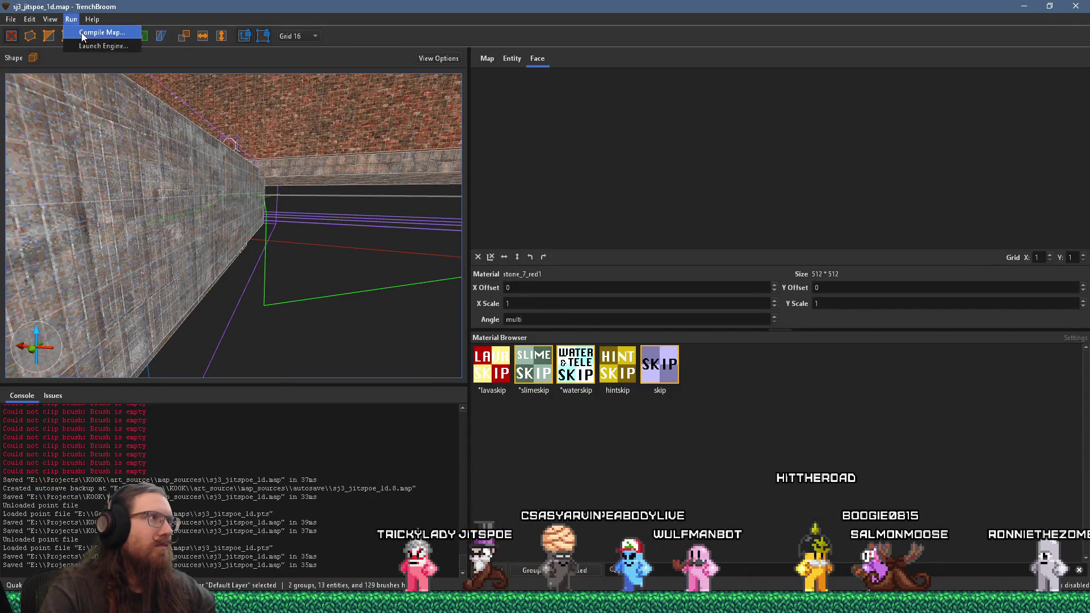
click(82, 34)
click(818, 489)
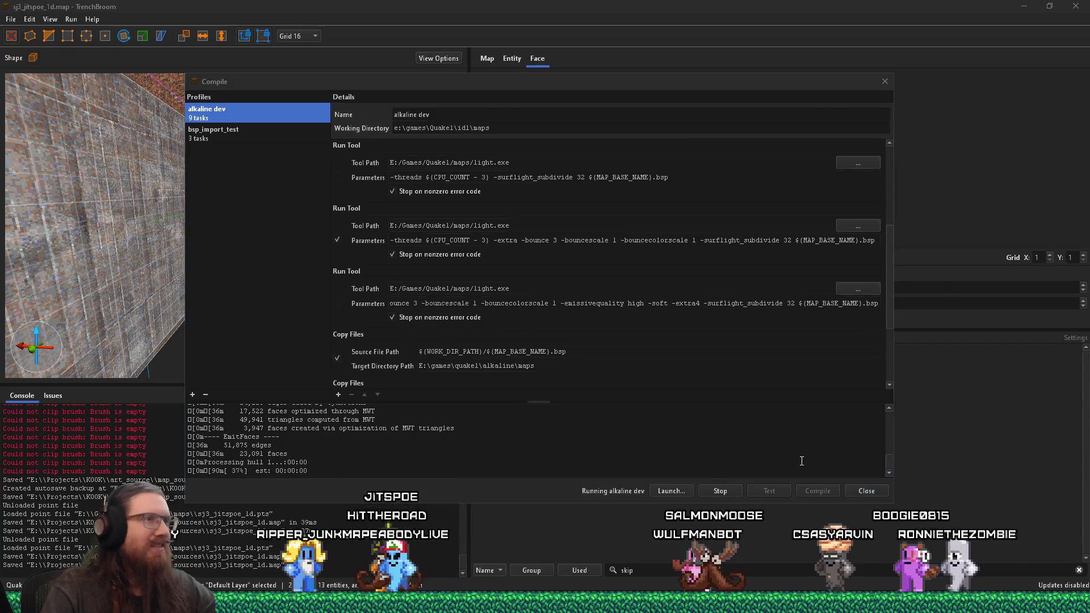
key(alt+Tab)
key(Tab)
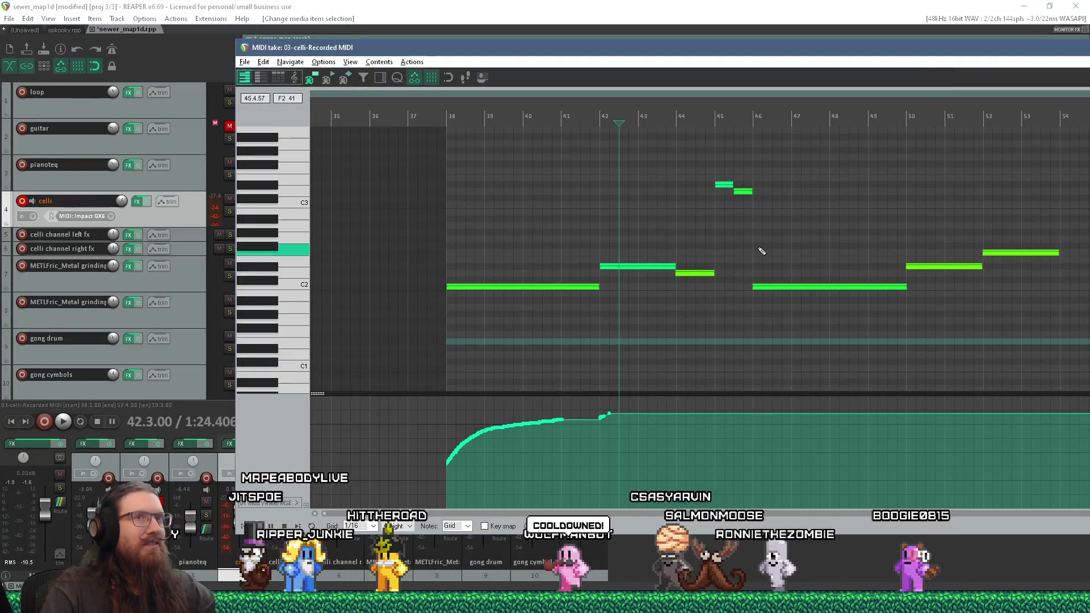
Reopen the celli MIDI item in the MIDI editor and adjust the piano-roll view
double_click(943, 52)
click(943, 95)
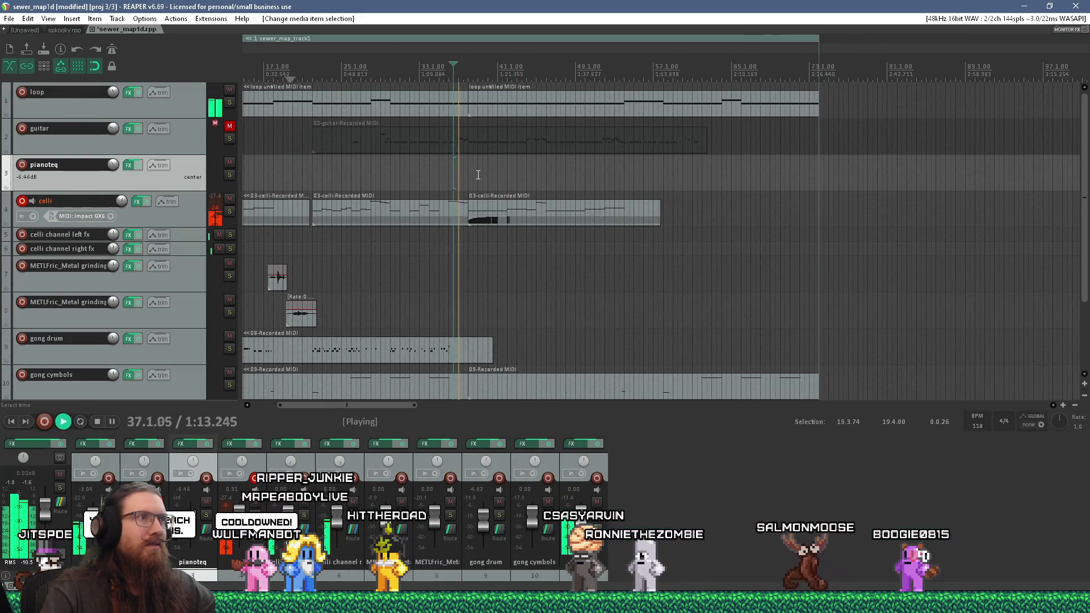
scroll(478, 175, up, 1)
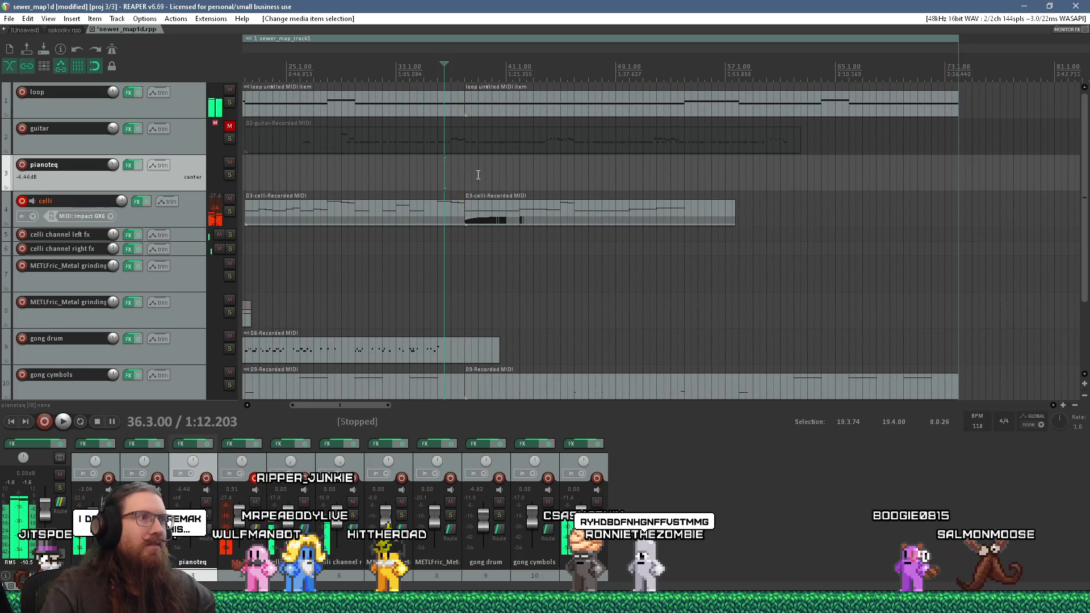
scroll(458, 277, up, 5)
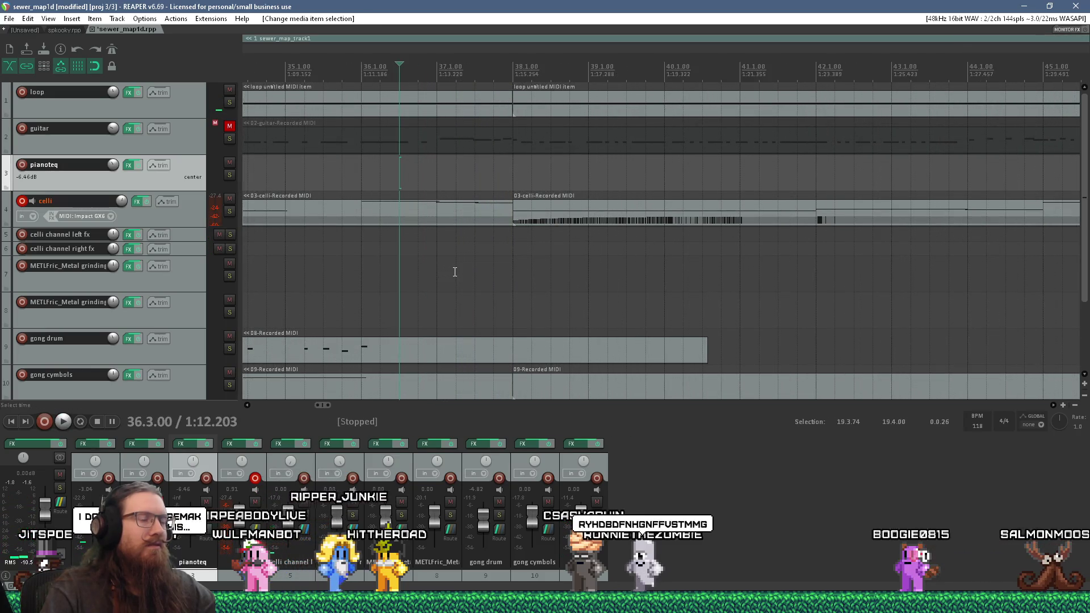
click(522, 206)
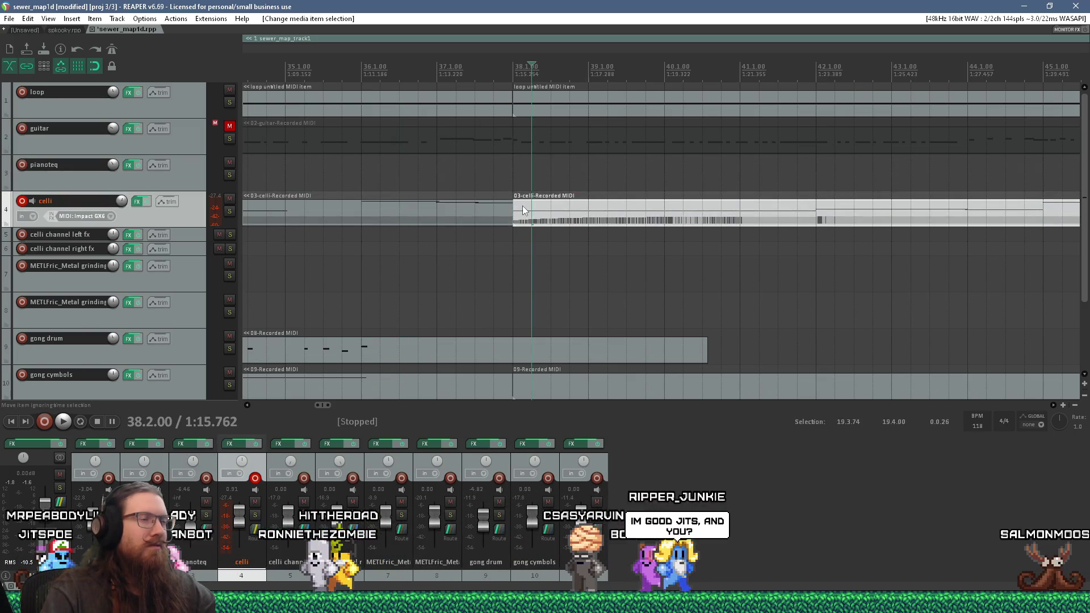
double_click(523, 205)
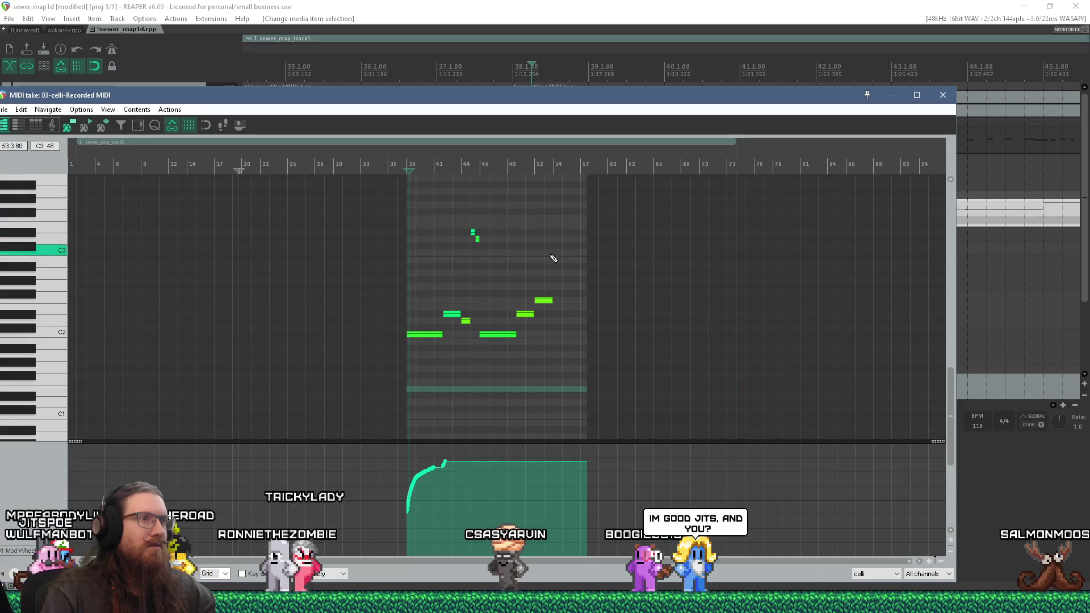
drag(948, 383, 948, 363)
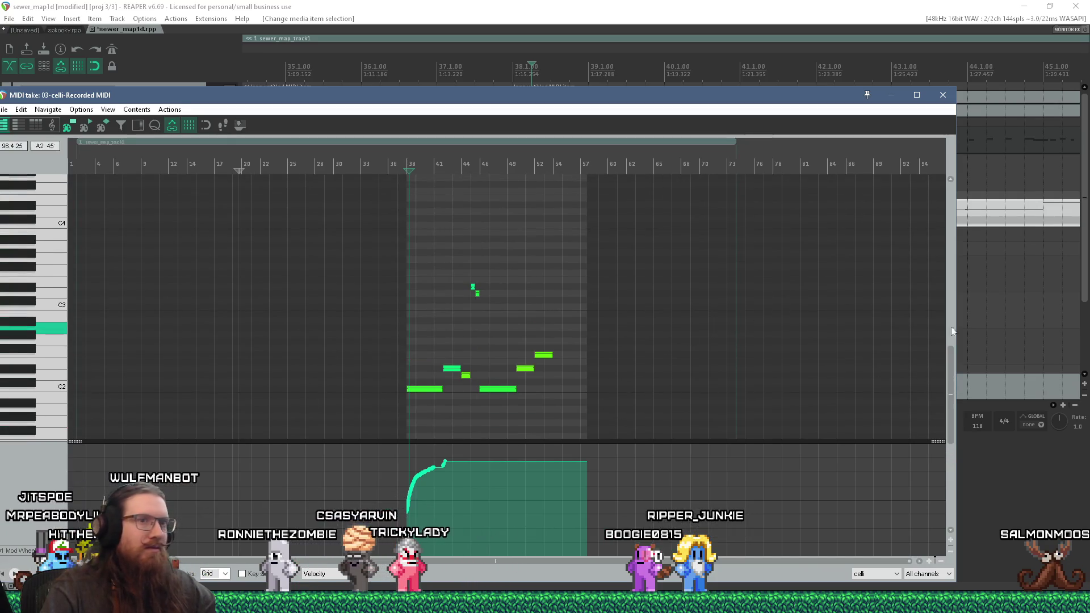
scroll(805, 402, down, 5)
scroll(791, 303, up, 4)
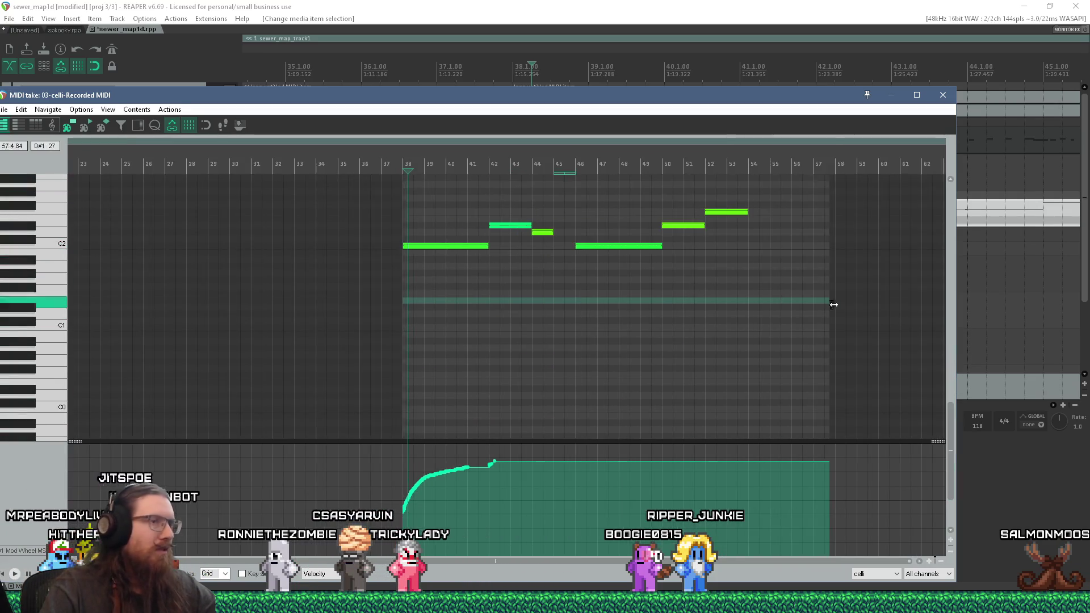
drag(951, 417, 953, 376)
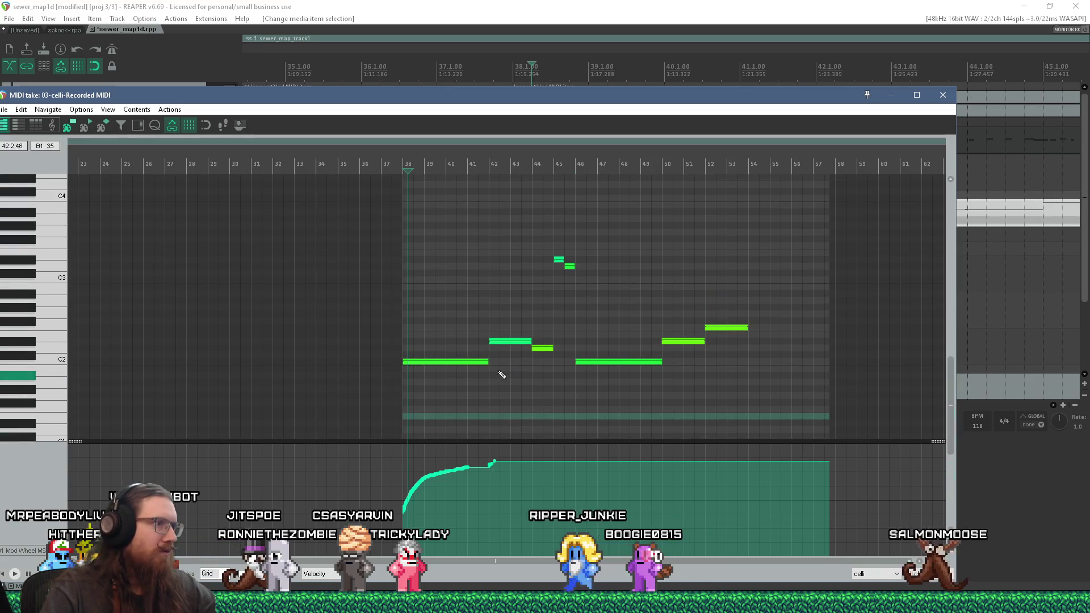
Raise the bar-38 celli note from C2 to C3, then move the editor window down
drag(439, 364, 438, 276)
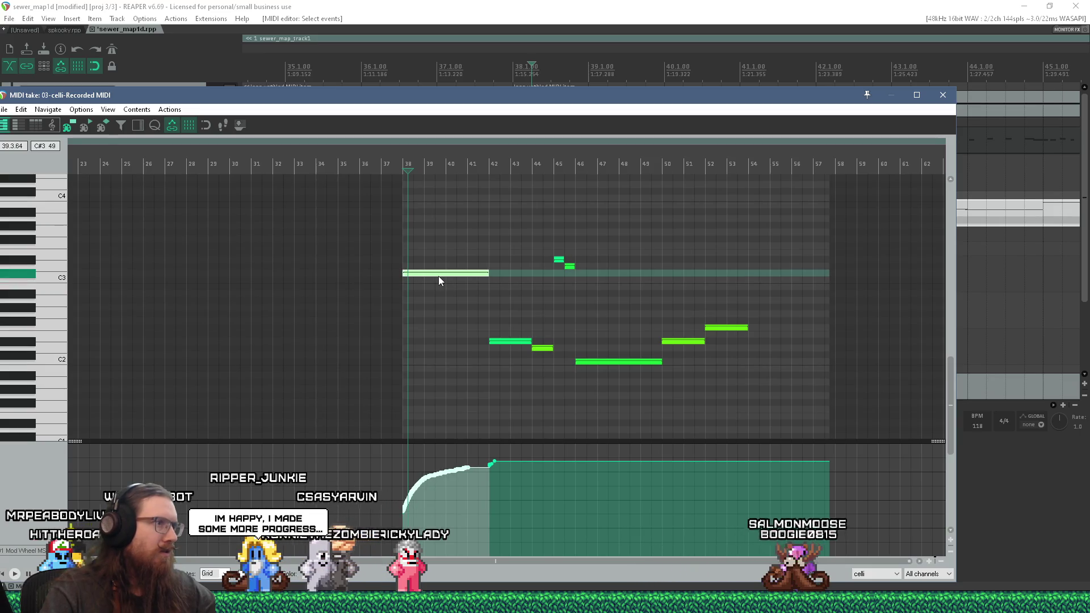
scroll(390, 280, up, 3)
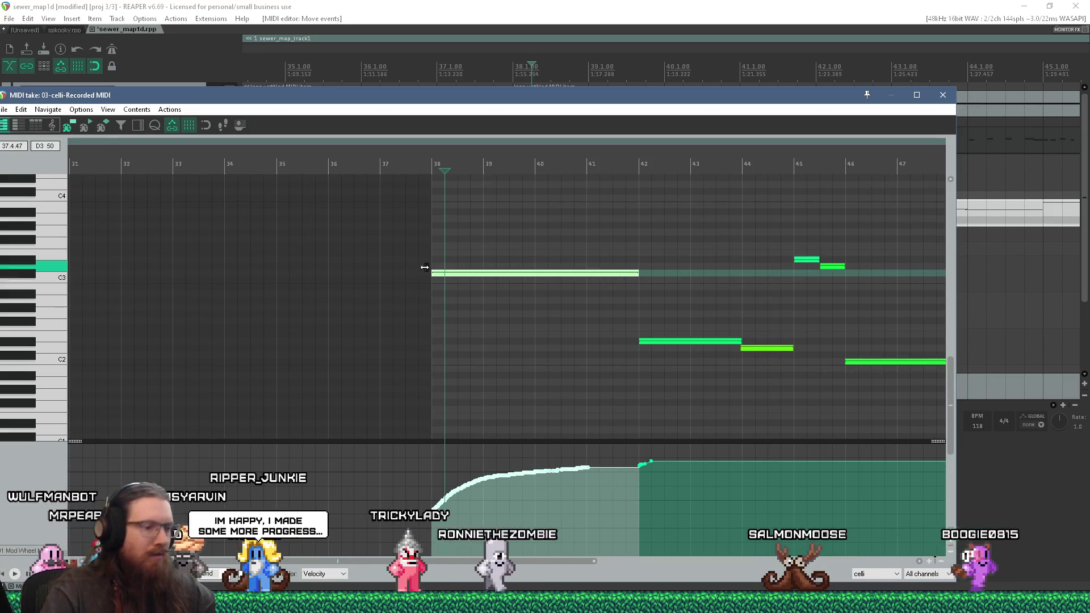
key(ctrl+z)
scroll(444, 273, up, 3)
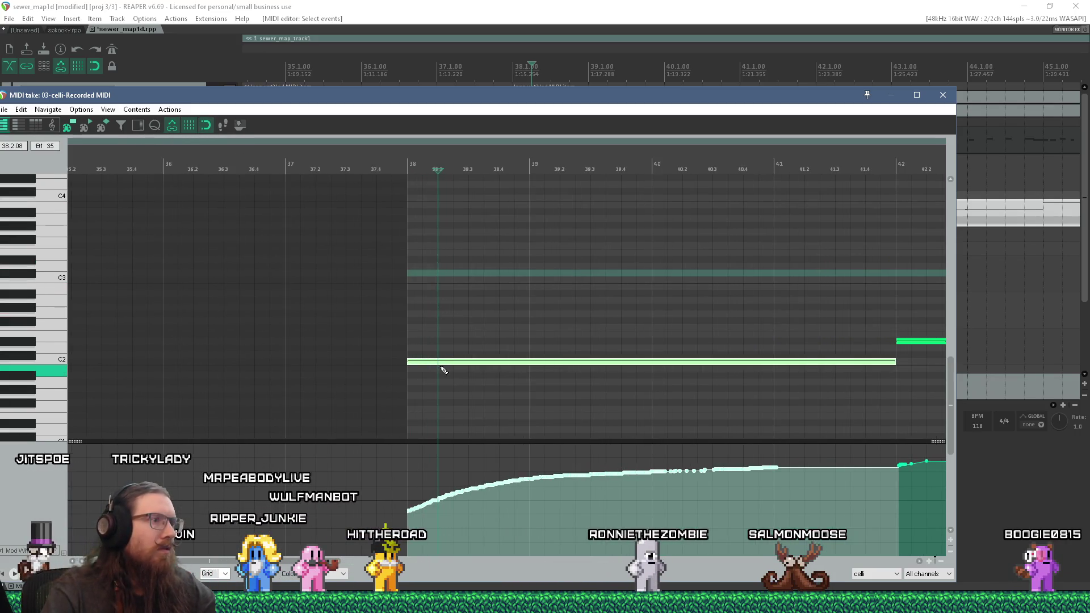
drag(450, 366, 452, 277)
drag(423, 95, 445, 300)
click(485, 252)
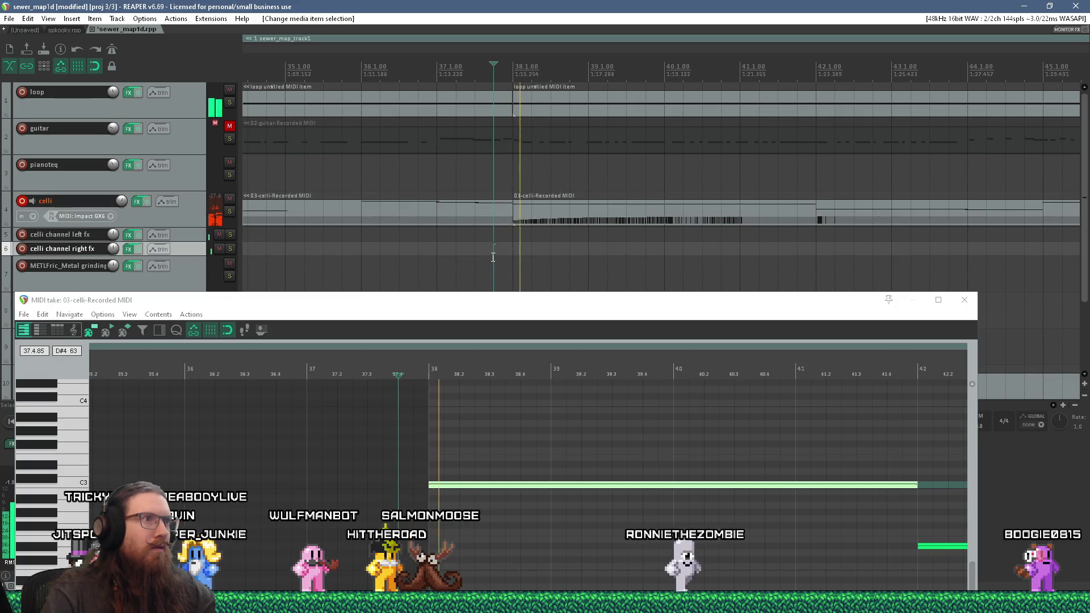
Move the piano-roll window lower to uncover the tracks and stop playback
scroll(494, 257, down, 8)
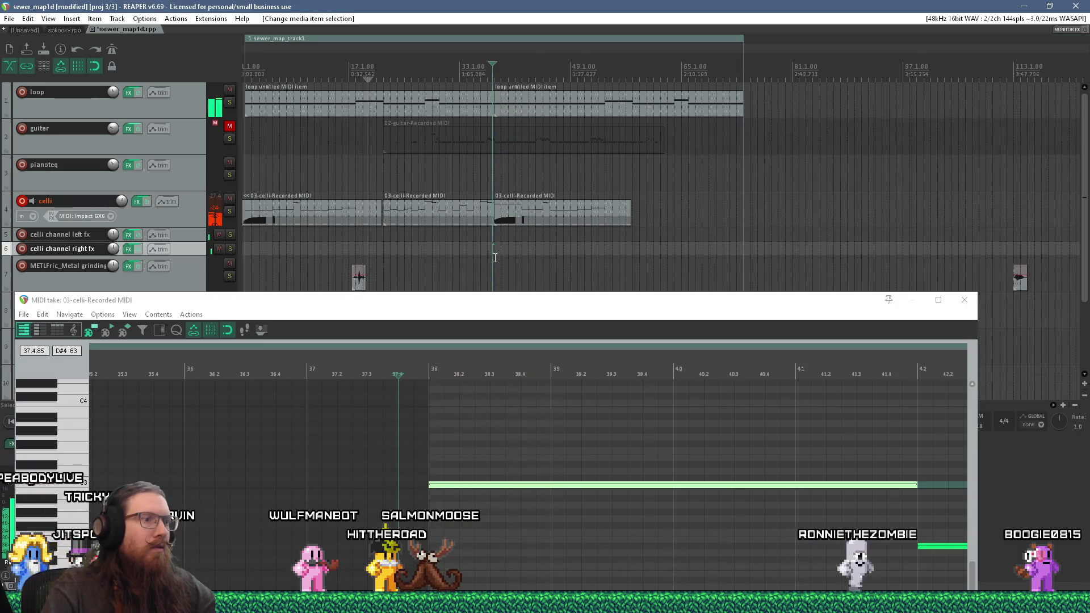
click(70, 485)
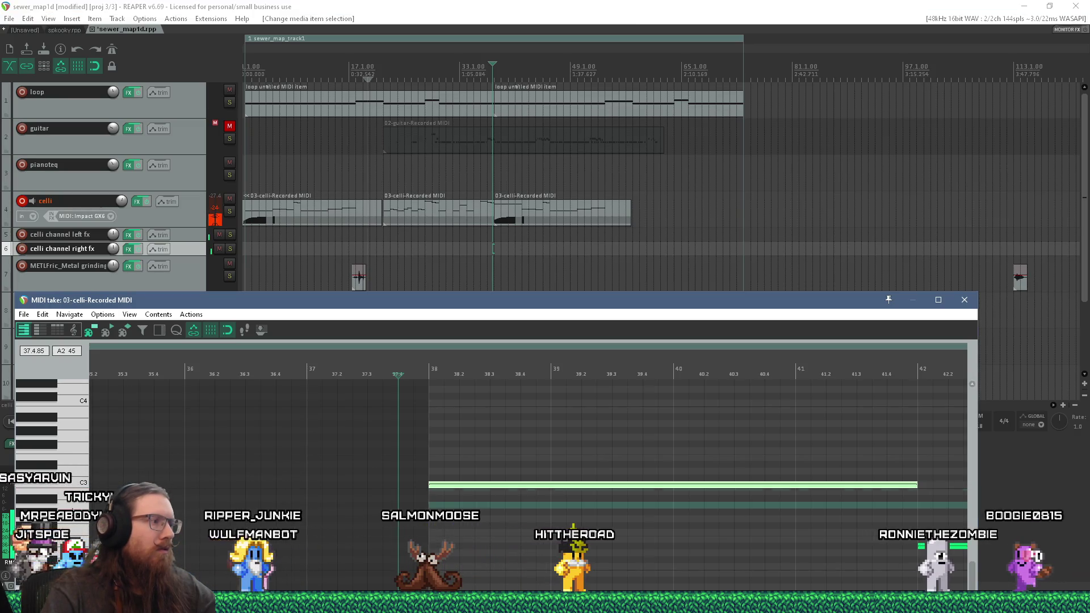
drag(262, 304, 321, 119)
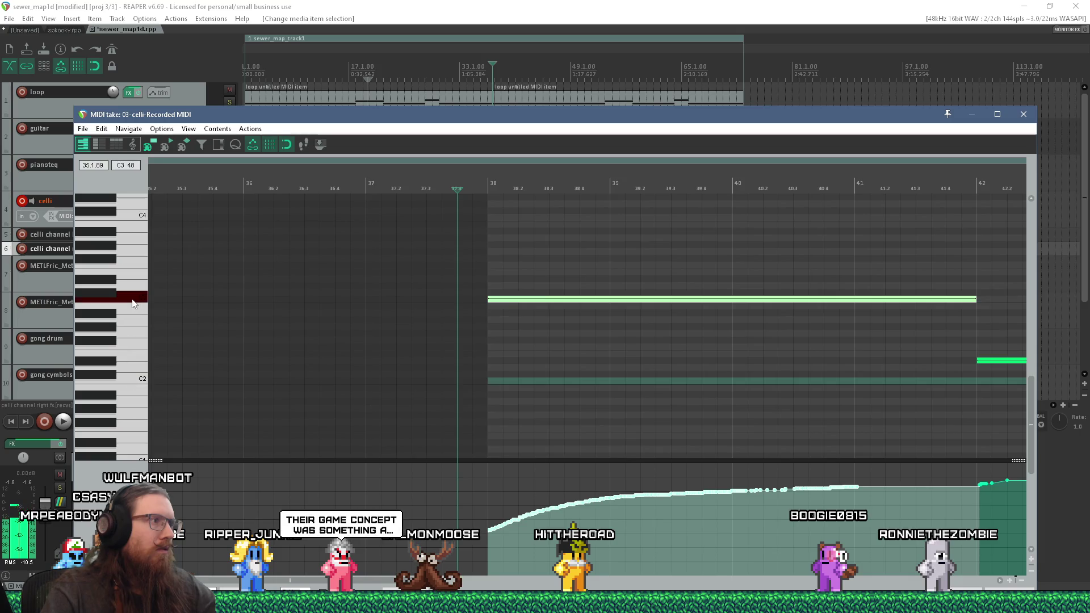
drag(425, 117, 375, 304)
click(462, 173)
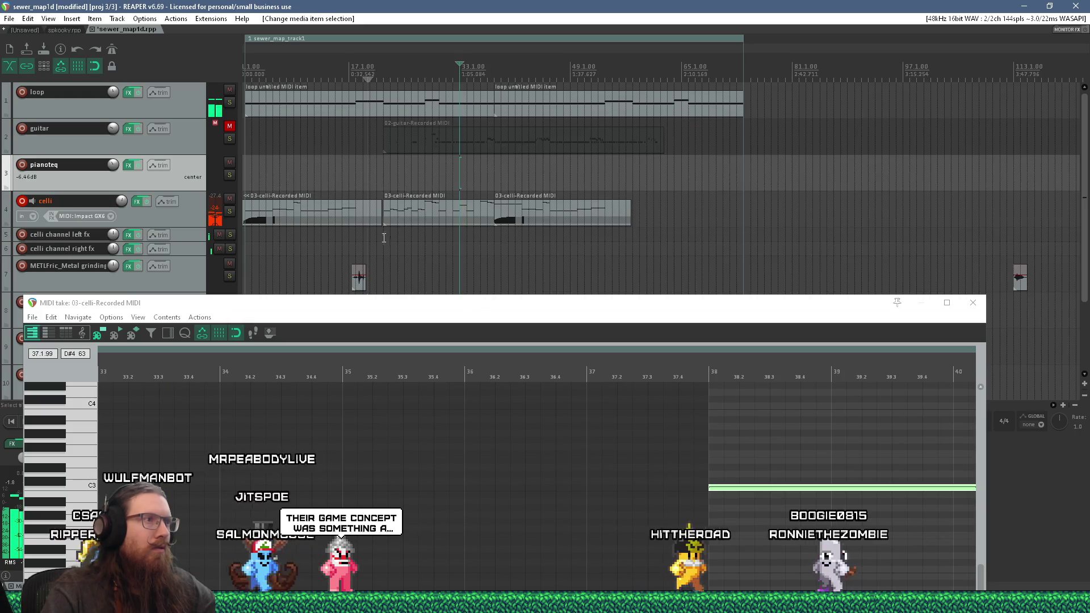
key(space)
Zoom the arrange view, select the 03-celli item near bar 37, and reposition the MIDI editor
scroll(1087, 164, down, 1)
scroll(1087, 164, down, 2)
scroll(583, 188, down, 4)
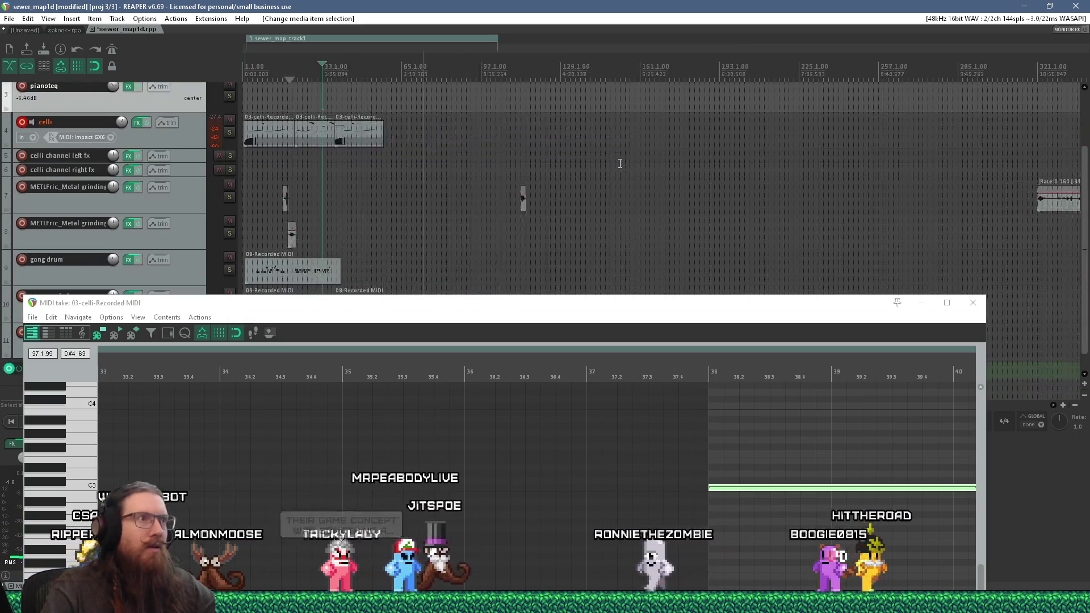
scroll(525, 197, down, 3)
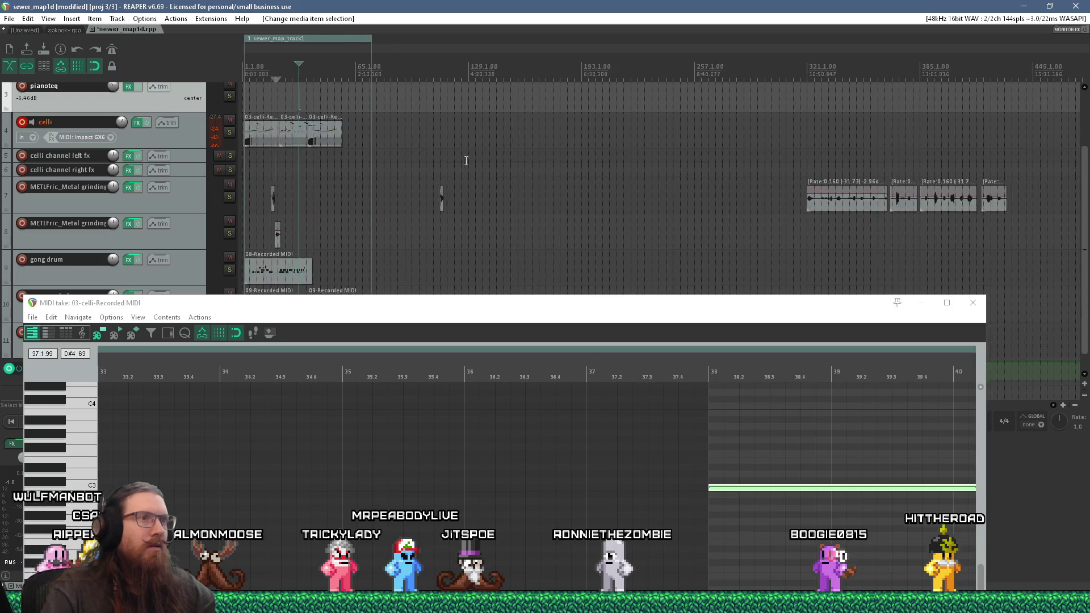
mouse_move(480, 302)
mouse_down()
mouse_move(480, 314)
mouse_move(1059, 315)
mouse_up()
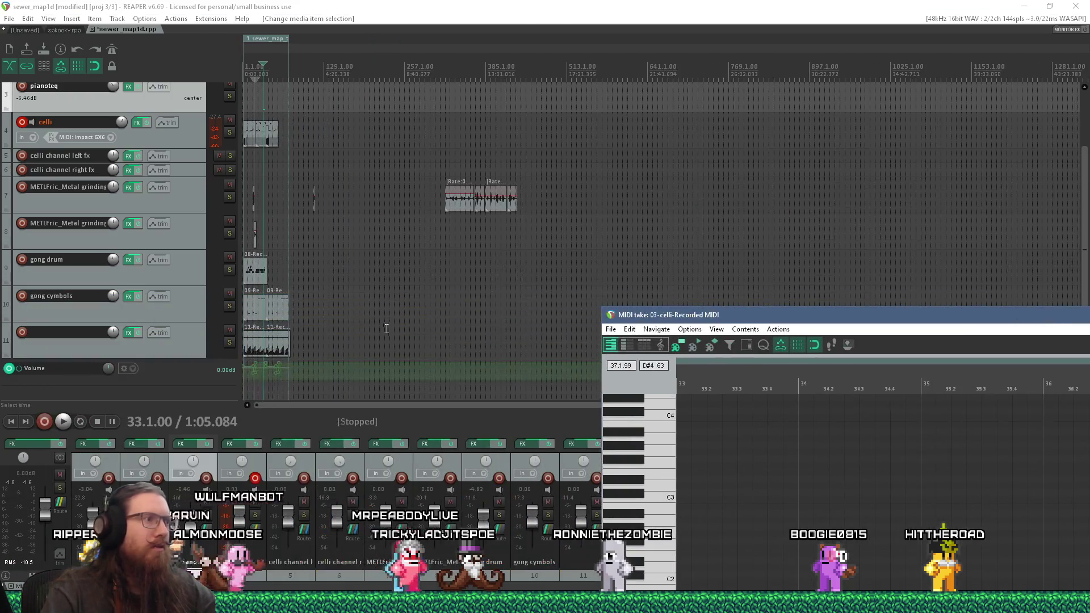
scroll(284, 377, up, 4)
scroll(284, 376, up, 6)
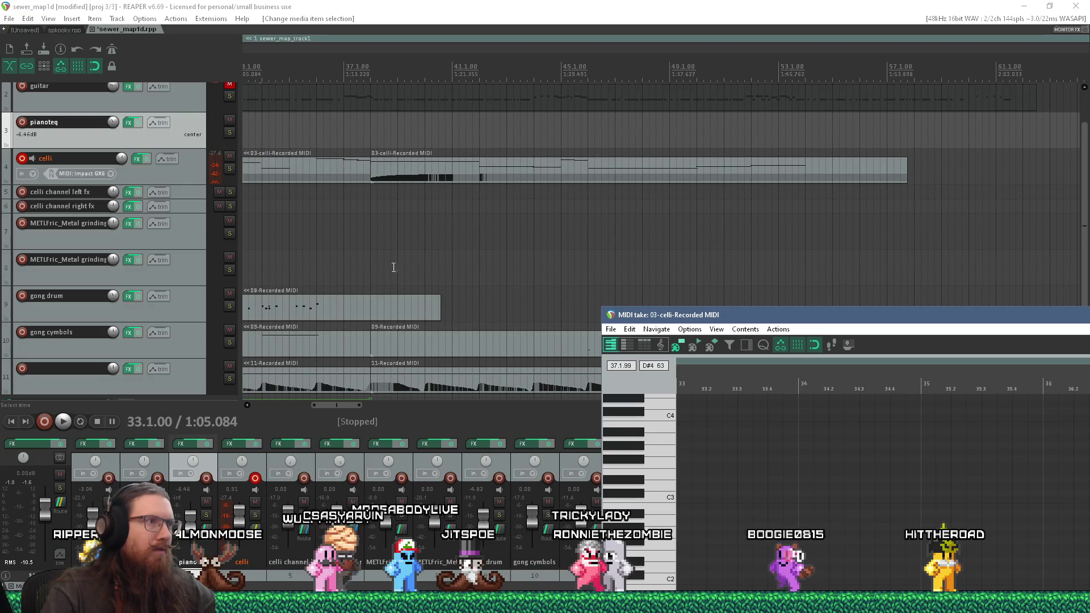
click(355, 225)
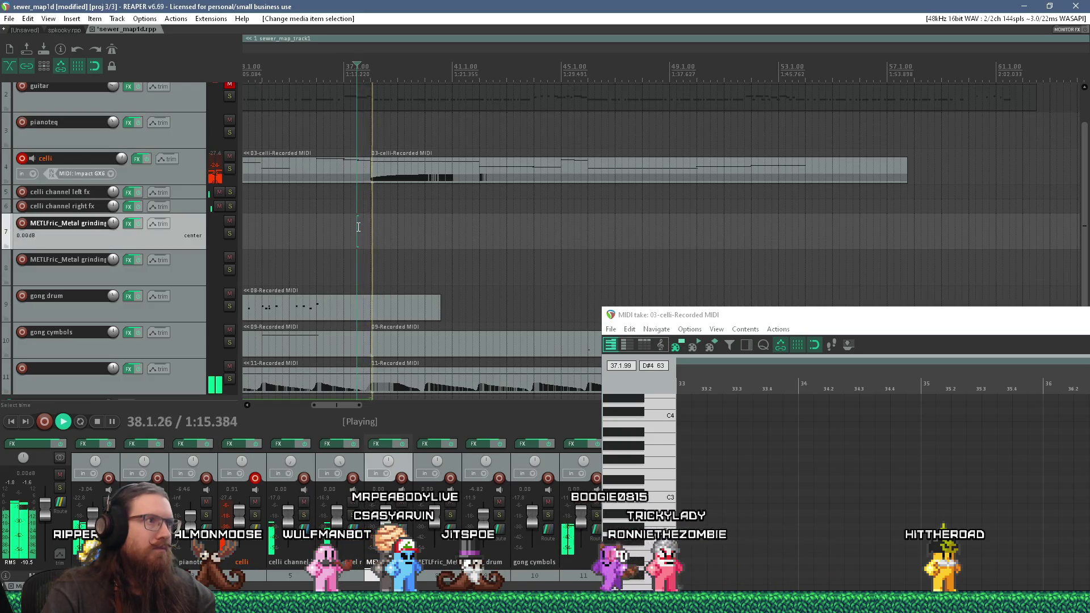
click(391, 178)
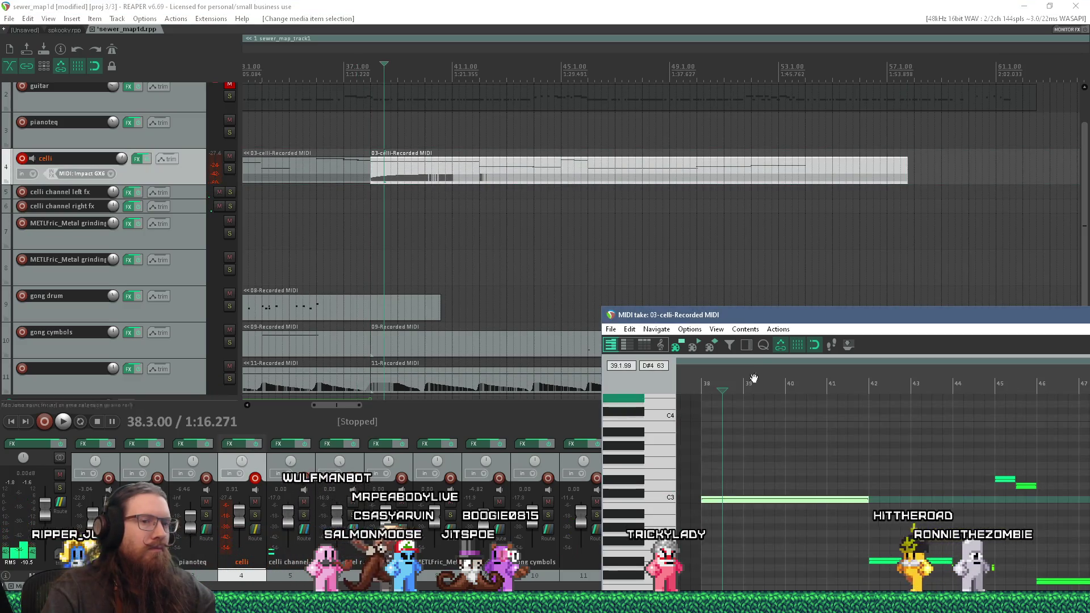
drag(795, 323, 670, 208)
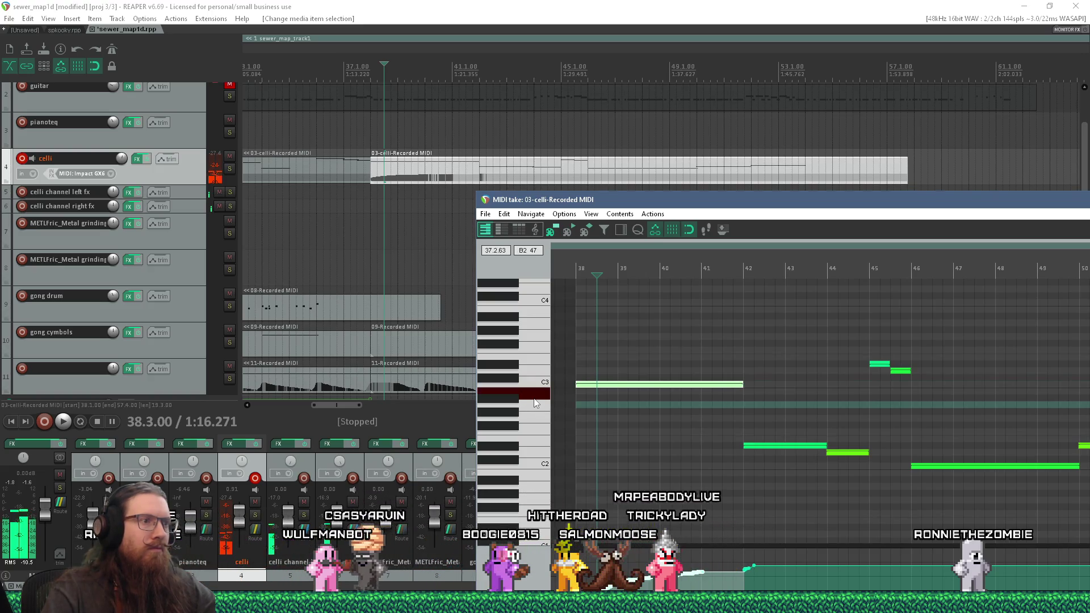
key(alt+Tab)
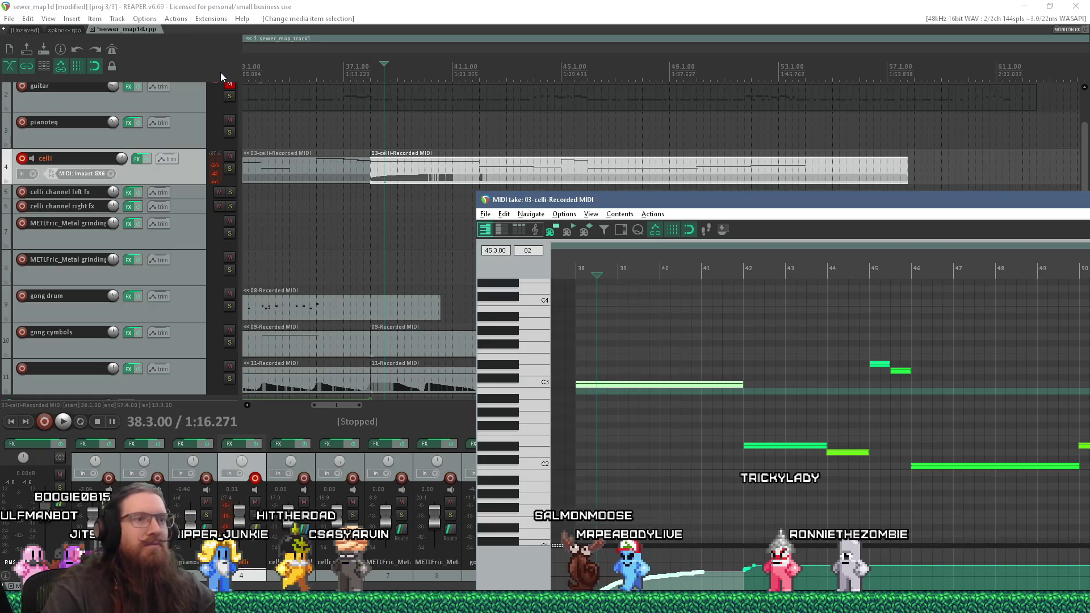
Switch from the Quake game to the TrenchBroom map editor
key(alt+Tab)
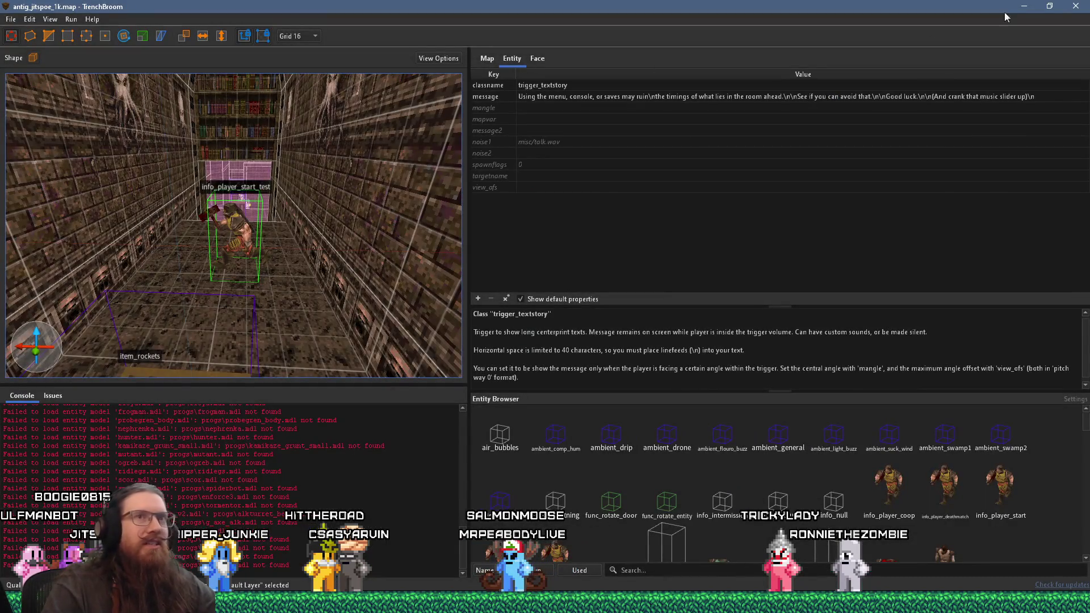
Bring up the sewer map in TrenchBroom, close the compile dialog, and turn the view along the wall
key(alt+Tab)
key(alt+Tab)
key(Tab)
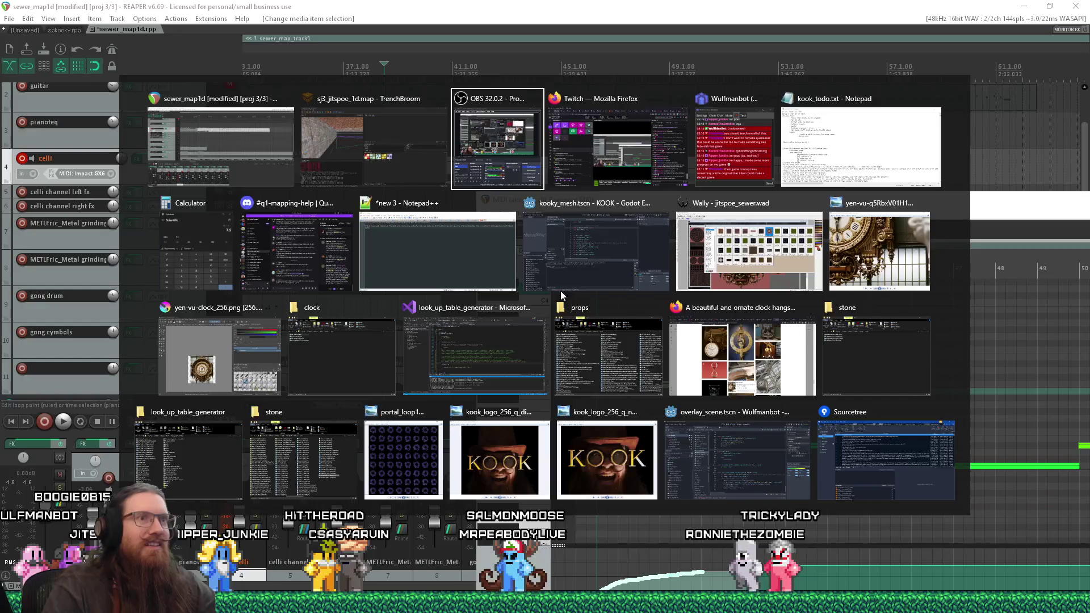
click(394, 130)
click(884, 81)
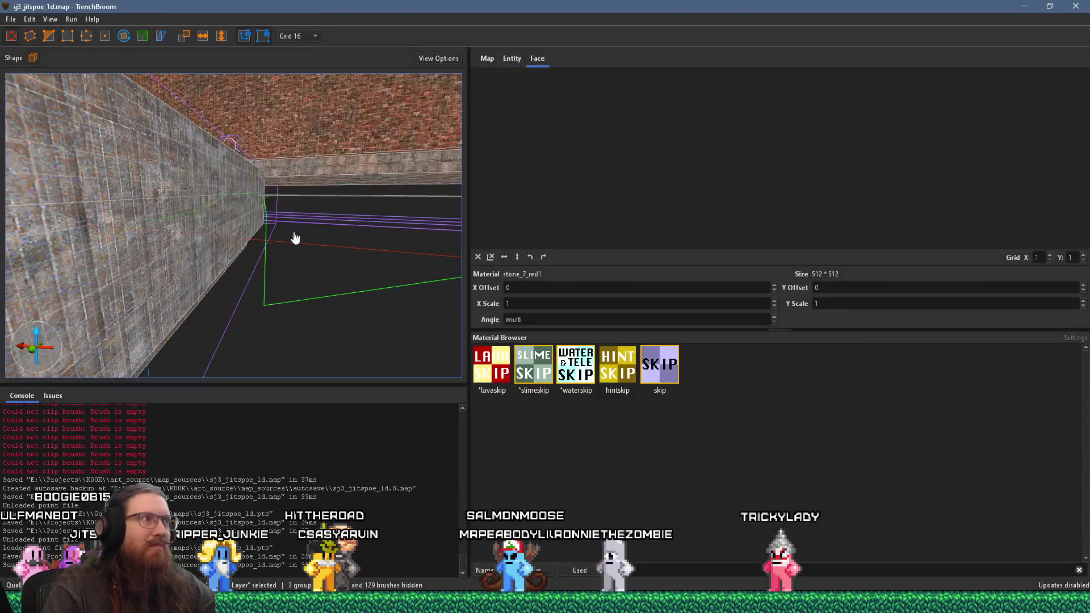
scroll(268, 220, up, 10)
mouse_move(124, 263)
mouse_down()
mouse_move(59, 260)
mouse_move(189, 277)
mouse_move(151, 216)
mouse_move(203, 257)
mouse_move(145, 282)
mouse_move(215, 243)
mouse_move(124, 136)
mouse_move(253, 215)
mouse_move(253, 194)
mouse_up()
scroll(253, 194, up, 3)
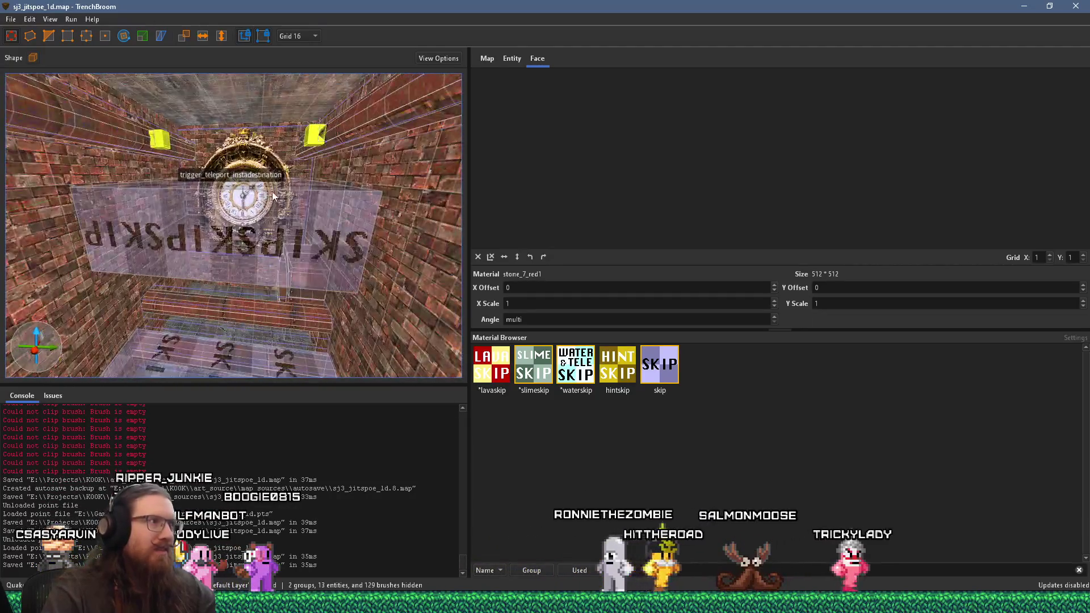
Set the teleport destination trigger's targetname to clockhall_teleport
click(258, 217)
click(518, 58)
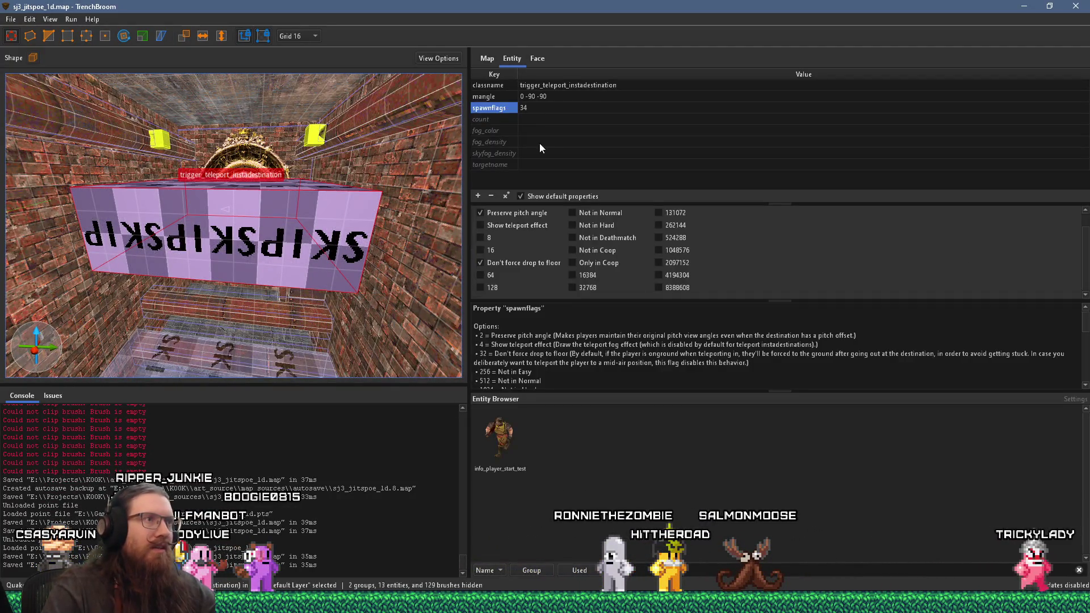
click(536, 165)
click(539, 166)
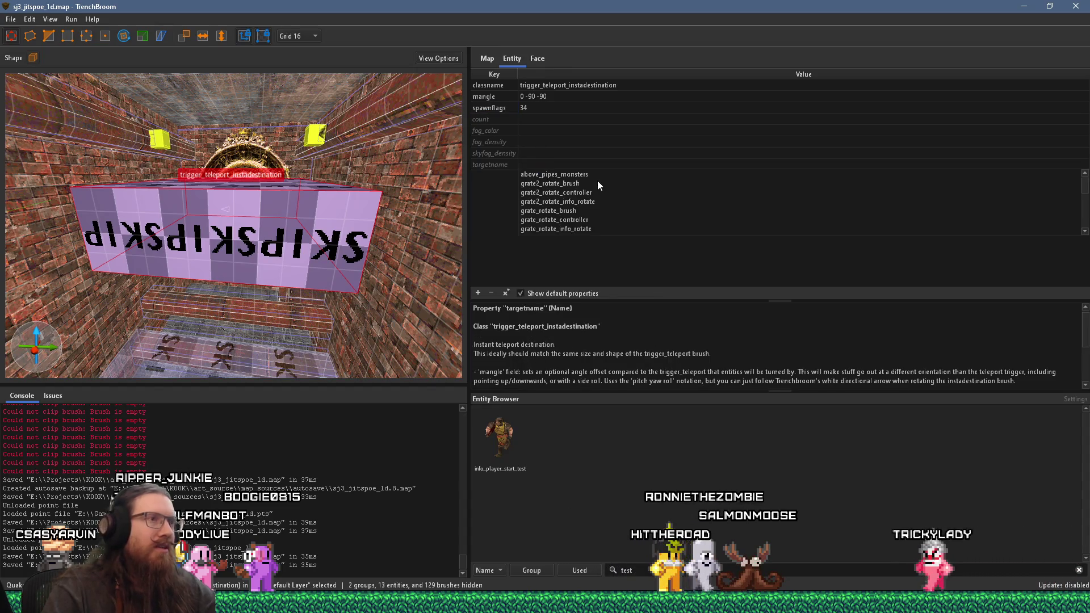
text(clockhall)
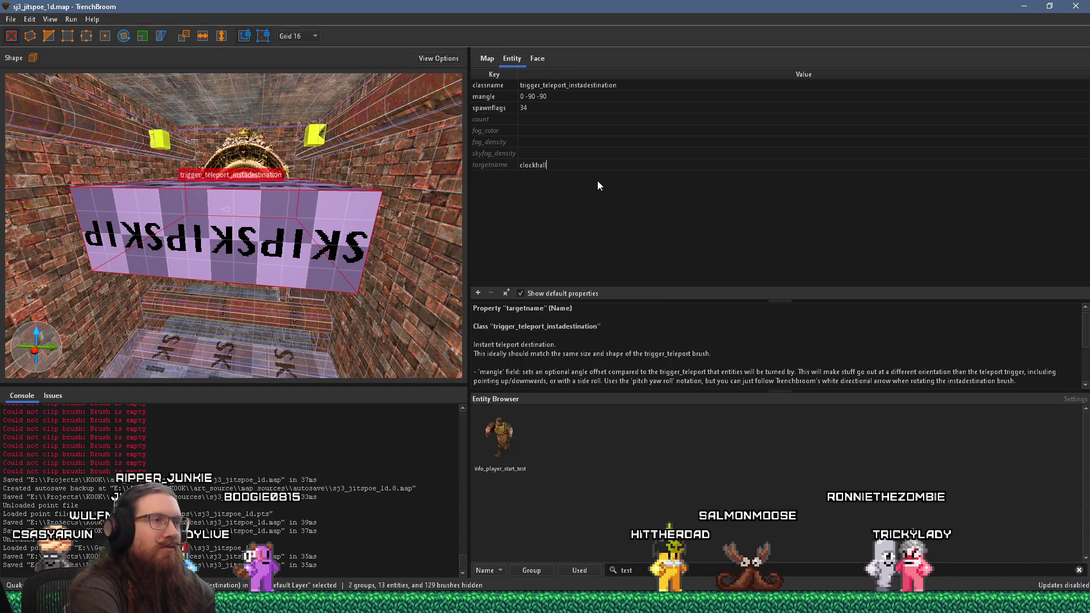
text(_teleport)
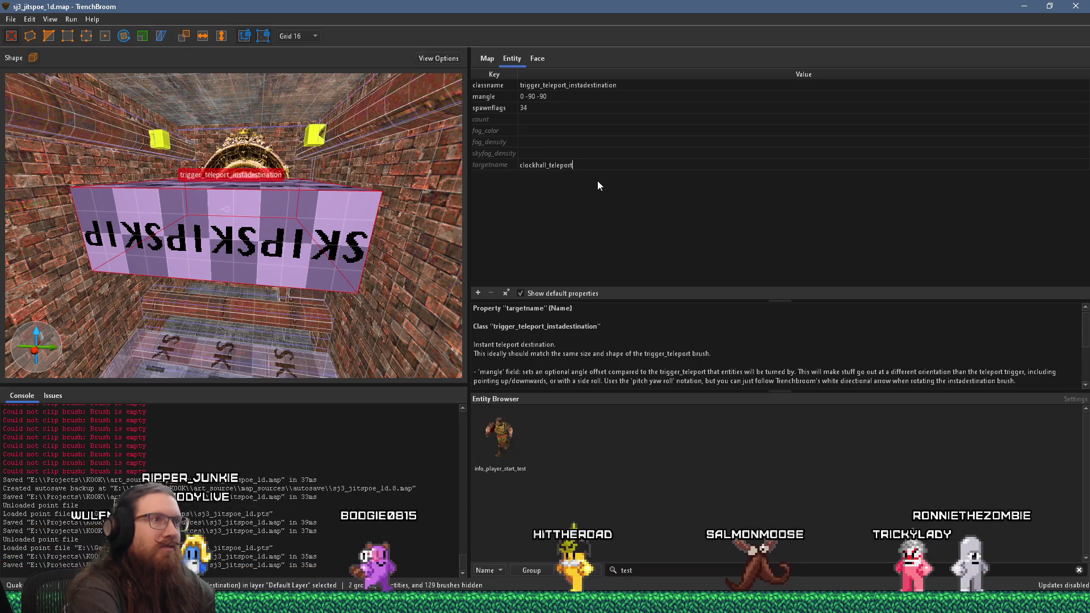
key(Return)
Select the trigger_teleport brush and open its target value for editing
scroll(230, 256, down, 10)
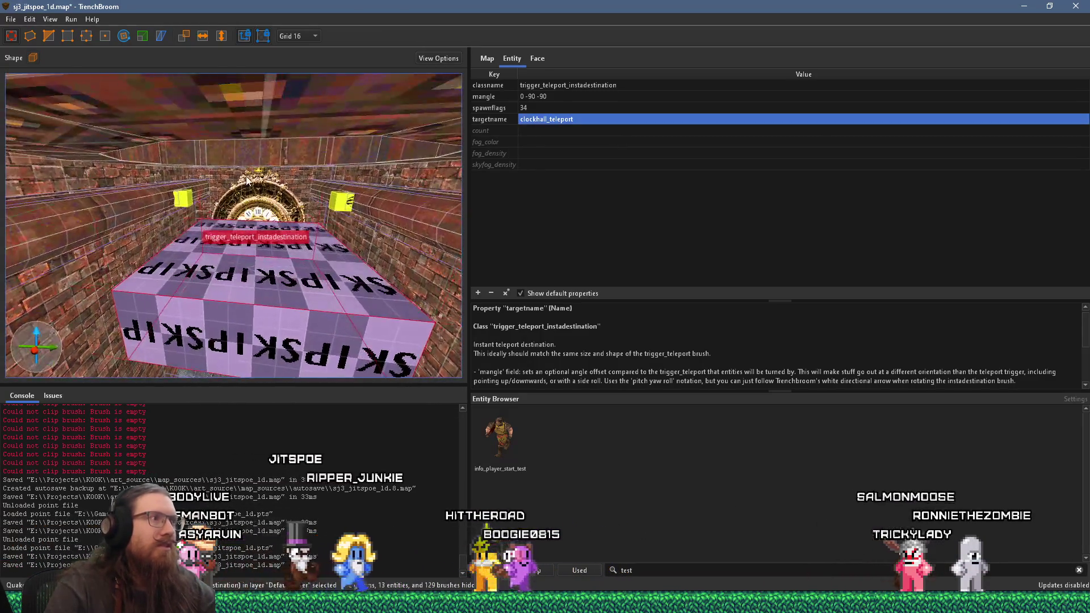
scroll(237, 239, up, 5)
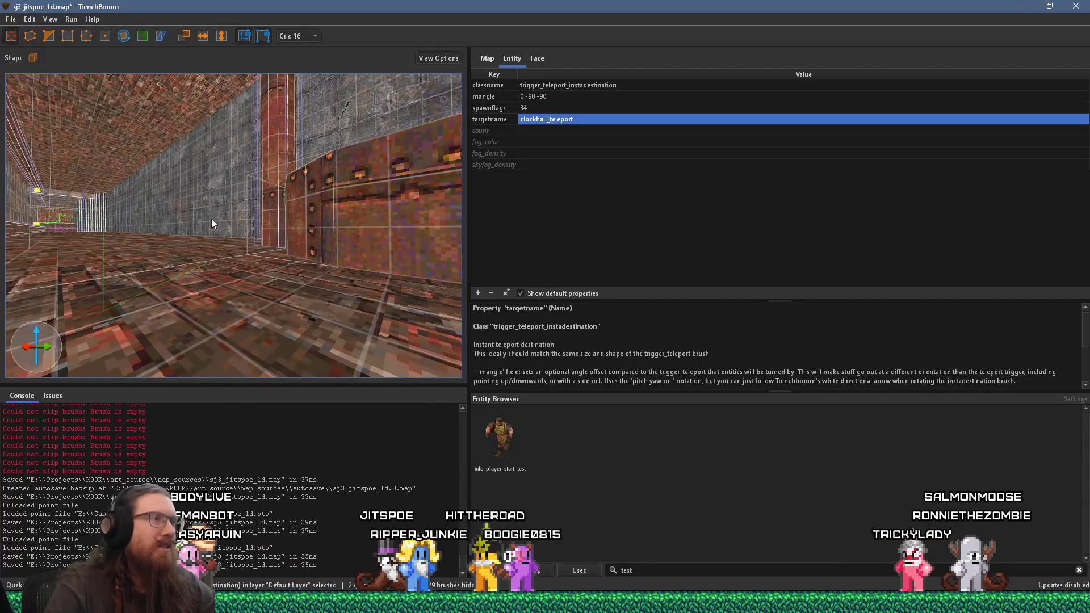
scroll(238, 261, up, 5)
mouse_move(261, 298)
mouse_down()
mouse_move(121, 247)
mouse_move(101, 275)
mouse_move(228, 272)
mouse_move(194, 236)
mouse_move(288, 262)
mouse_move(351, 152)
mouse_move(373, 165)
mouse_move(203, 299)
mouse_move(227, 236)
mouse_move(225, 199)
mouse_move(311, 218)
mouse_move(351, 261)
mouse_move(111, 212)
mouse_move(156, 253)
mouse_up()
click(200, 240)
double_click(547, 164)
click(503, 198)
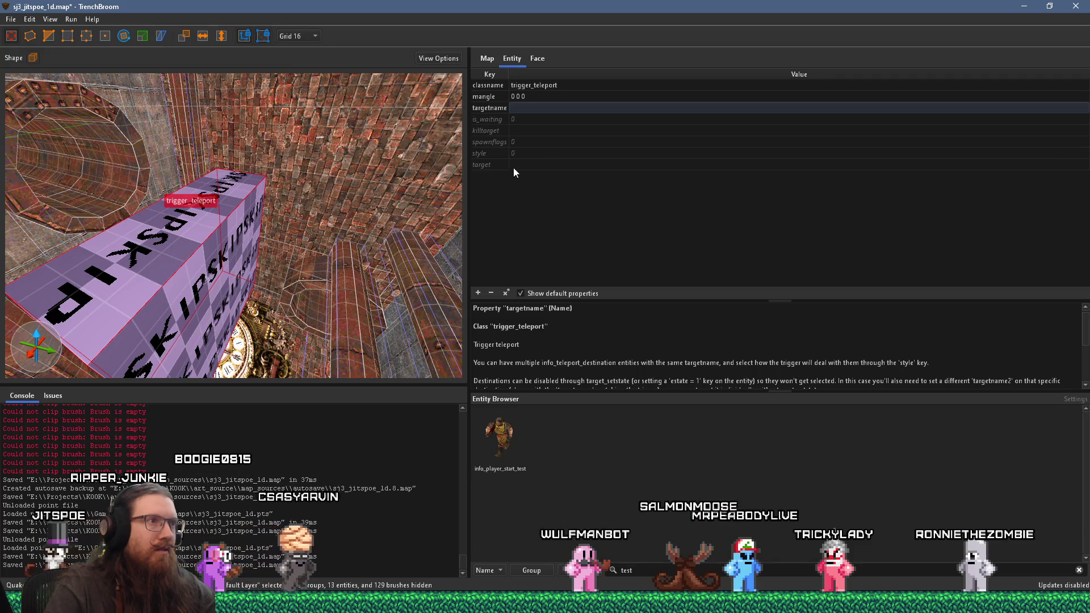
double_click(517, 154)
Set the trigger_teleport's target to clockhall_teleport and save the map
text(clo)
key(Return)
key(Tab)
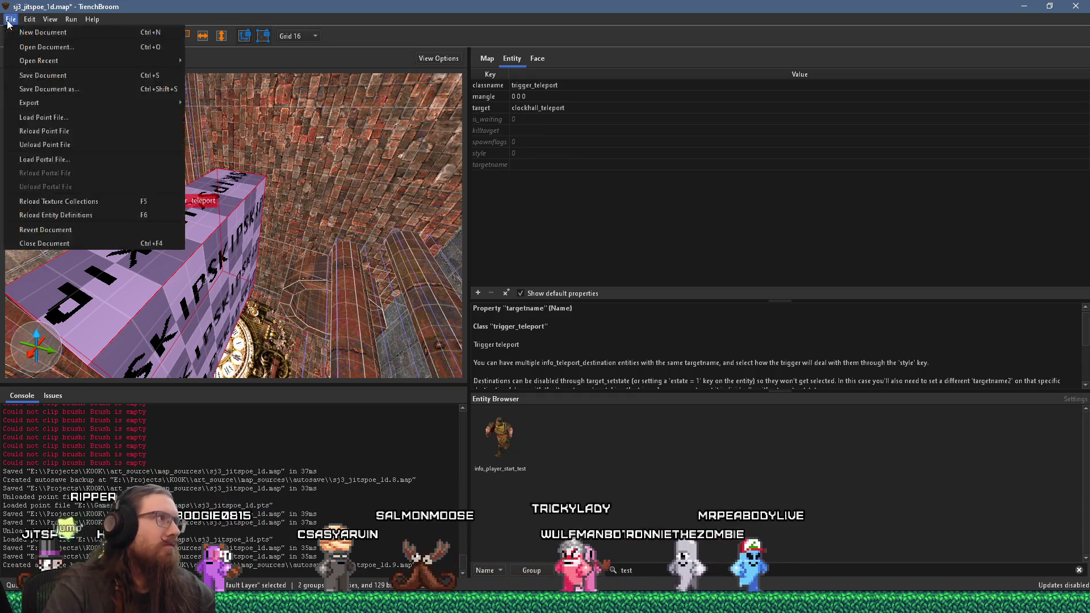
click(10, 19)
click(48, 63)
Start the alkaline dev compile and switch between windows while it runs
click(85, 33)
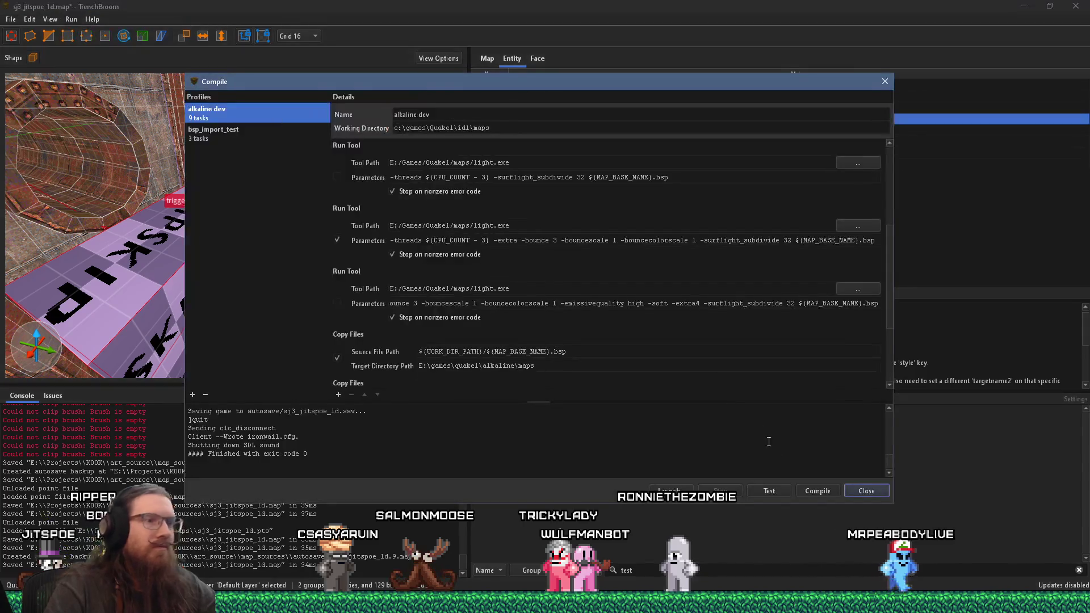
click(821, 487)
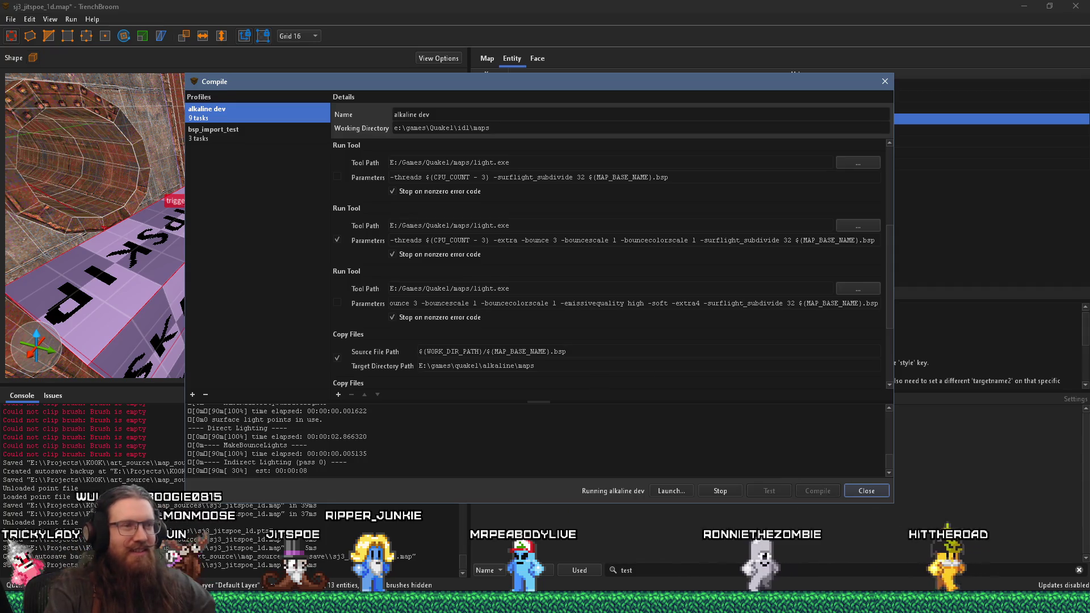
key(alt+Tab)
key(alt+shift+Tab)
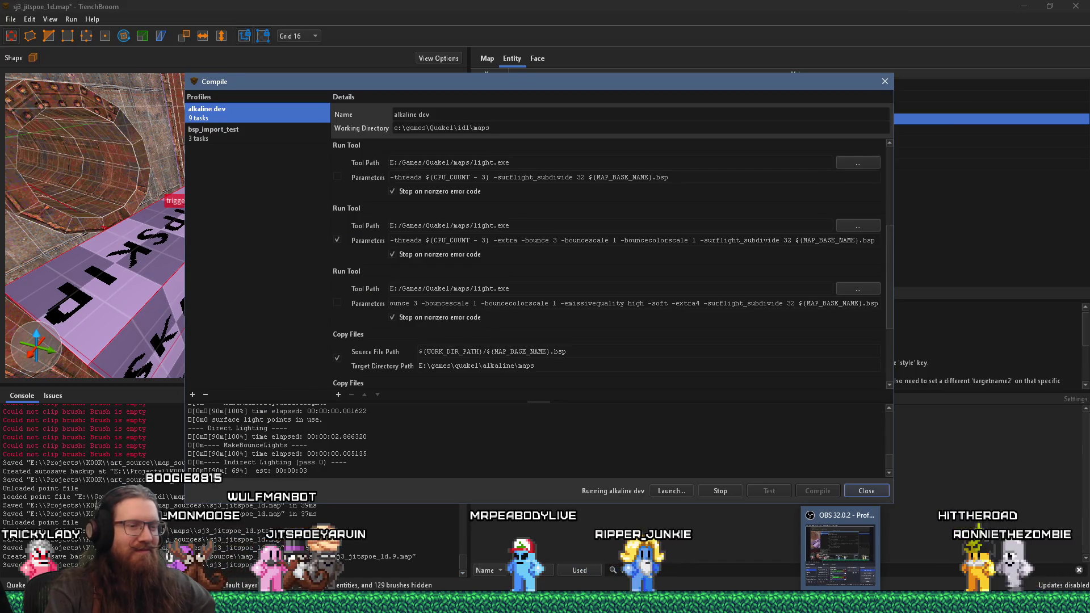
mouse_move(909, 604)
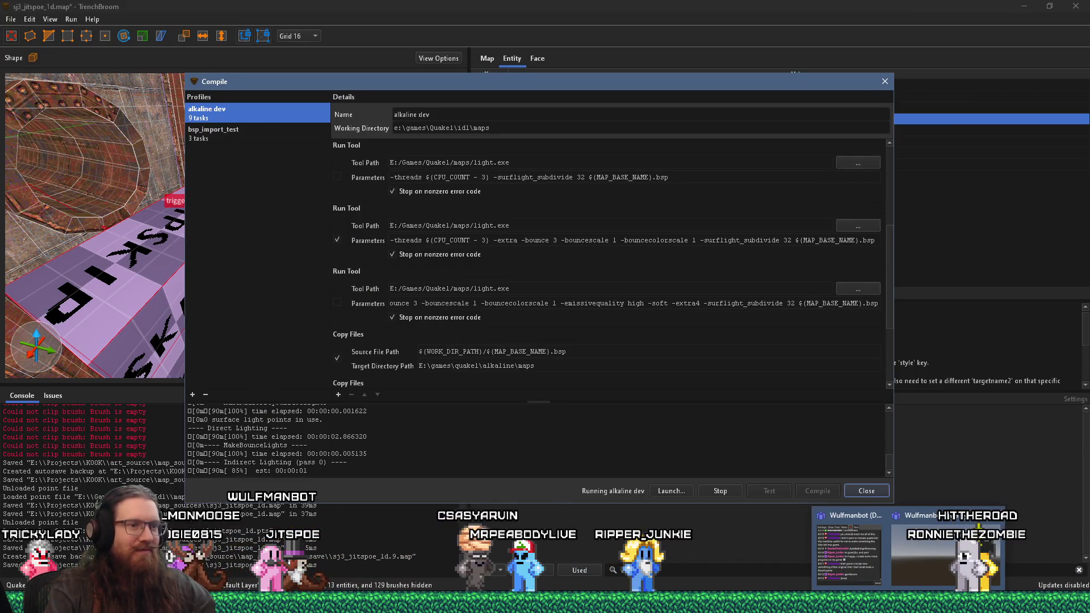
key(alt+Tab)
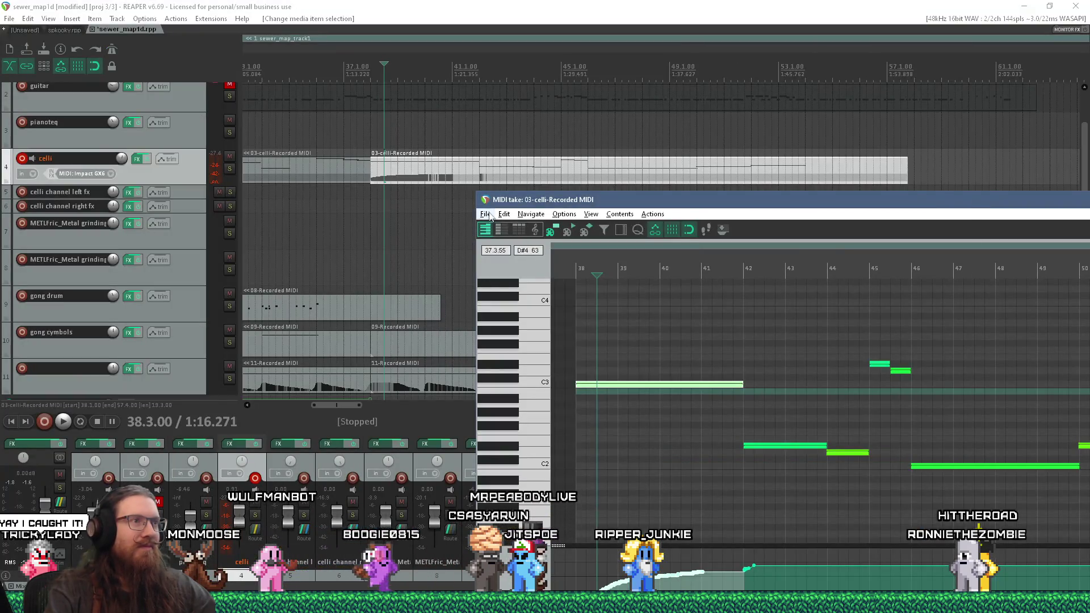
Close the celli MIDI editor, set the play position to 37.1.00, then stop playback
double_click(484, 200)
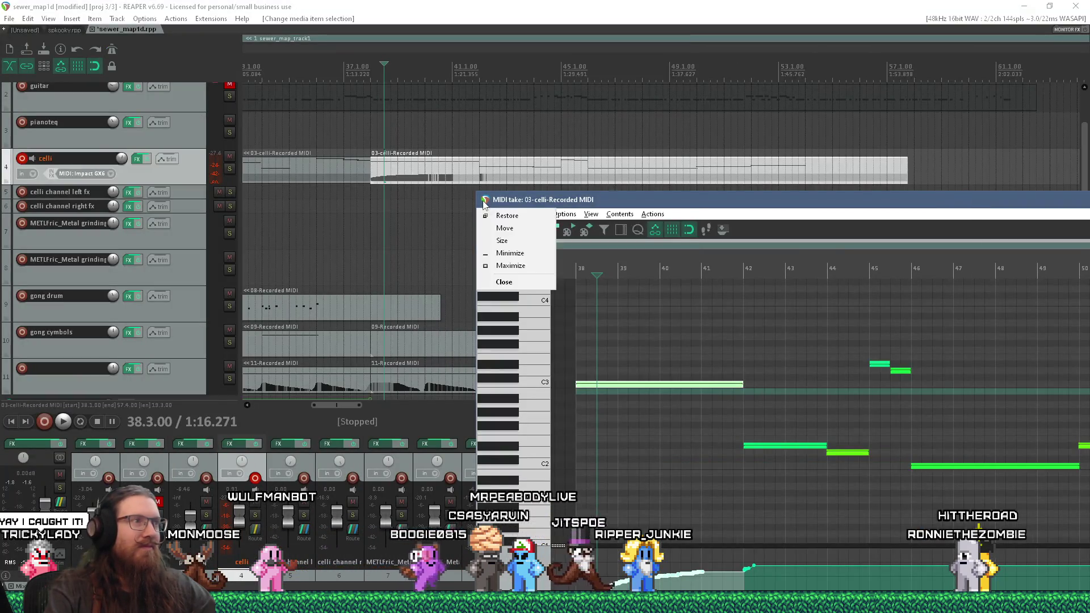
click(346, 234)
scroll(346, 234, down, 3)
scroll(397, 227, up, 3)
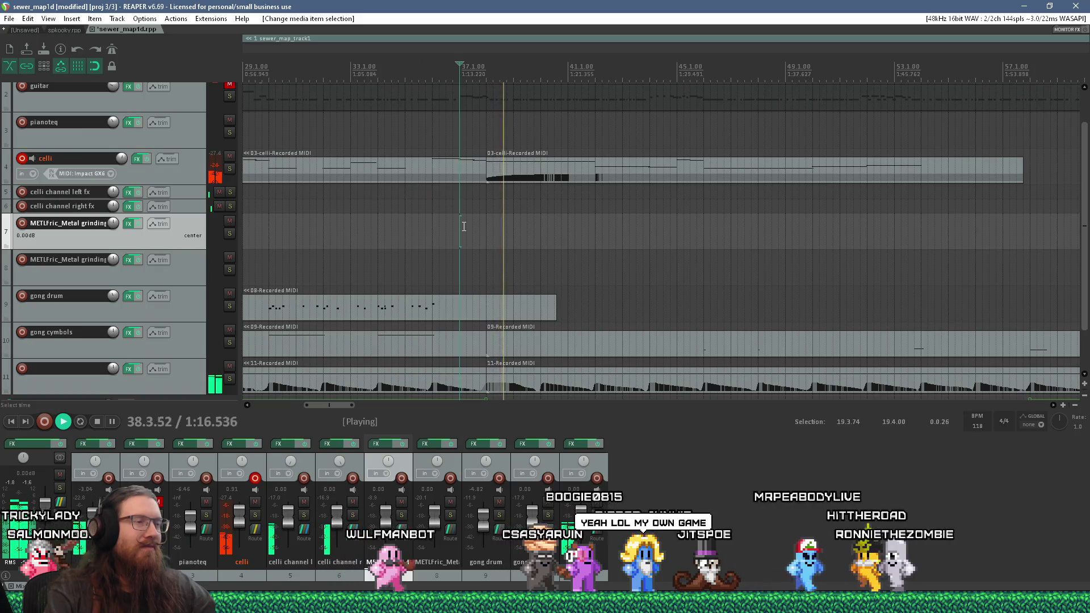
key(space)
Reopen the celli take in a repositioned, enlarged MIDI editor window
click(516, 179)
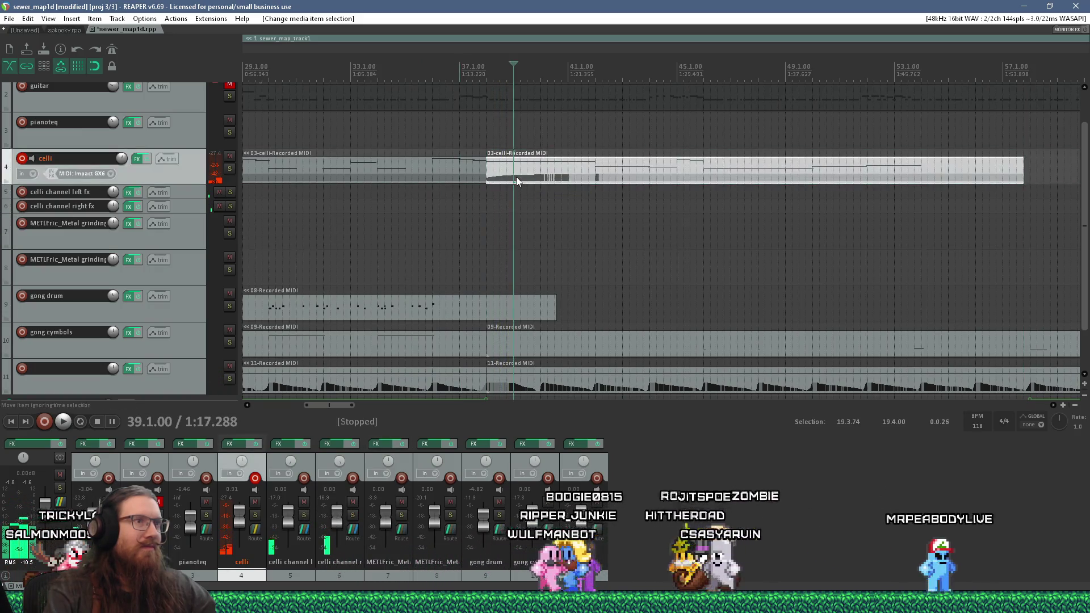
double_click(516, 176)
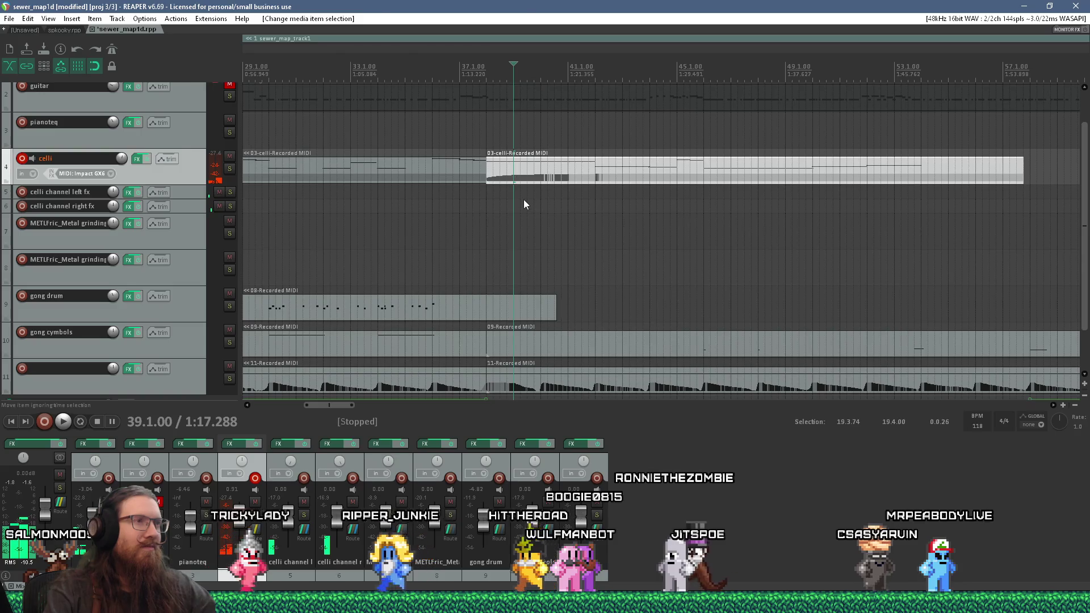
drag(742, 191, 704, 57)
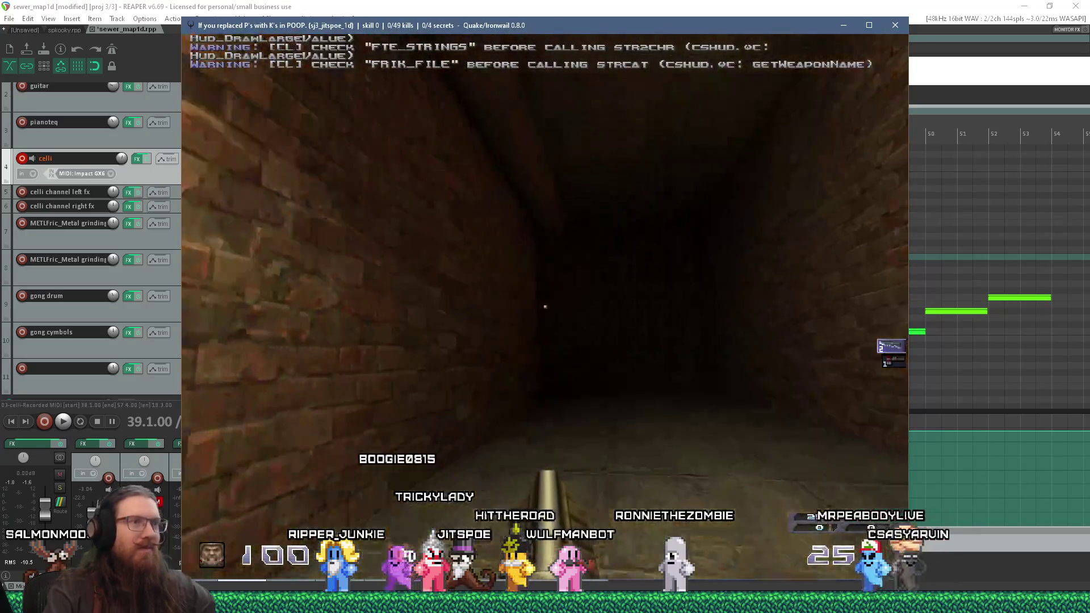
Walk down the brick tunnel to the ornate clock and look up at it
key(w)
key(w)
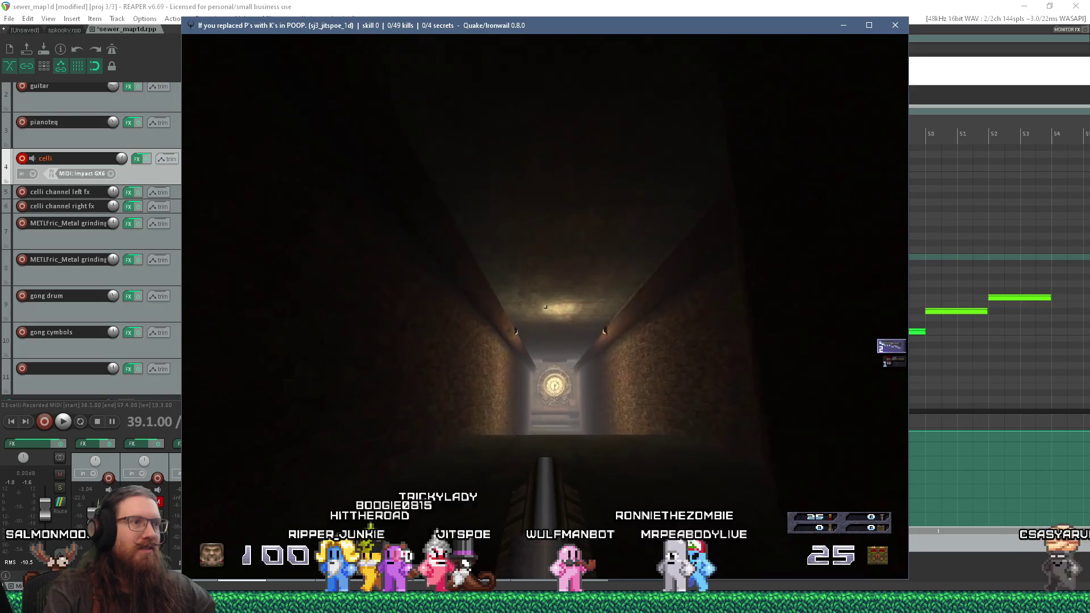
key(w)
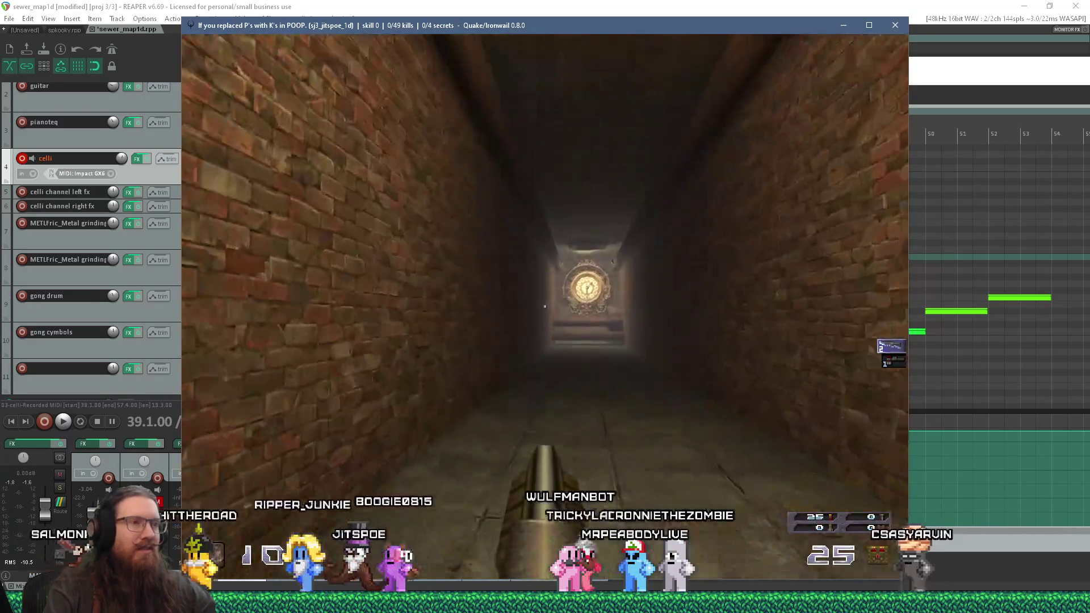
key(w)
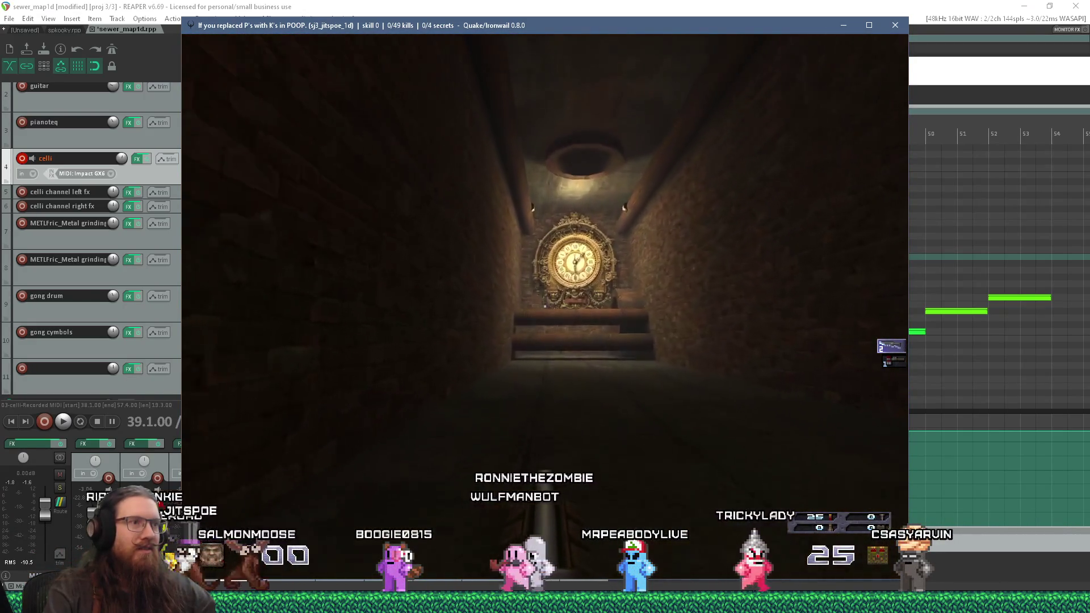
key(w)
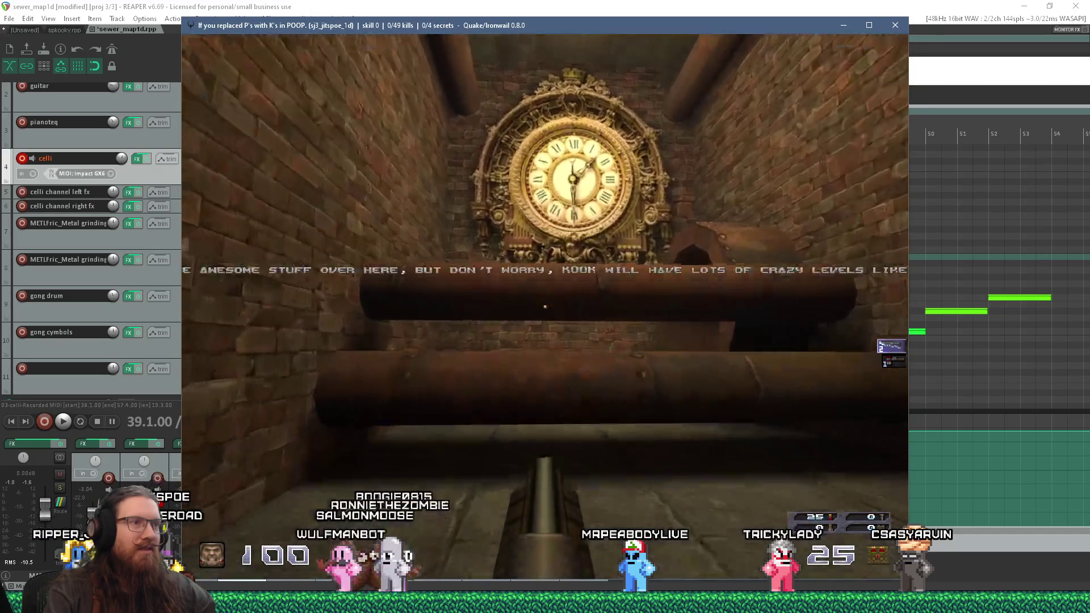
key(s)
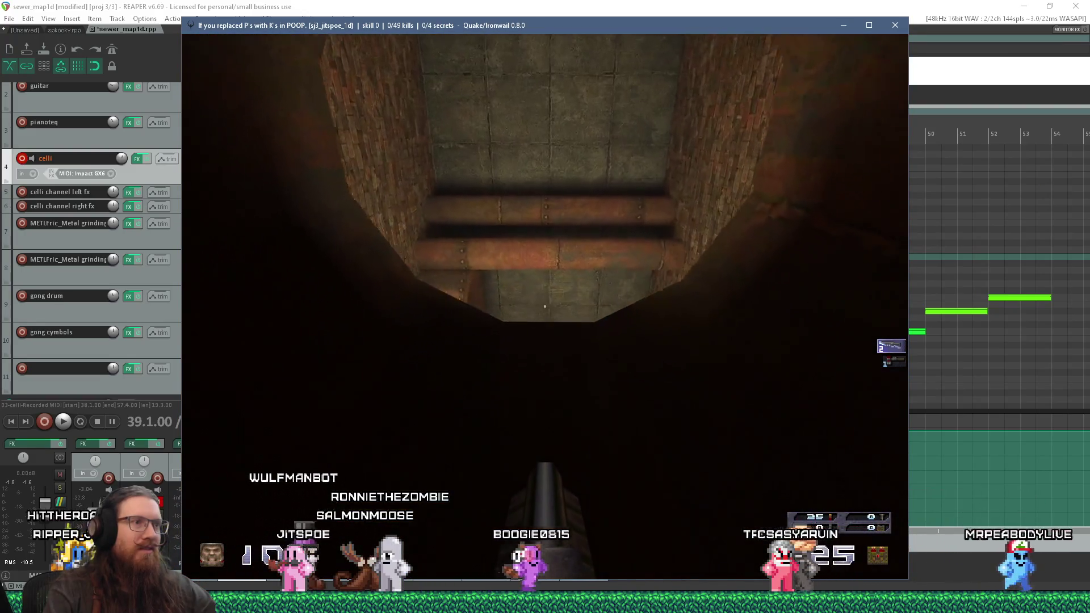
Drop into the brick shaft, walk the pipe tunnel into the teleport, then open the console
key(w)
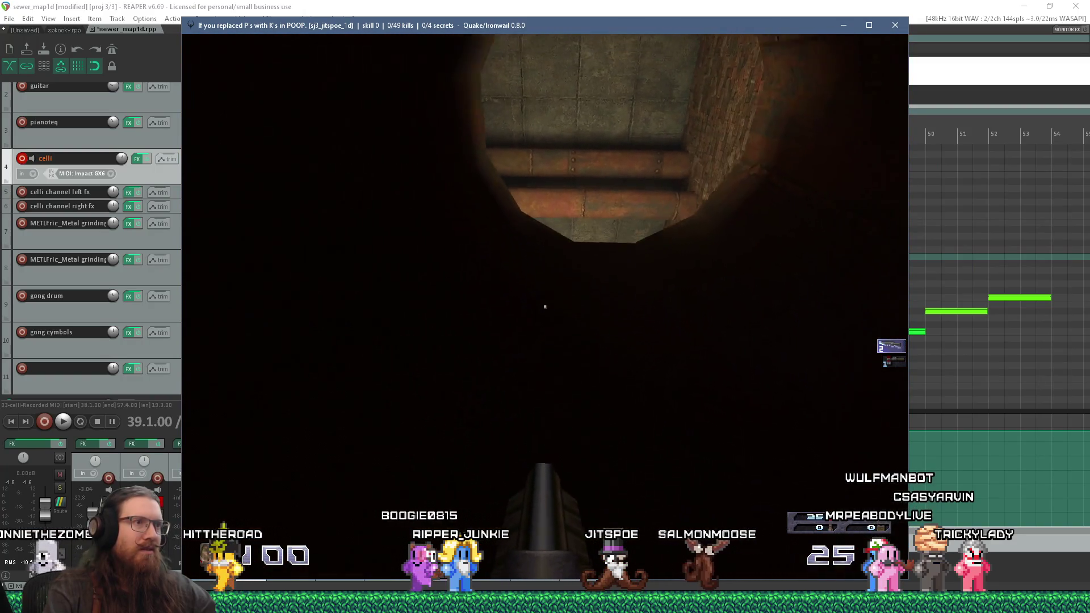
key(w)
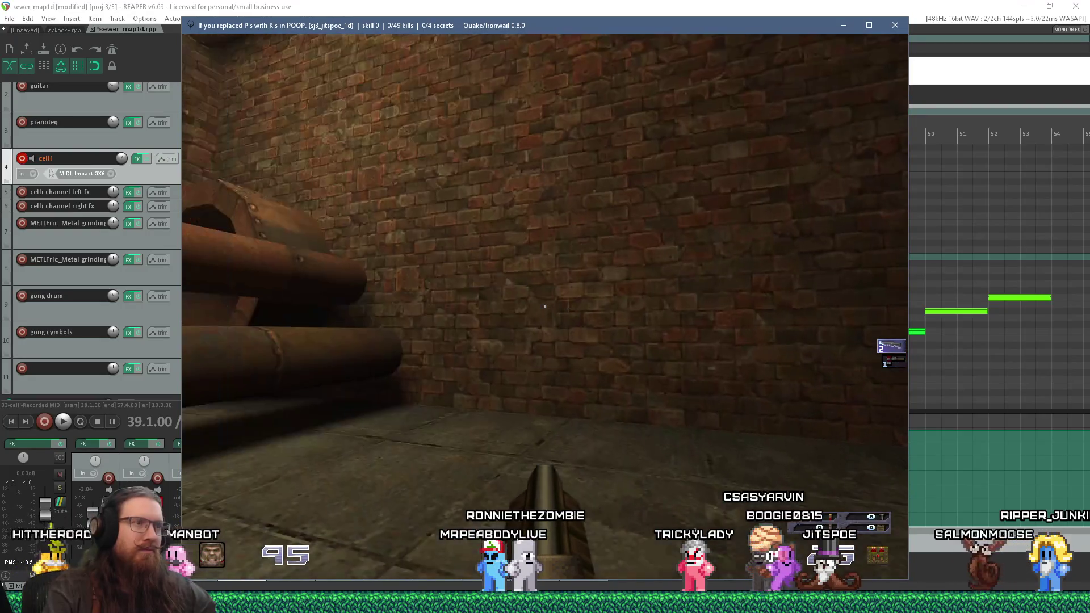
key(grave)
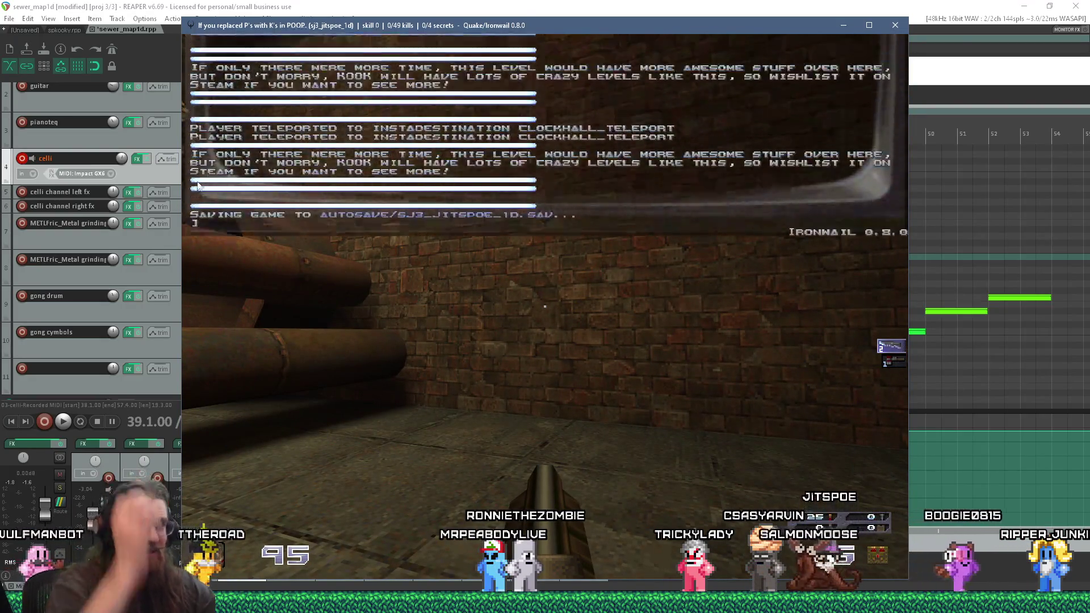
Close Ironwail and return to TrenchBroom, dismissing the compile results
click(895, 25)
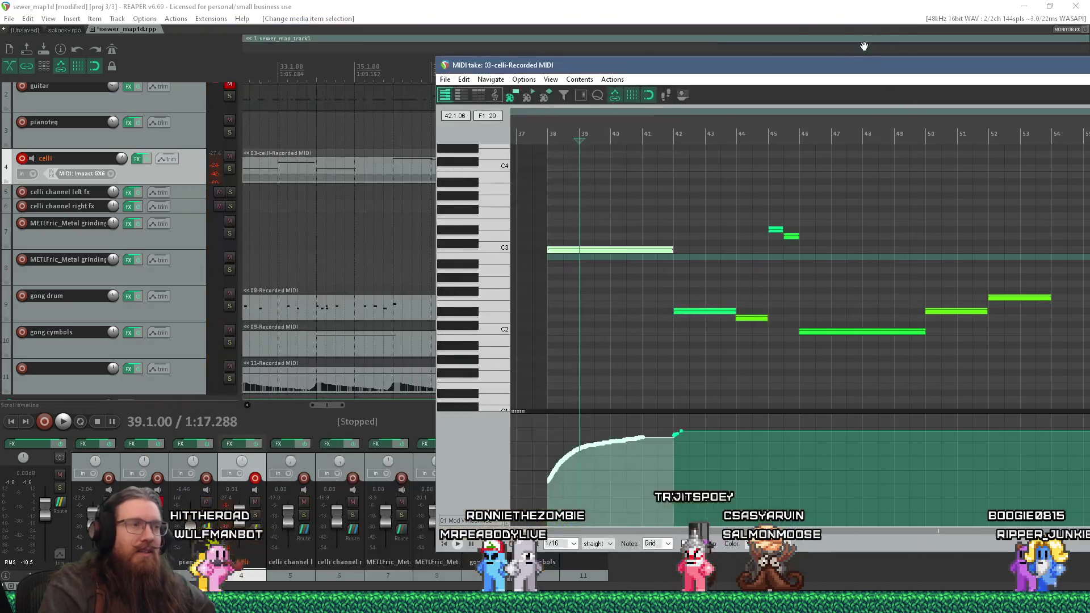
key(alt+Tab)
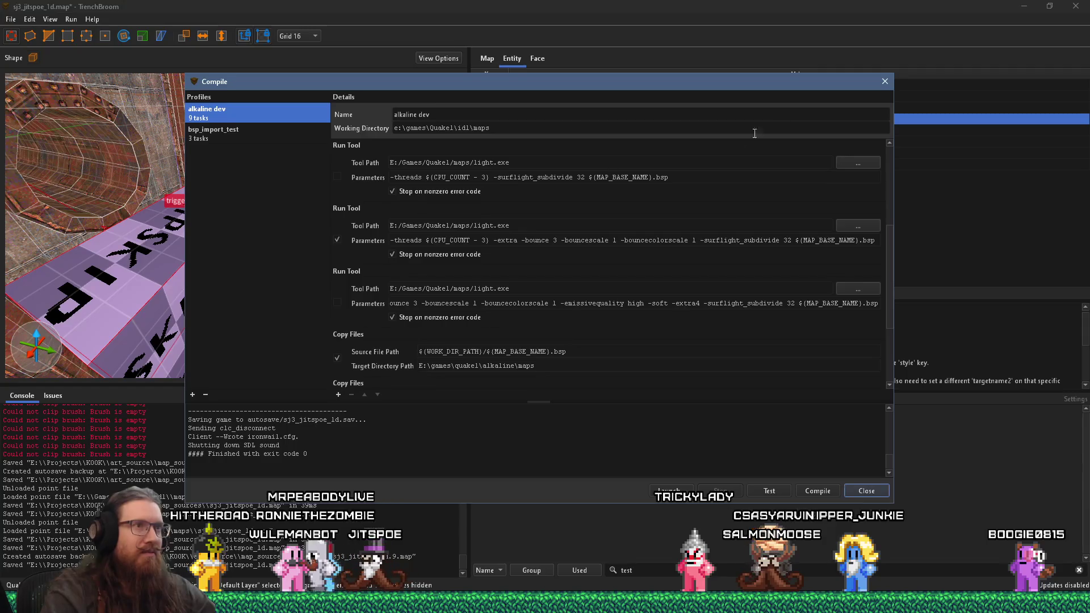
click(884, 82)
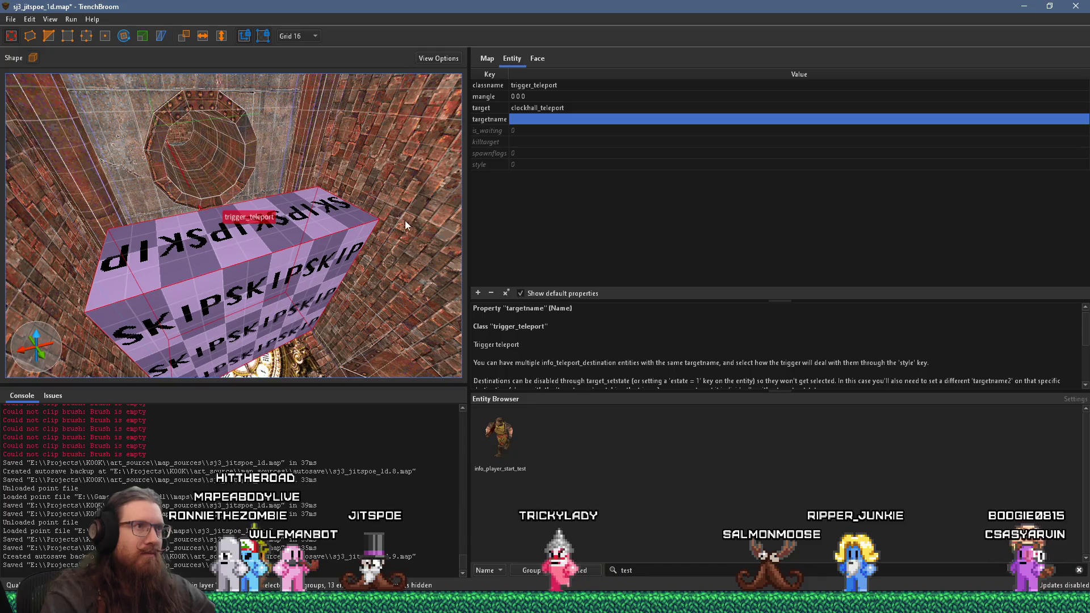
scroll(601, 316, down, 1)
scroll(601, 316, up, 1)
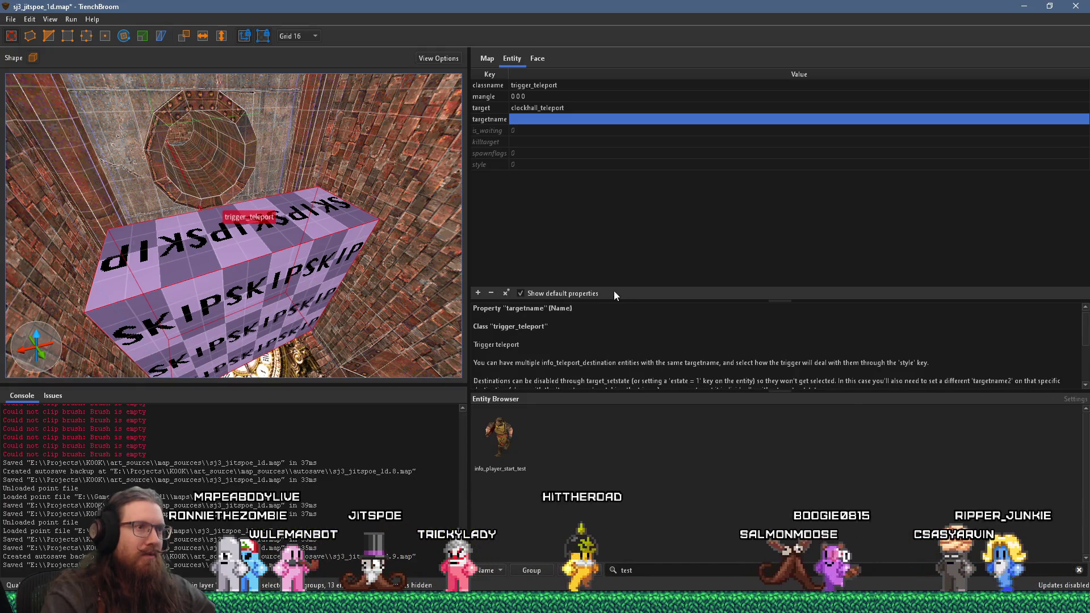
Enable the teleport's No portal sound spawnflag, read its help text, and view through the SKIP trigger
click(492, 153)
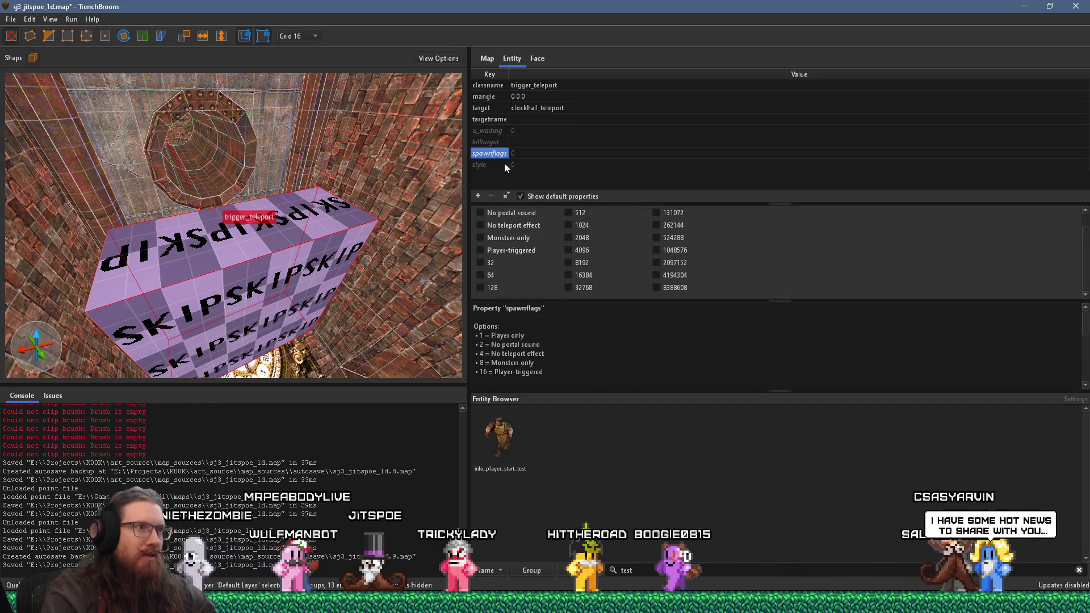
click(523, 216)
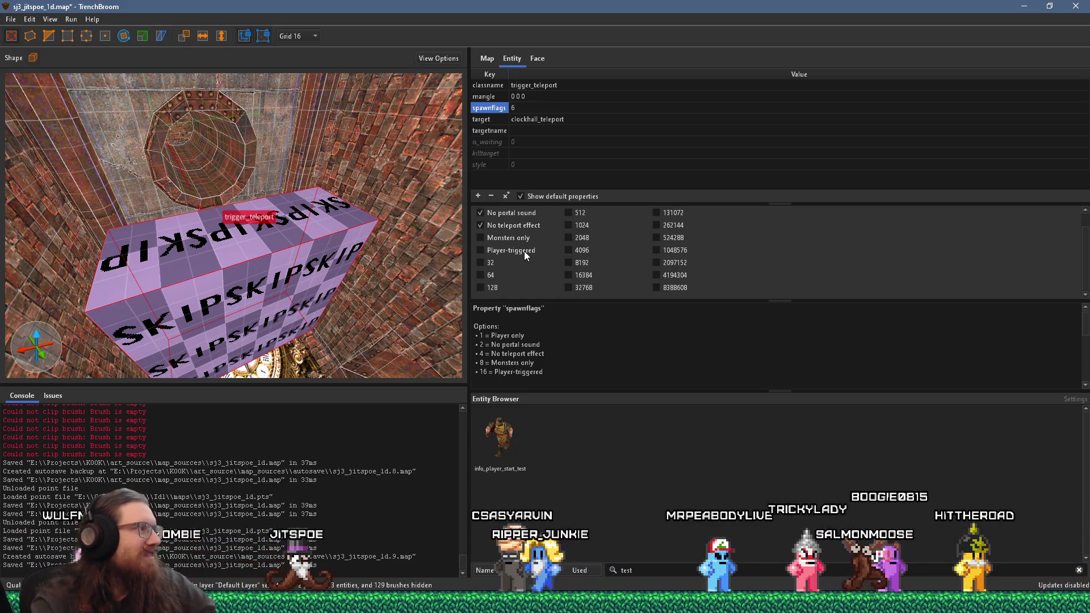
scroll(583, 364, down, 5)
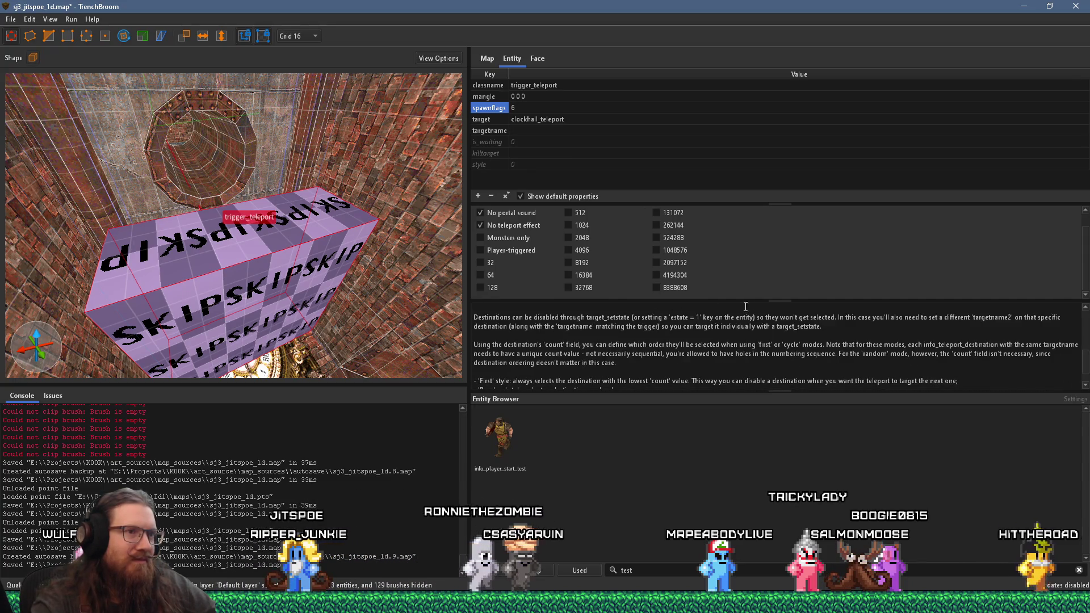
drag(768, 300, 779, 206)
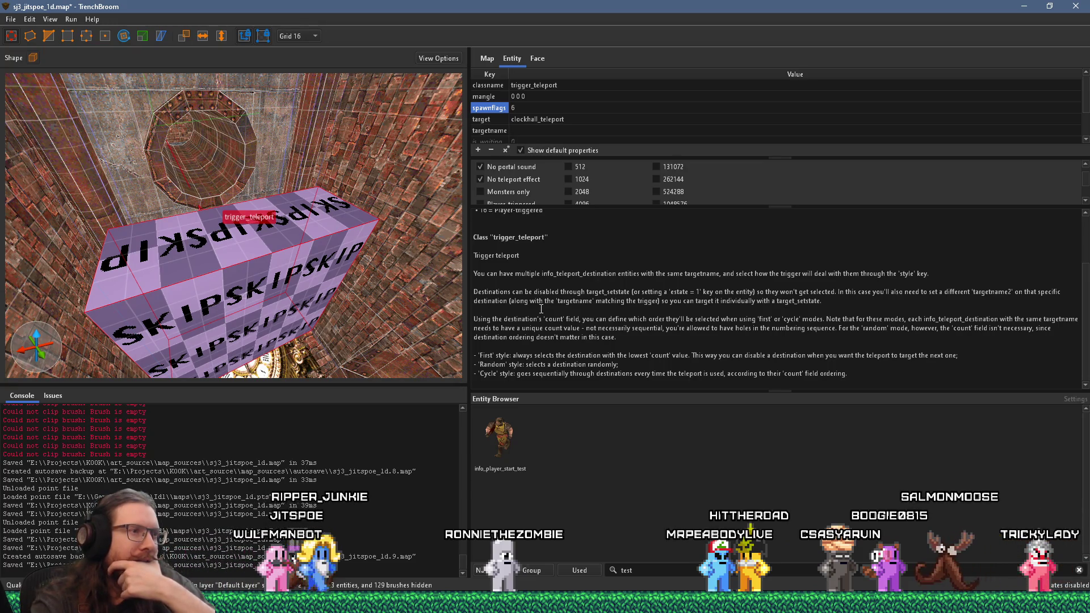
mouse_move(422, 293)
mouse_down()
mouse_move(223, 231)
mouse_move(75, 372)
mouse_move(155, 319)
mouse_move(151, 294)
mouse_move(284, 295)
mouse_move(272, 291)
mouse_move(318, 268)
mouse_move(335, 182)
mouse_up()
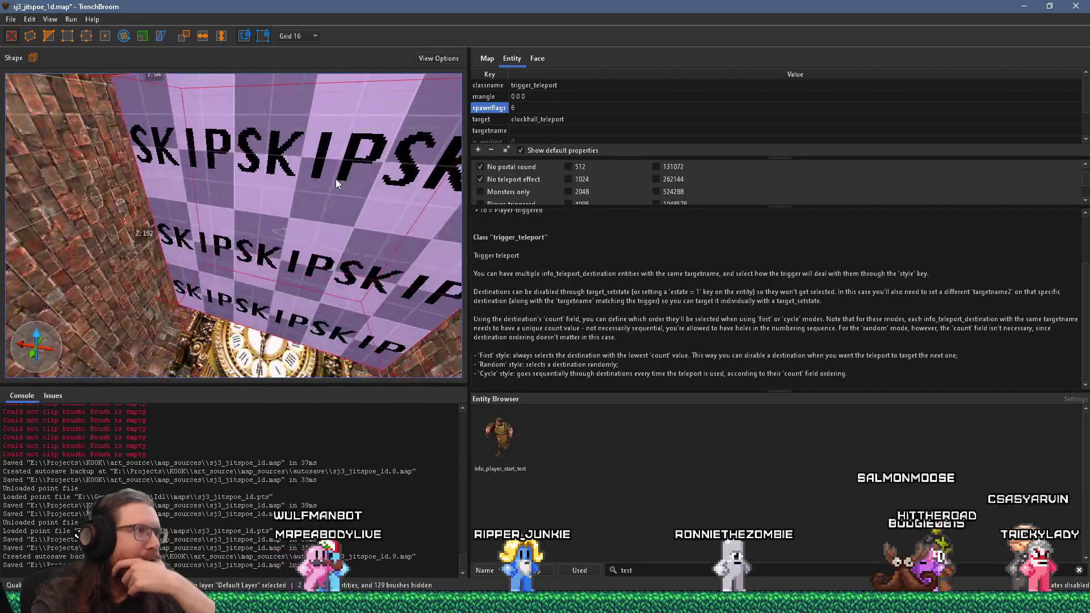
mouse_move(217, 237)
mouse_down()
mouse_move(238, 240)
mouse_move(248, 343)
mouse_move(39, 277)
mouse_move(330, 263)
mouse_move(212, 260)
mouse_move(228, 305)
mouse_up()
Select the SKIP teleport destination box and turn off its Preserve pitch angle flag
scroll(233, 298, down, 5)
click(259, 247)
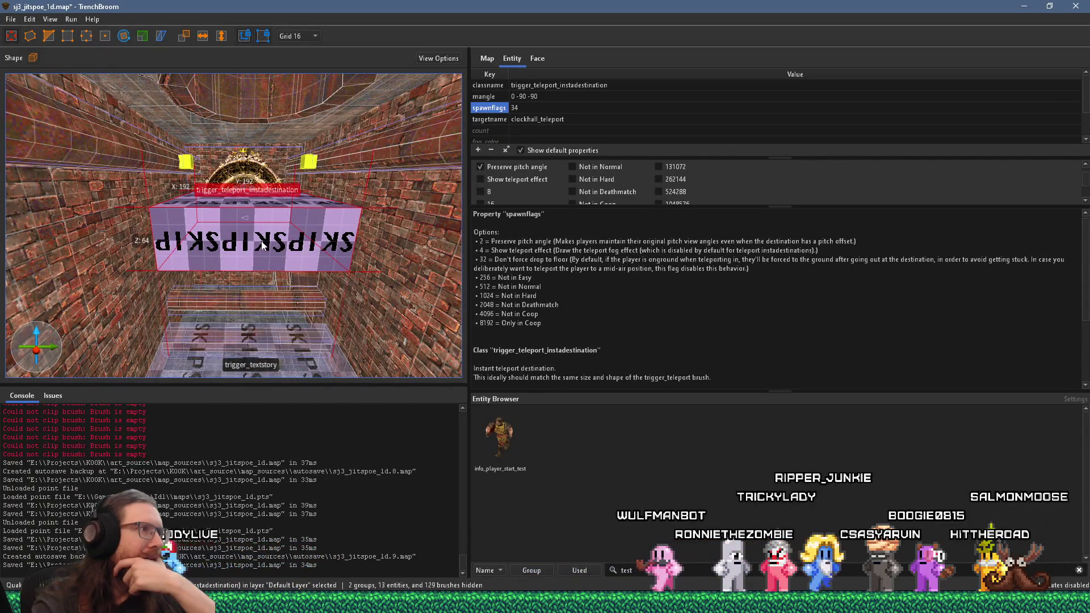
drag(261, 245, 256, 270)
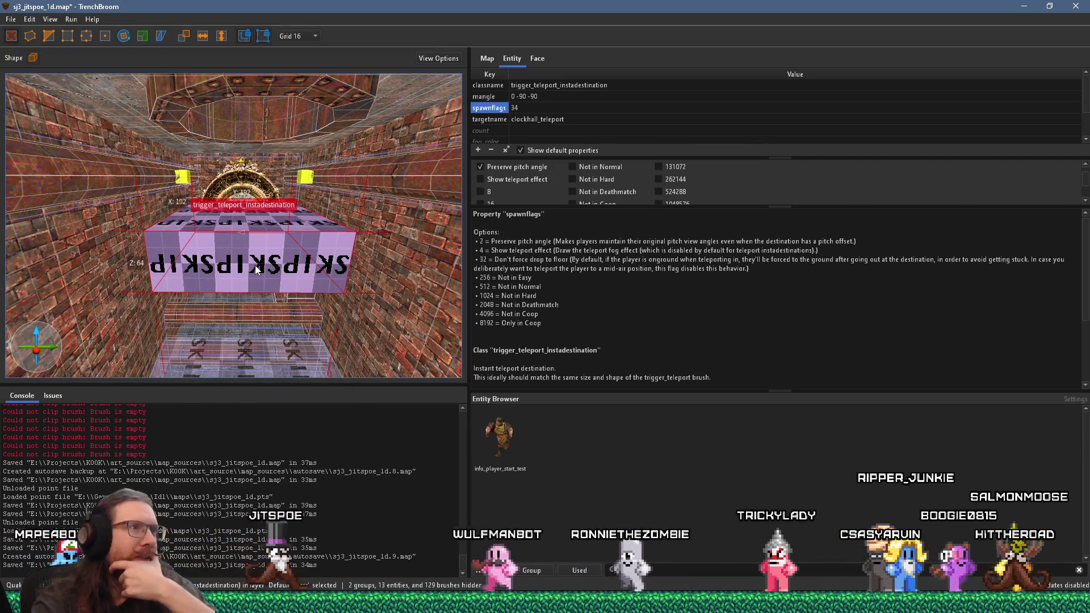
drag(724, 207, 724, 283)
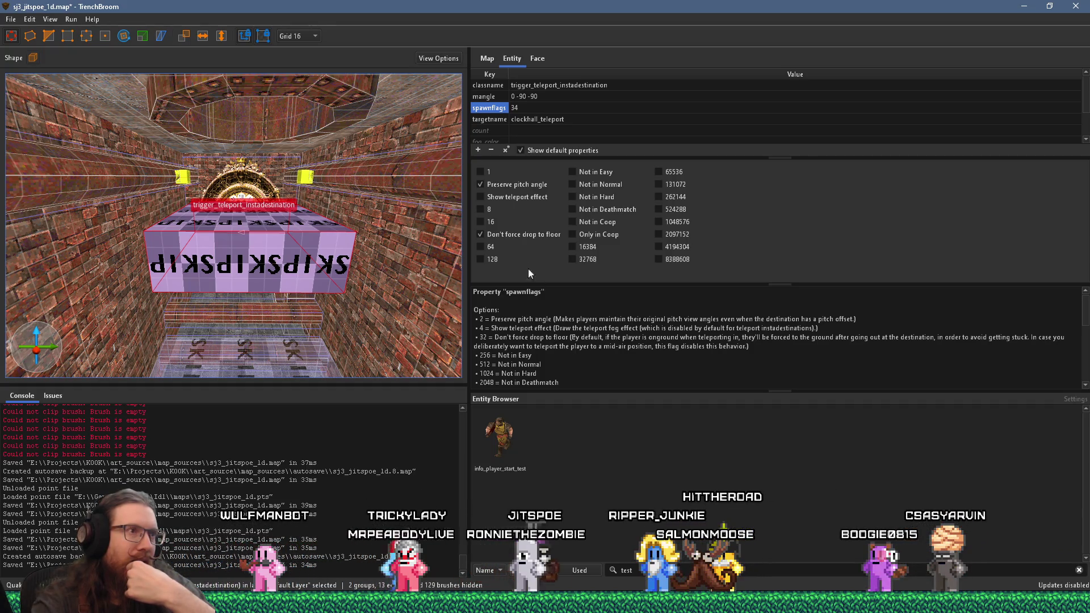
click(514, 186)
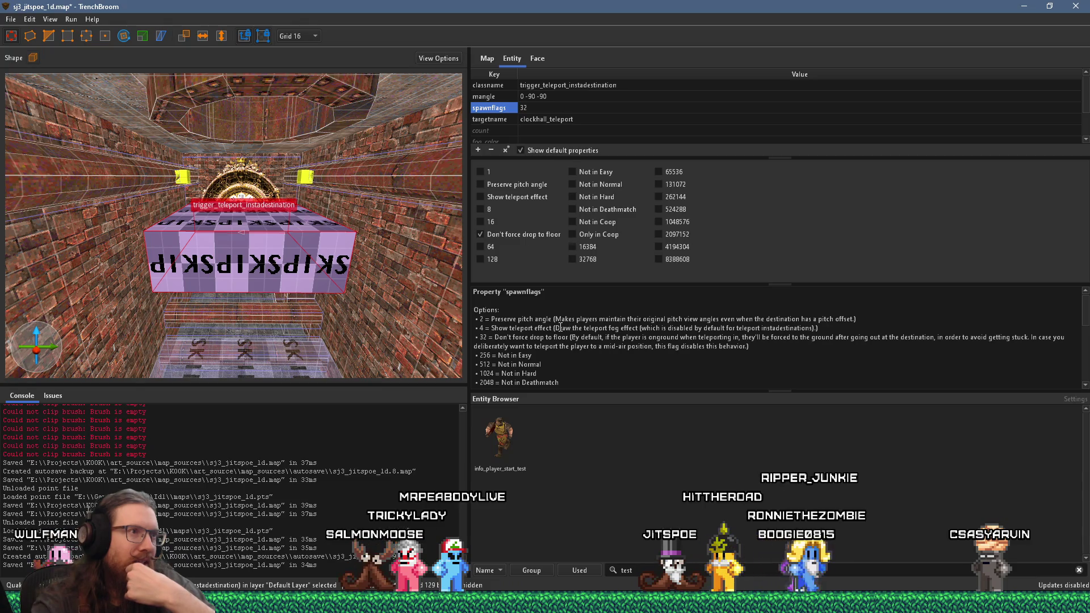
scroll(568, 337, down, 2)
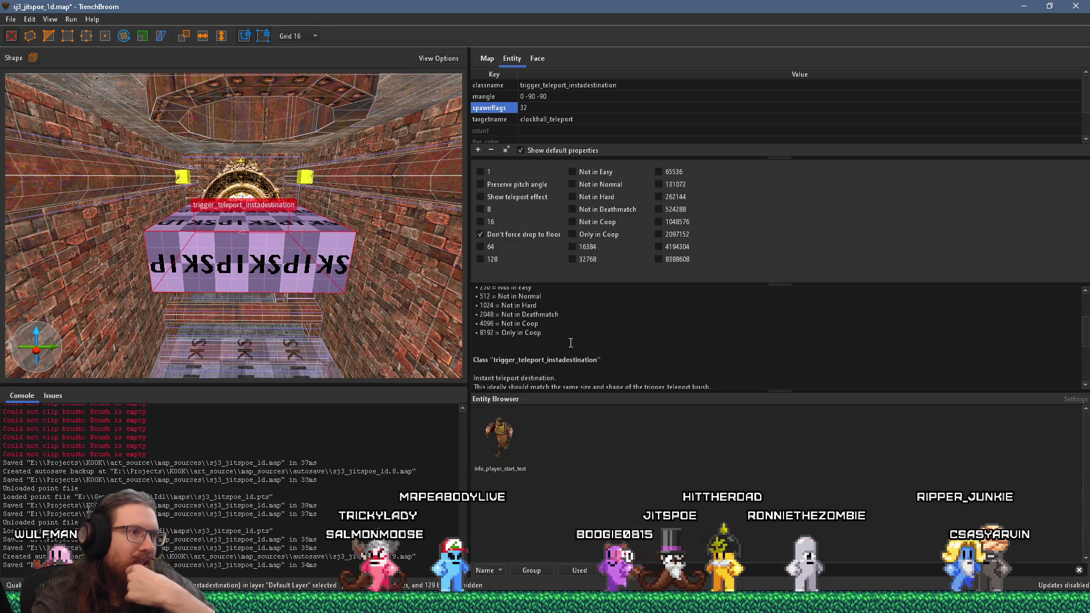
scroll(570, 343, up, 1)
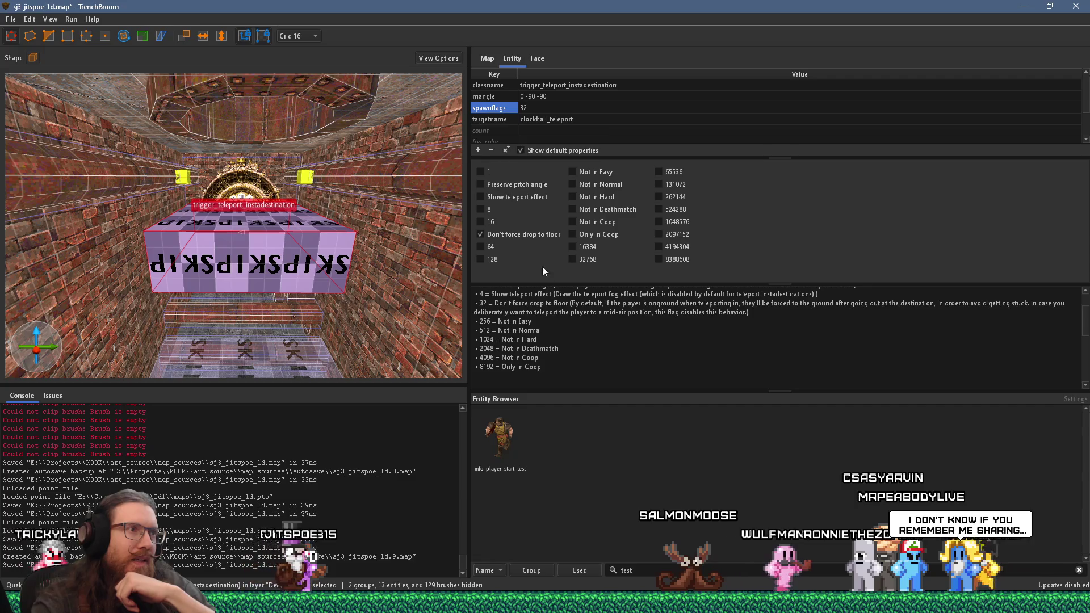
Turn off Don't force drop to floor, leaving spawnflags at 0, and save the map
click(523, 234)
click(11, 18)
click(34, 73)
click(71, 19)
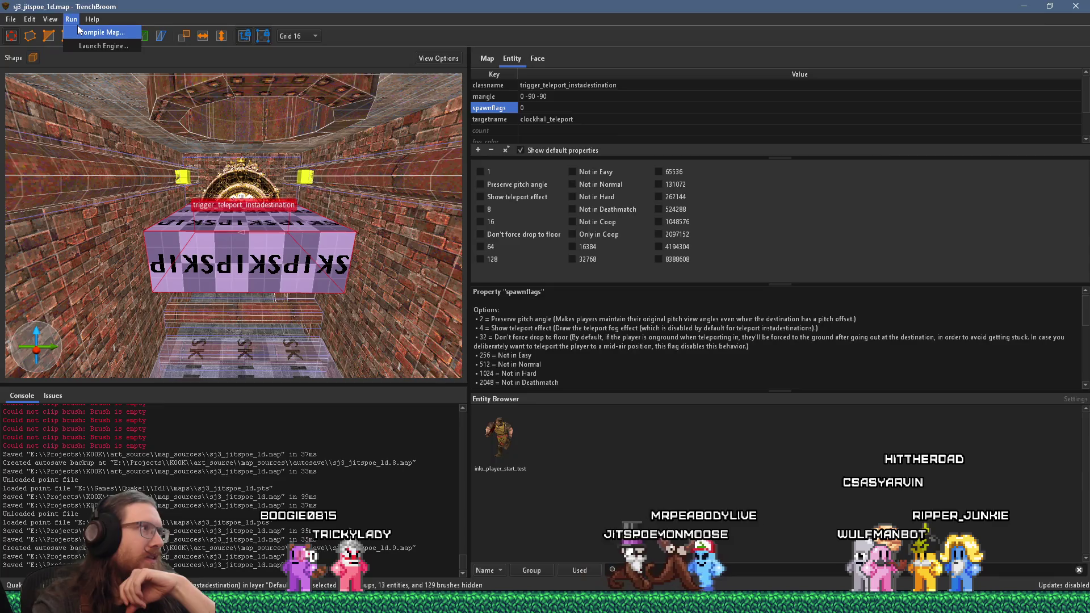
Compile the map with the alkaline dev profile, then bring the browser onto the main screen
click(98, 32)
click(812, 493)
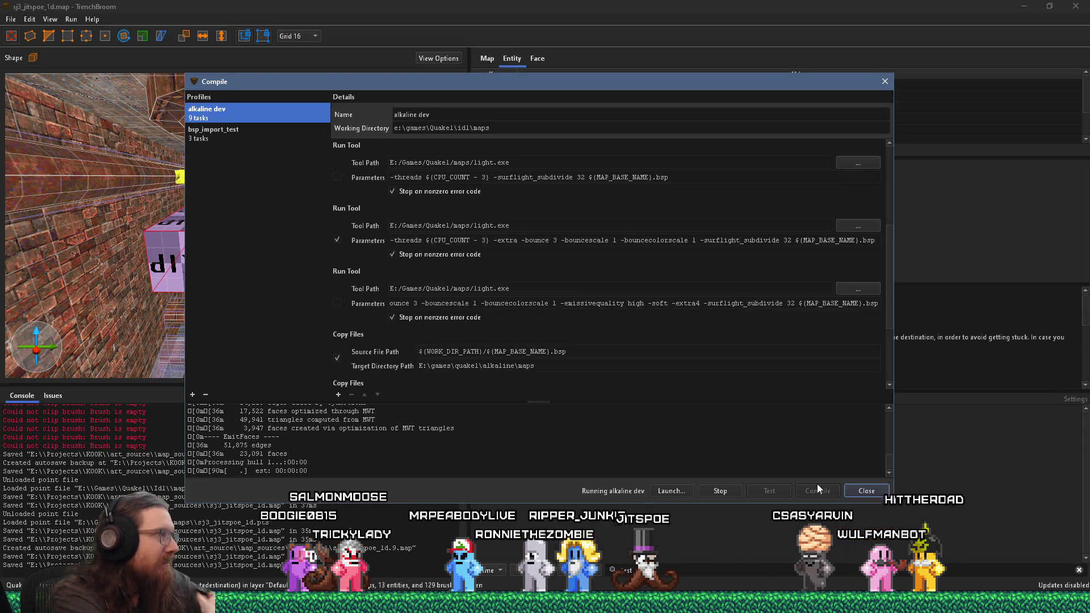
key(alt+Tab)
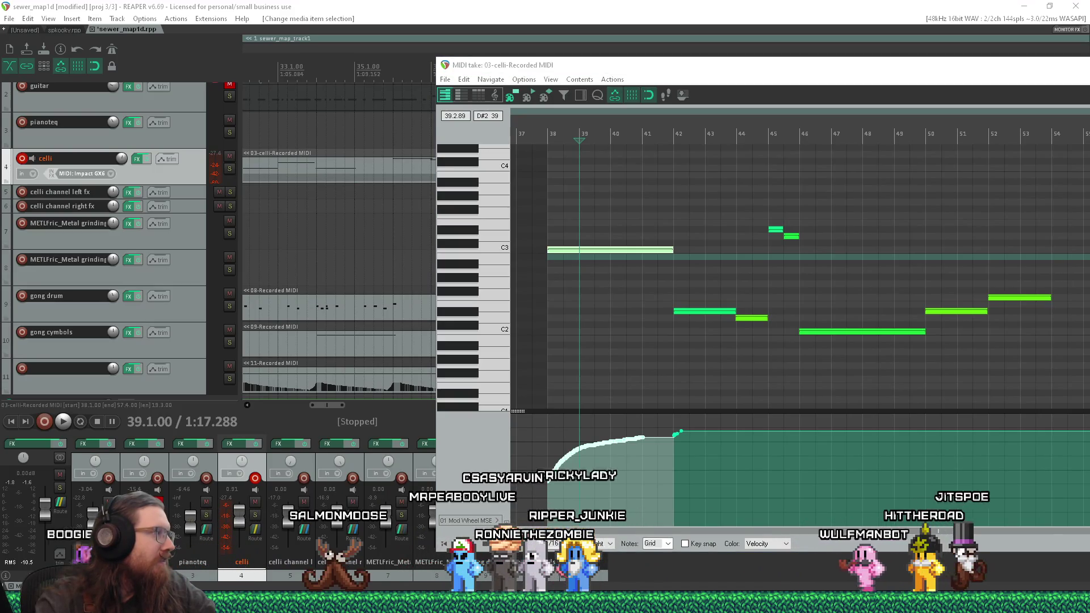
key(alt+Tab)
key(super+shift+Right)
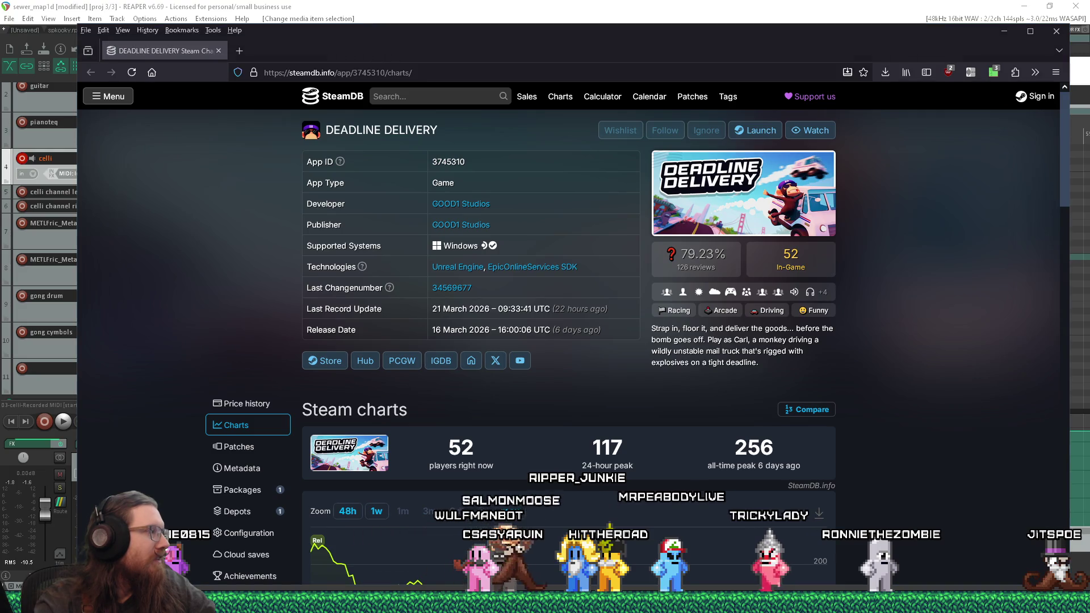
Scroll through the SteamDB charts page for Deadline Delivery
scroll(857, 427, down, 3)
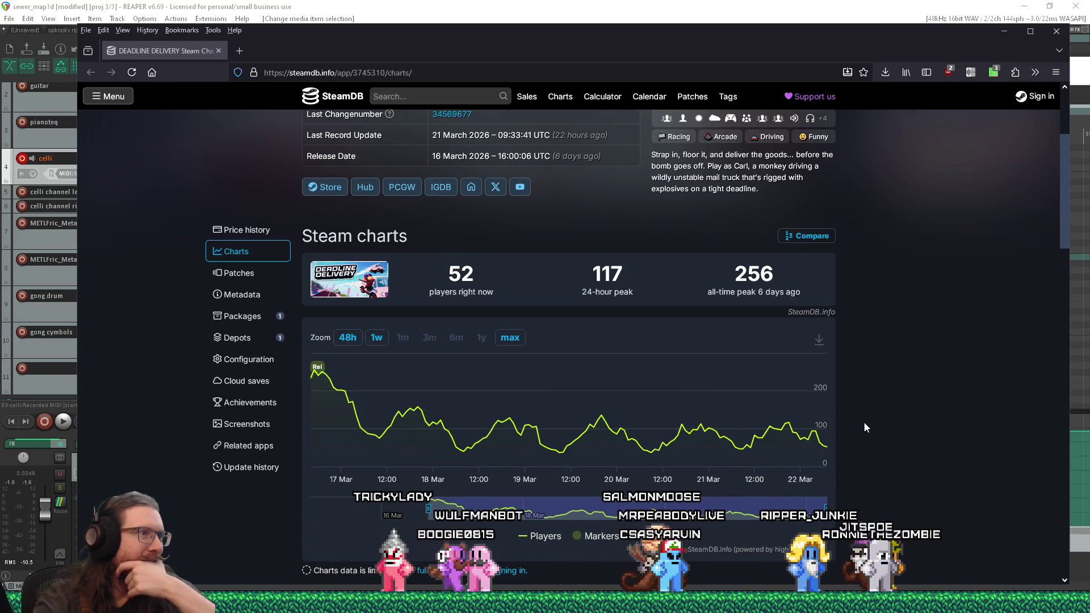
scroll(864, 425, up, 3)
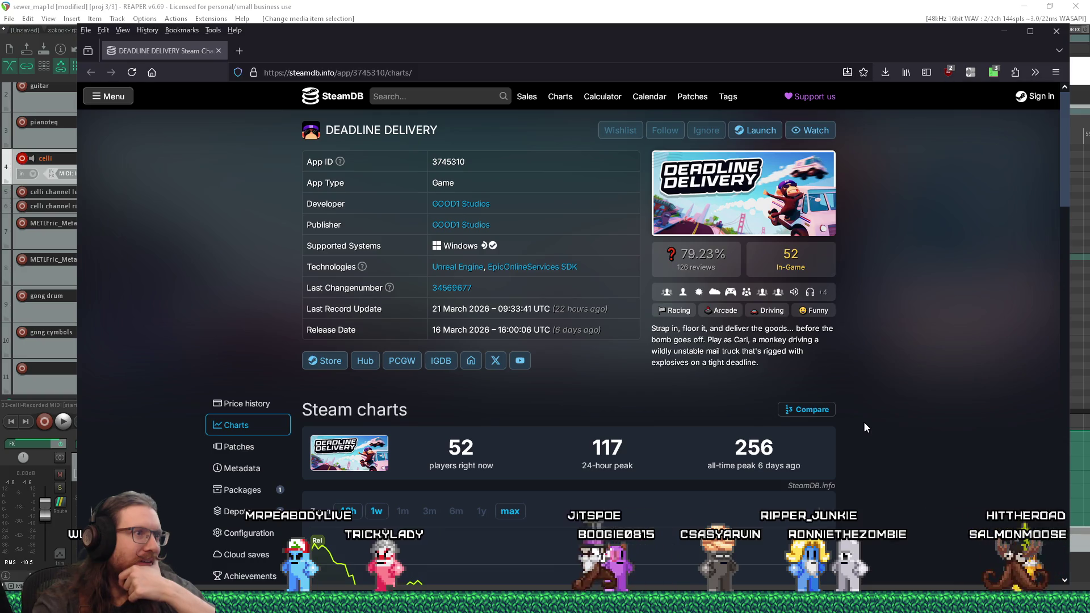
scroll(864, 422, down, 2)
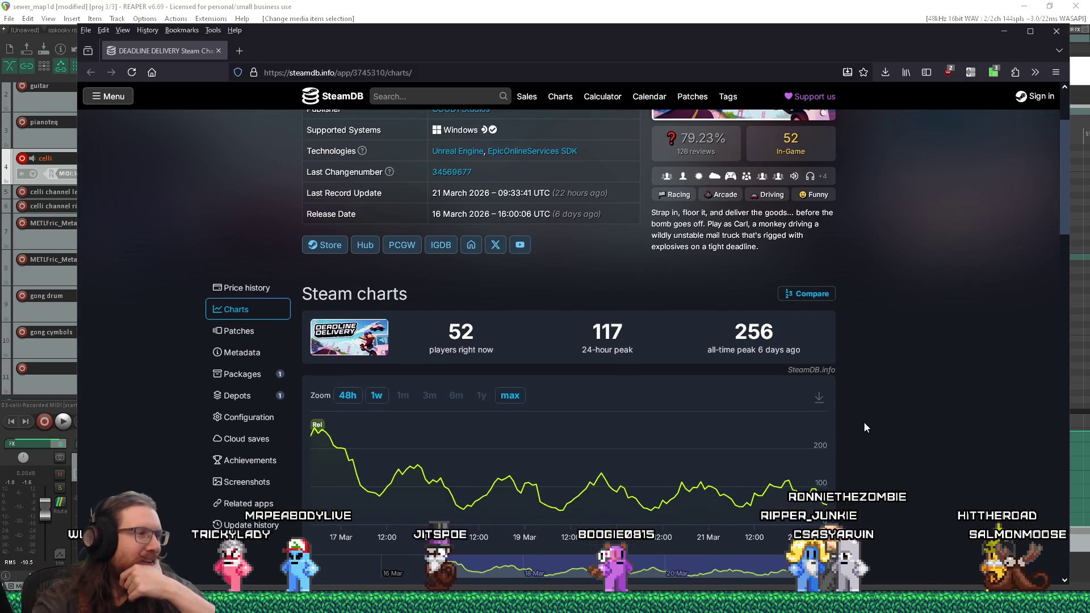
scroll(864, 423, down, 5)
scroll(864, 421, down, 4)
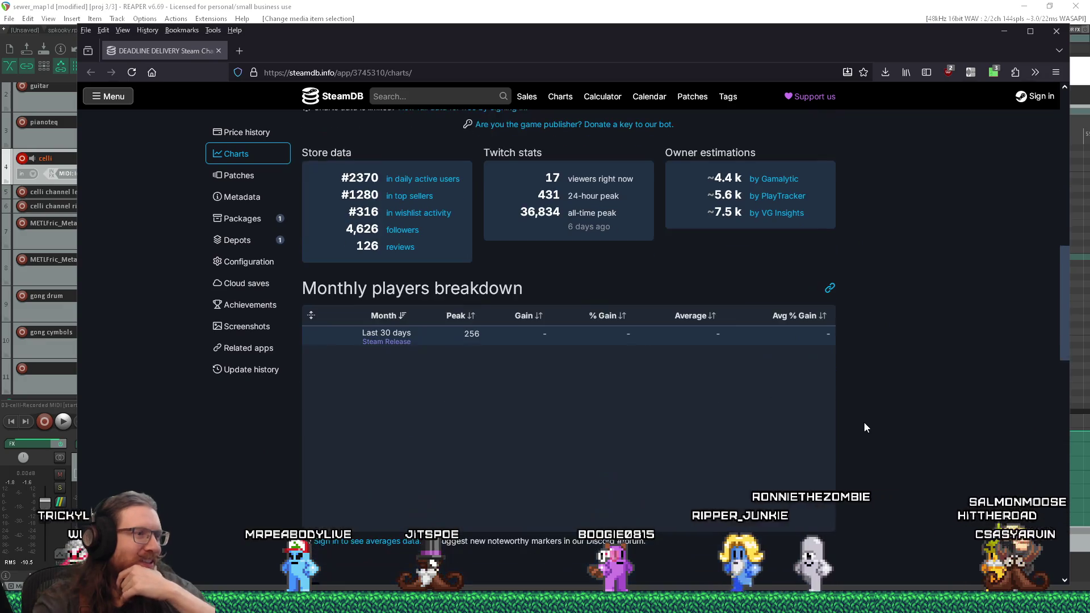
scroll(864, 421, up, 5)
scroll(863, 421, up, 3)
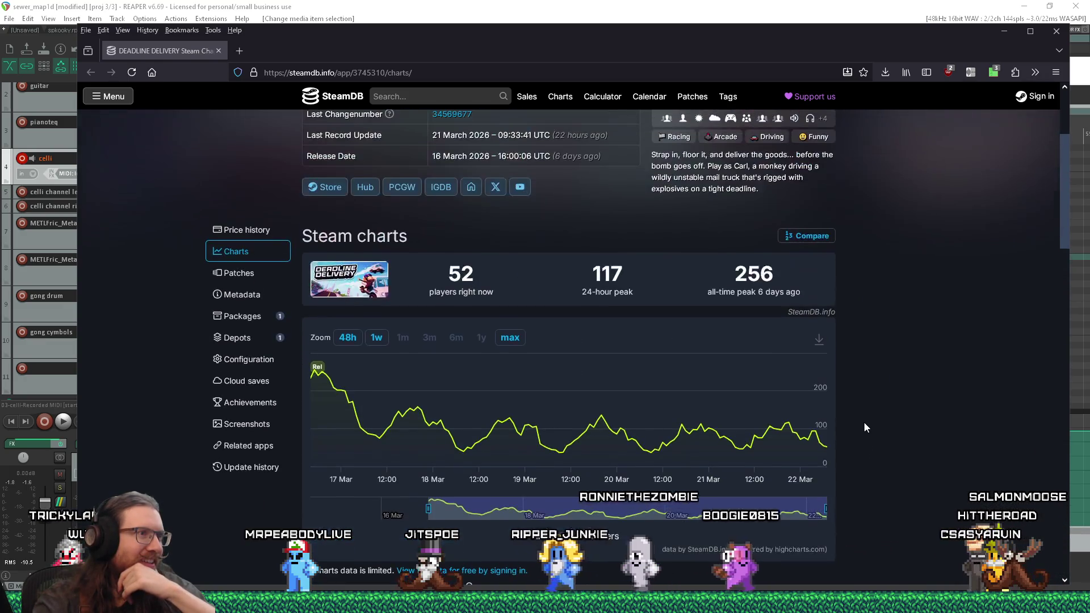
scroll(864, 421, up, 3)
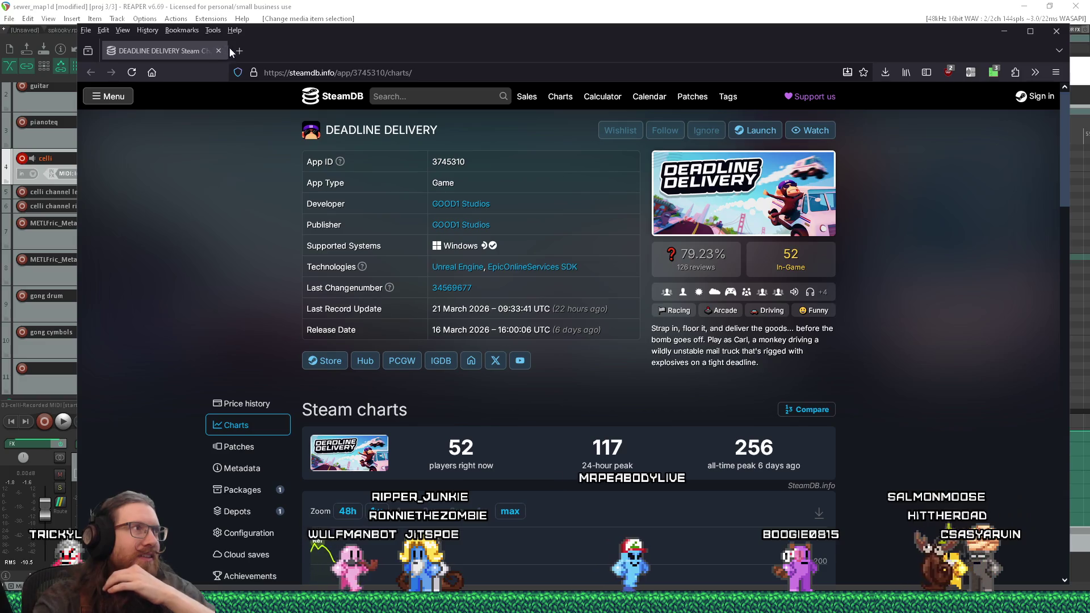
Search 'deadline delivery steam' from the address bar to reach the game's Steam page
click(306, 74)
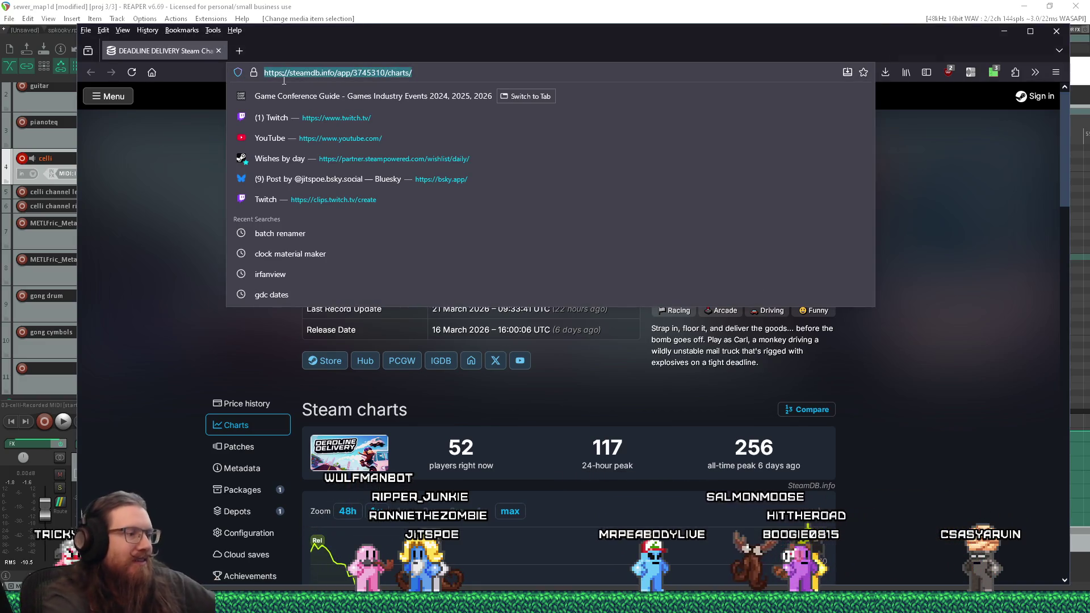
text(deadline deli)
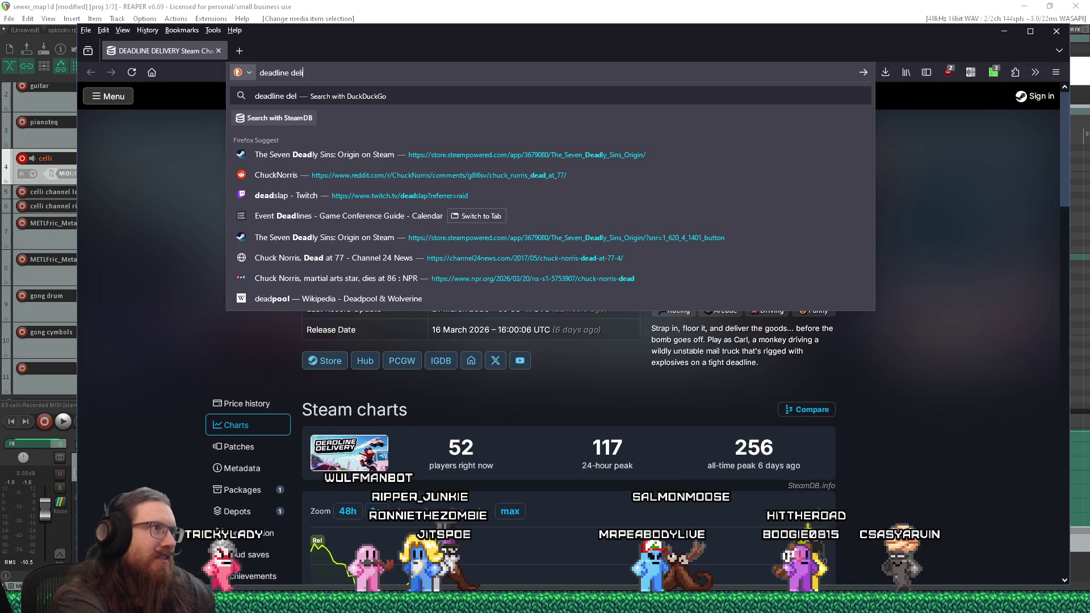
text(very steam)
key(Return)
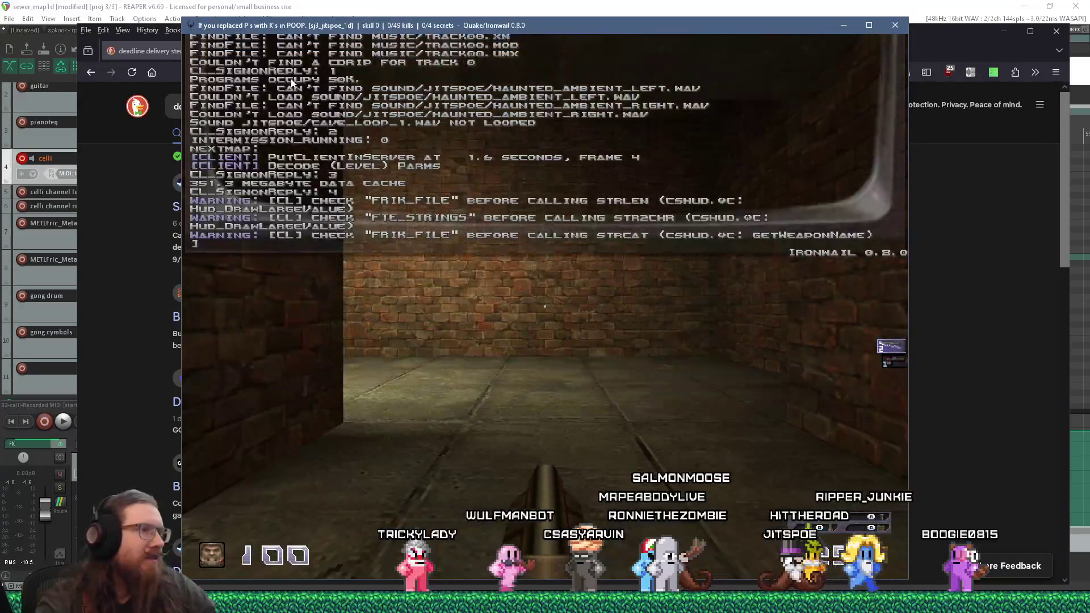
key(alt+Tab)
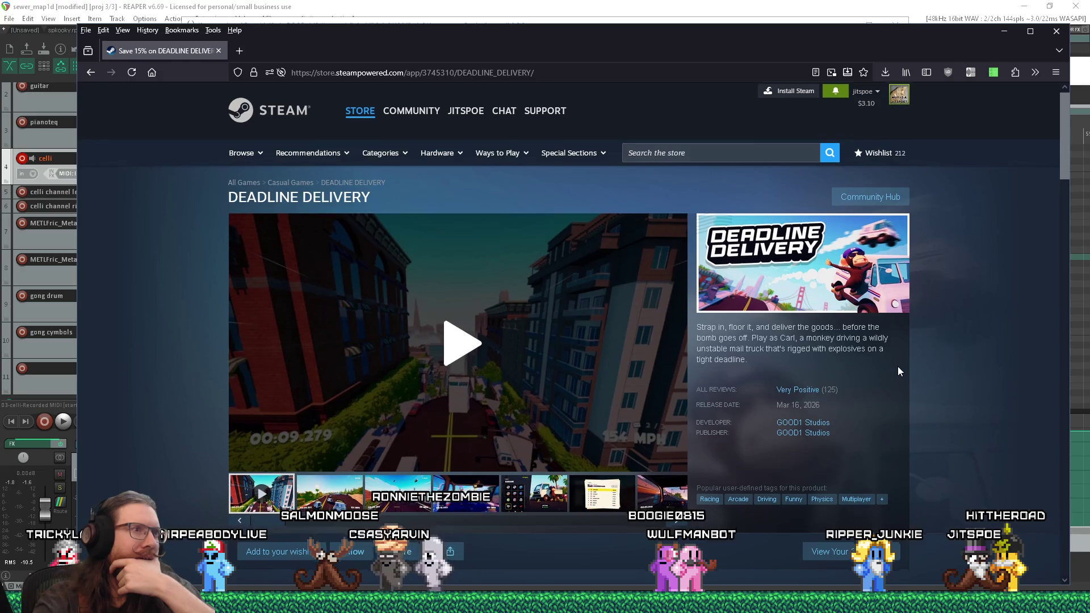
Scroll down the DEADLINE DELIVERY Steam page and back up, then close Firefox
scroll(897, 366, down, 3)
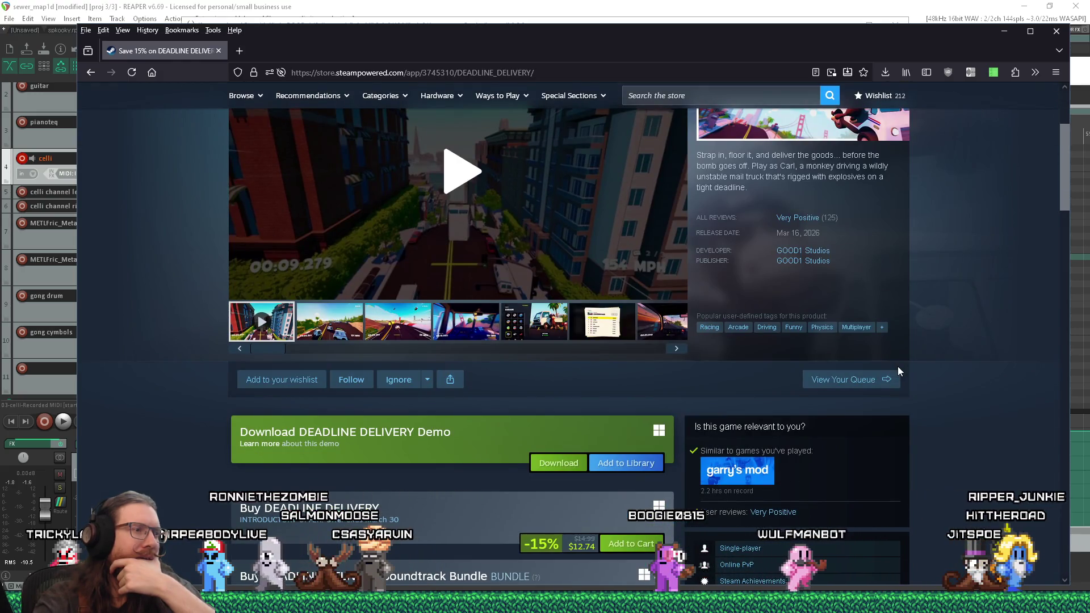
scroll(898, 367, down, 1)
scroll(898, 373, down, 12)
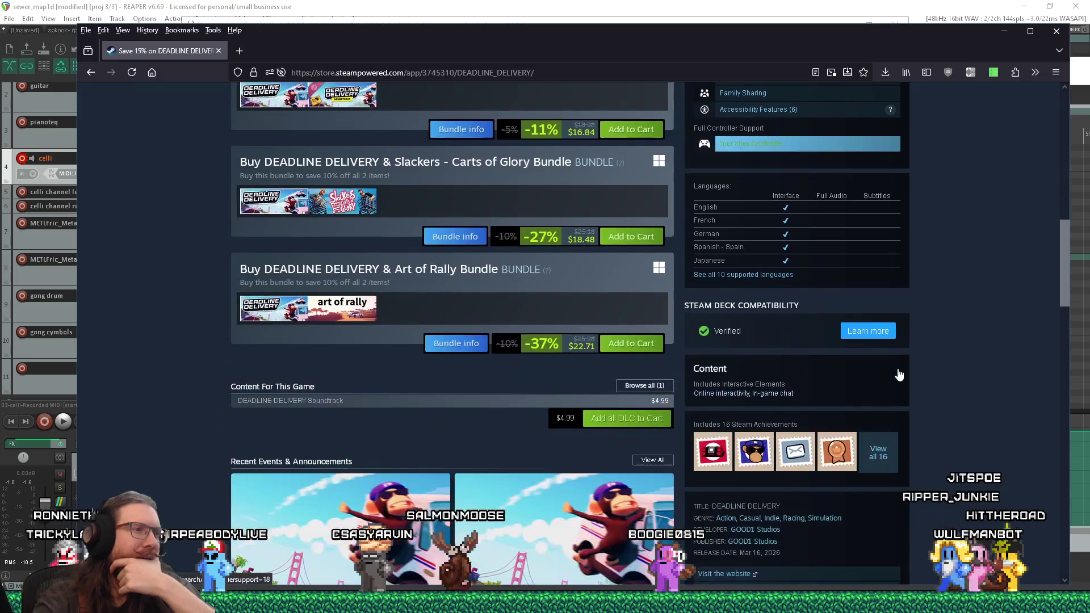
scroll(898, 374, down, 5)
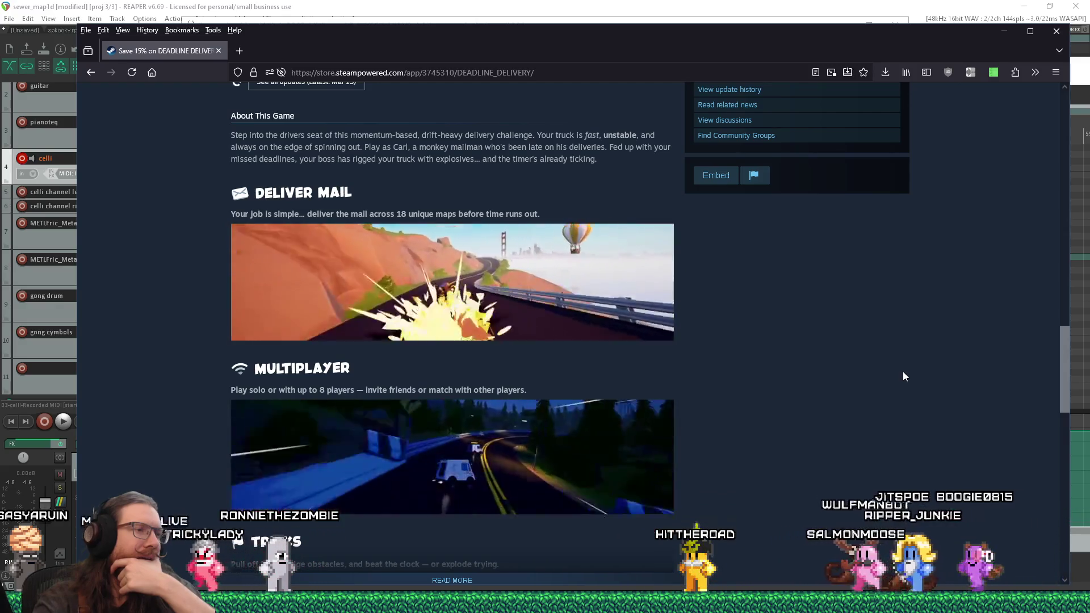
scroll(903, 376, down, 10)
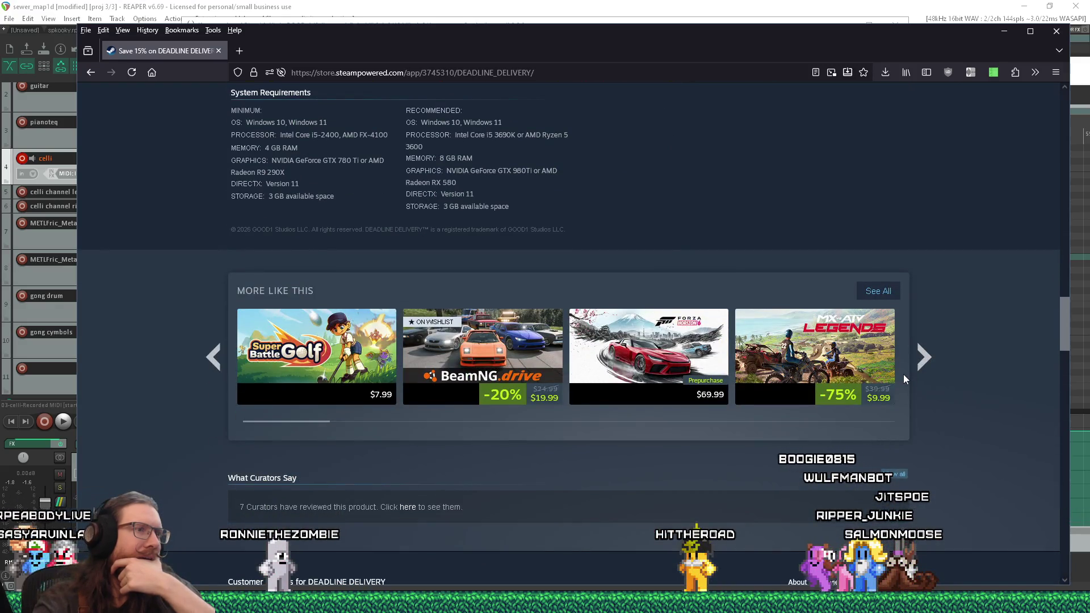
scroll(903, 376, up, 15)
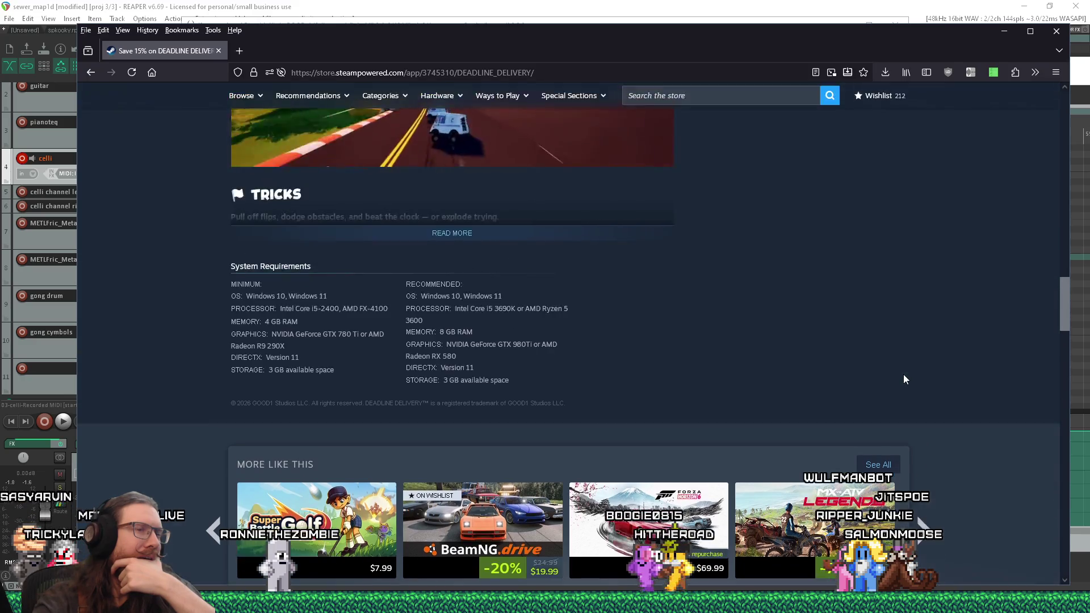
scroll(907, 377, up, 10)
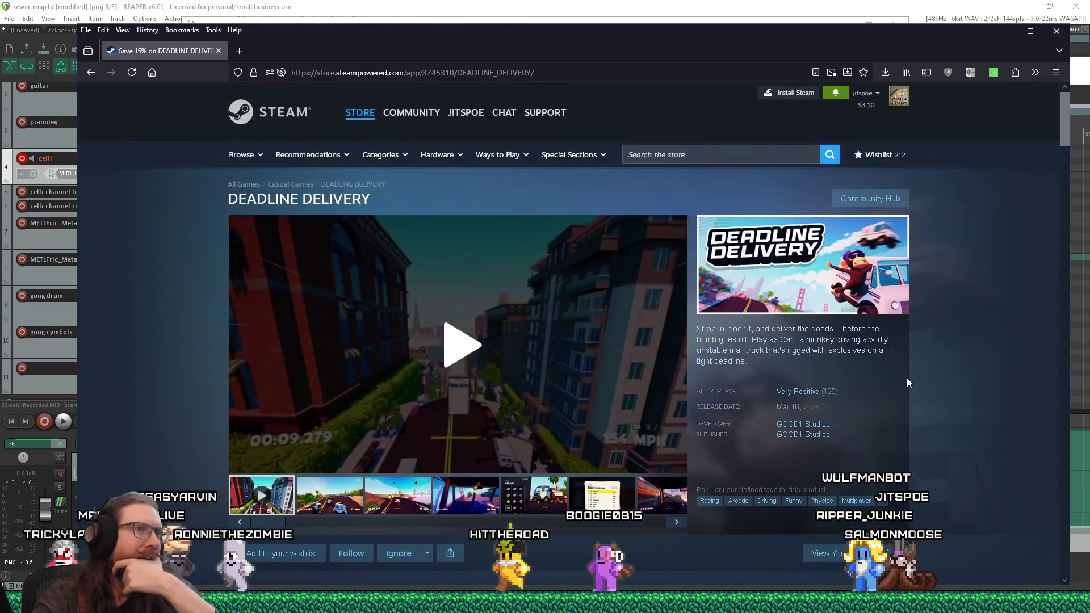
click(1057, 30)
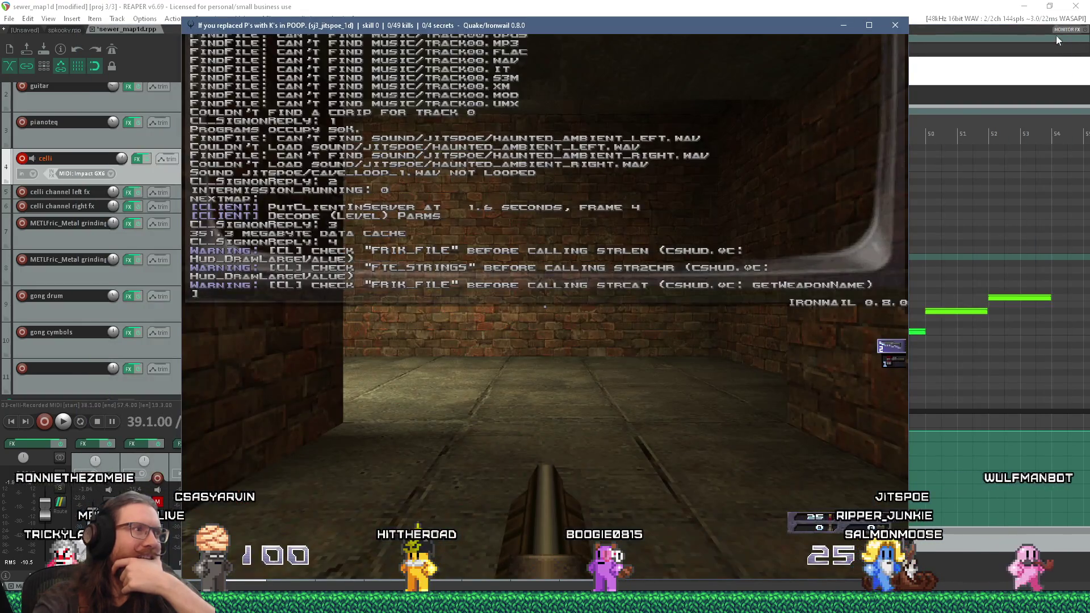
Close the console and walk down the corridor to the clock and pipe opening
key(grave)
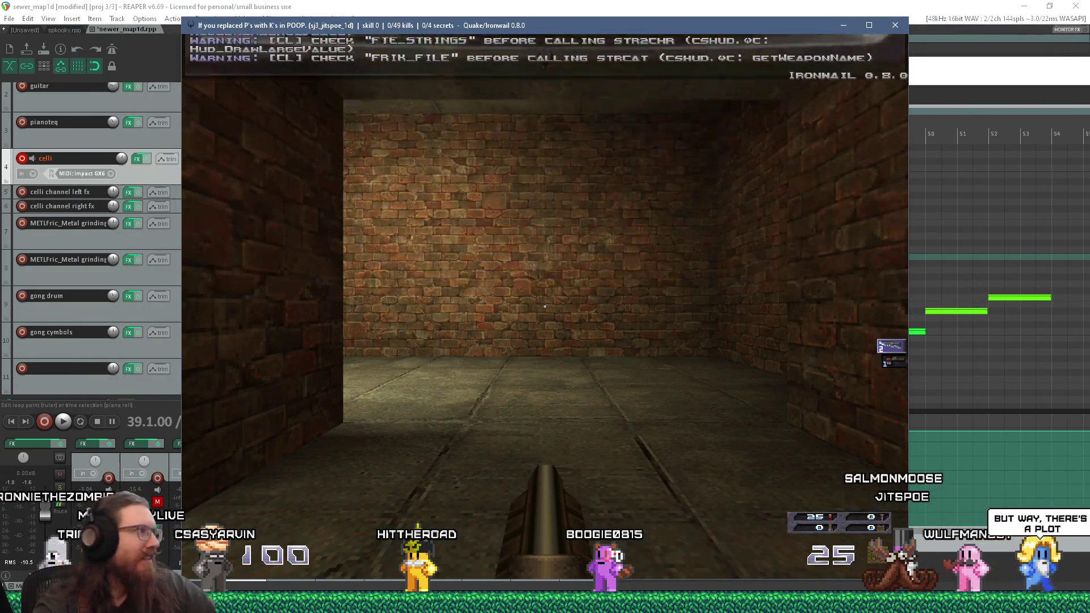
key(w)
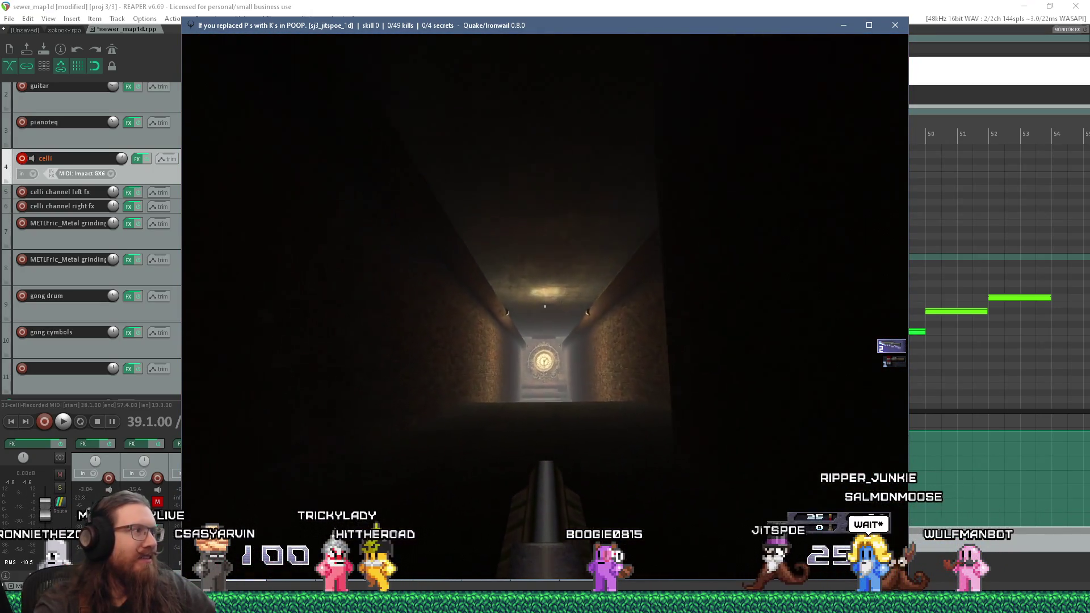
key(w)
key(w)
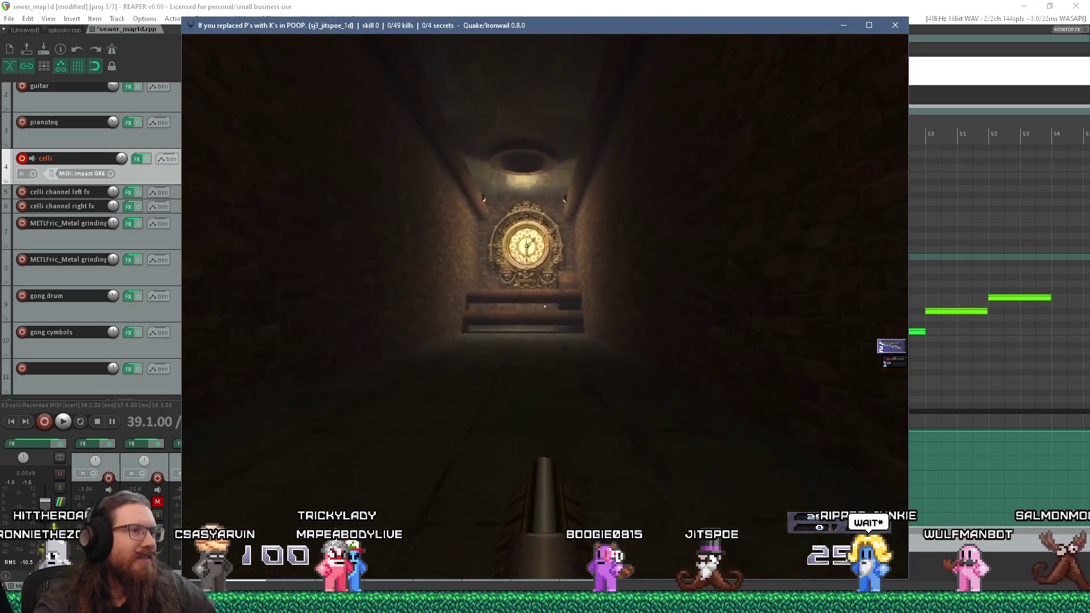
key(w)
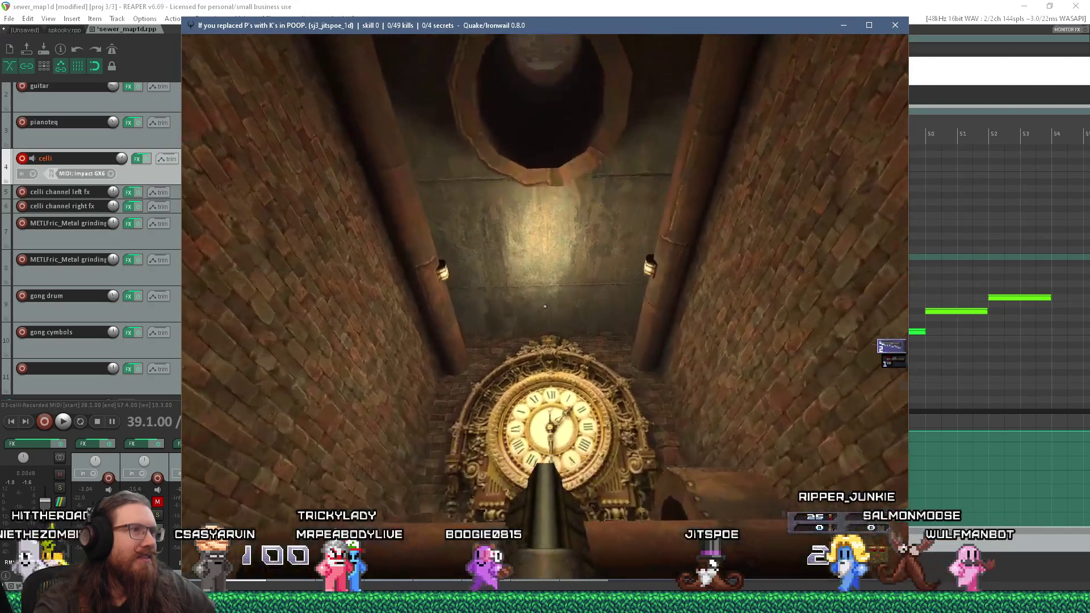
key(w)
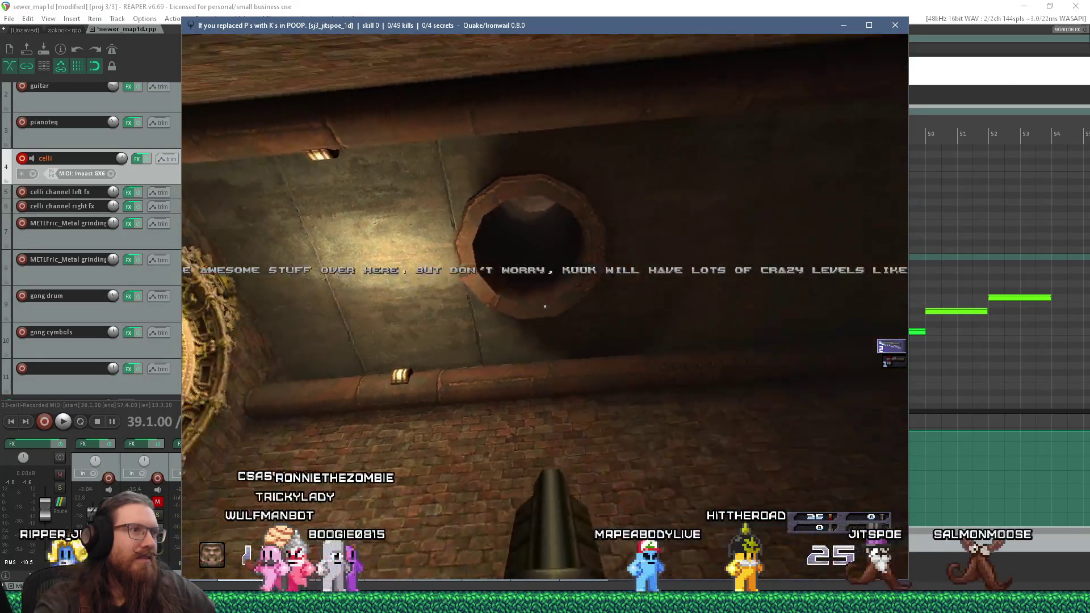
key(w)
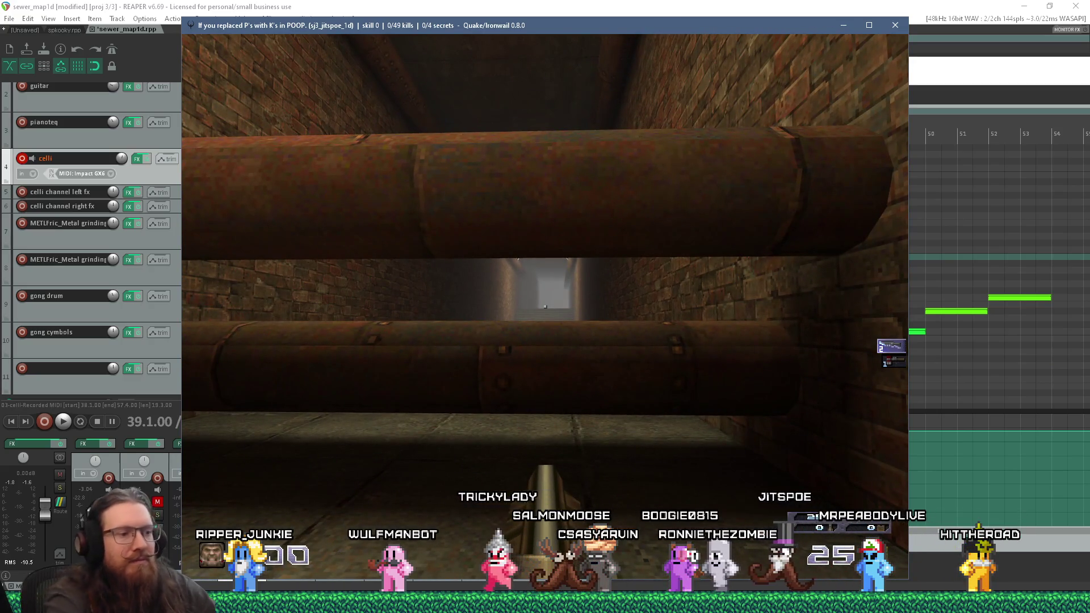
Confirm the clockhall_teleport arrival in the console, then switch to the X post in Firefox
key(grave)
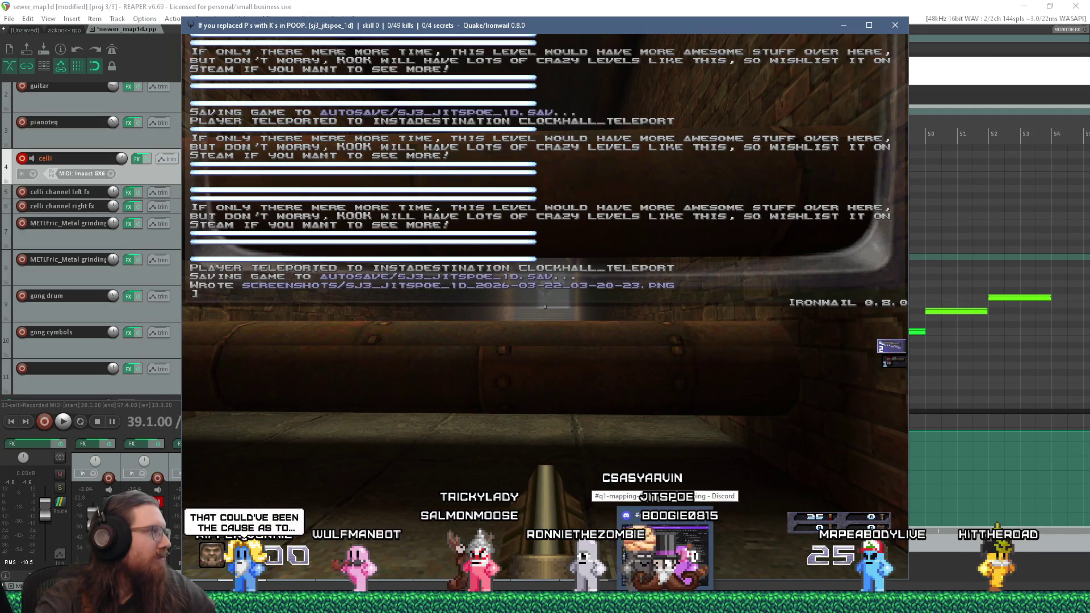
click(642, 497)
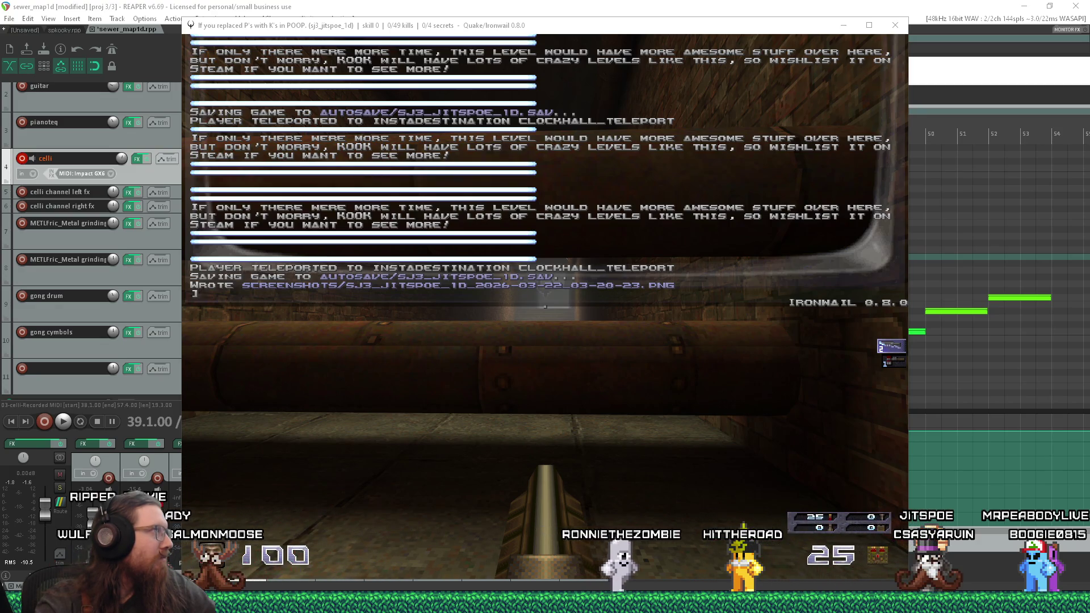
key(alt+Tab)
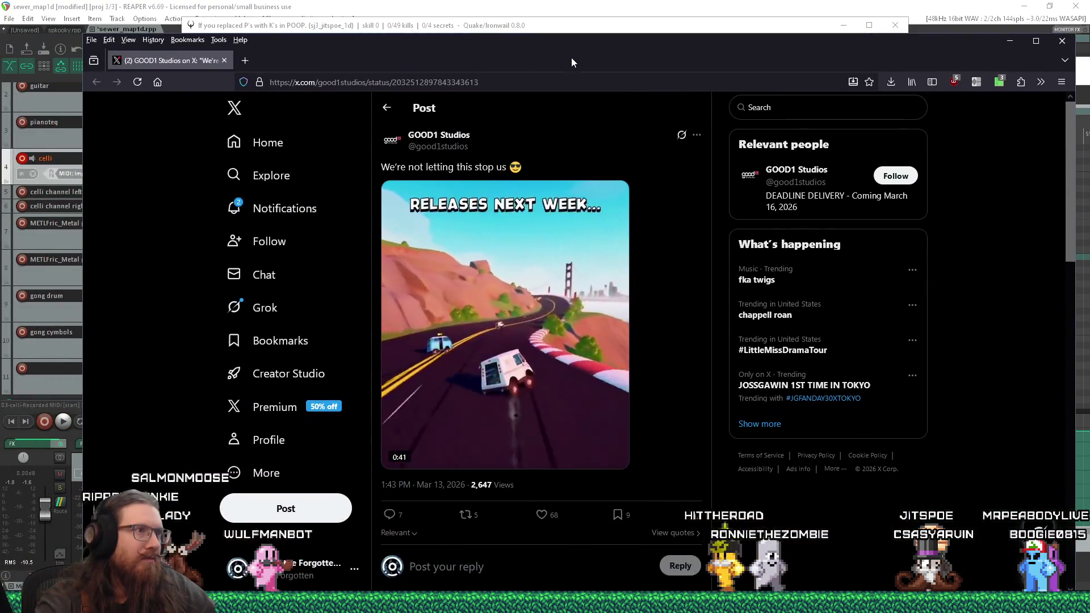
Watch the Deadline Delivery promo video with sound on, then pause it
key(m)
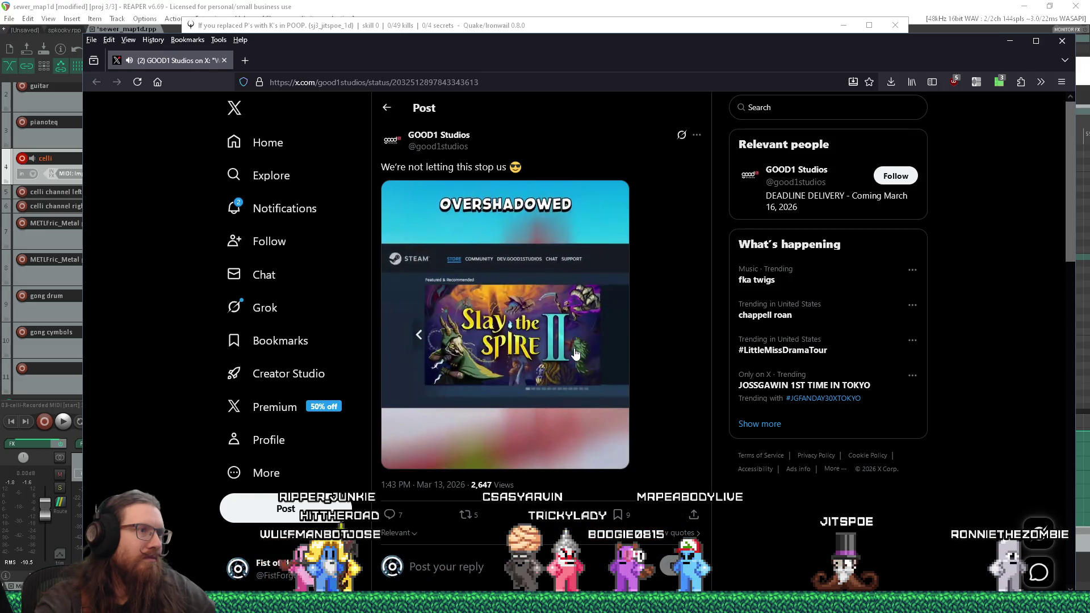
mouse_move(578, 352)
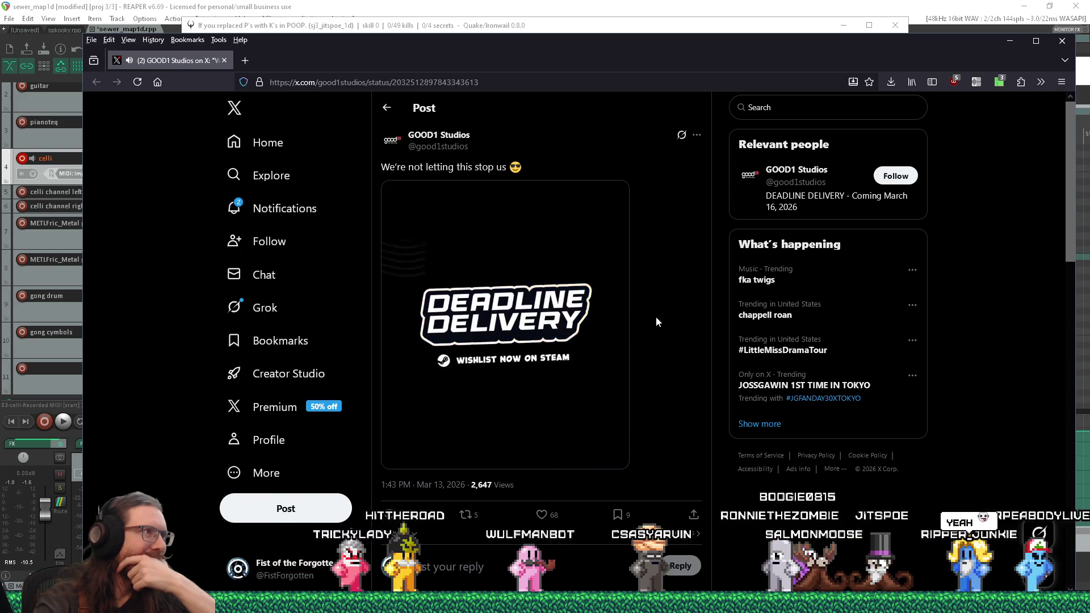
scroll(656, 318, down, 4)
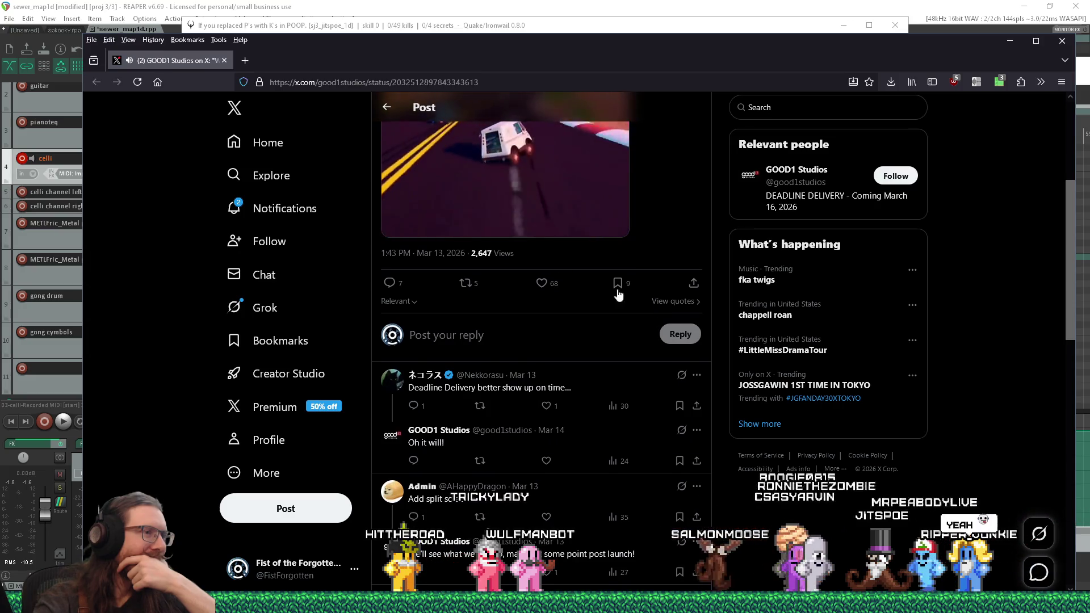
click(396, 228)
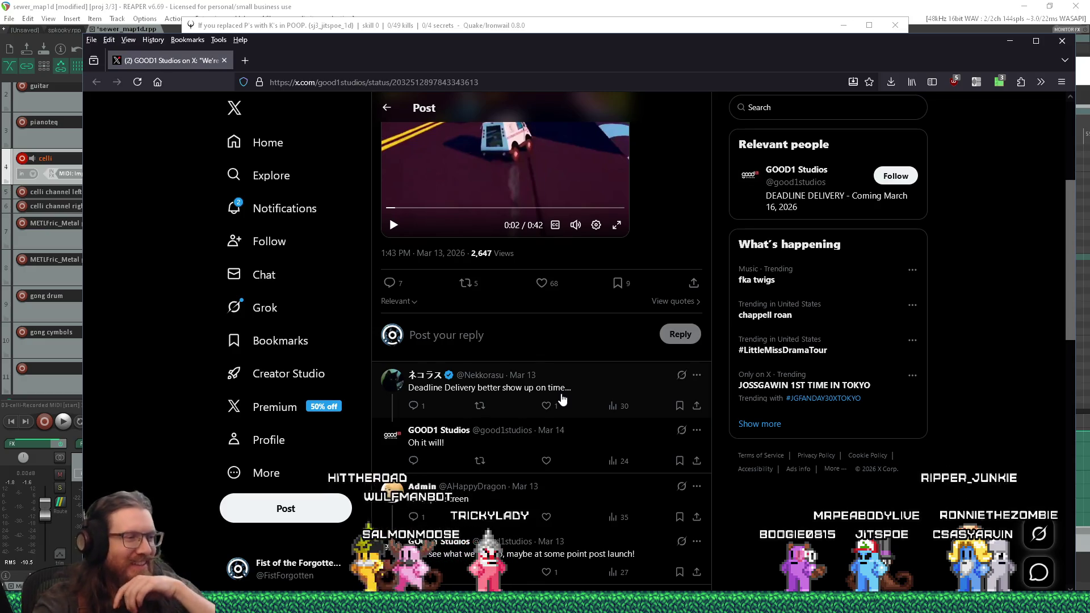
Read through the post's replies, then close the browser tab to return to Ironwail
scroll(562, 400, down, 1)
scroll(562, 399, down, 3)
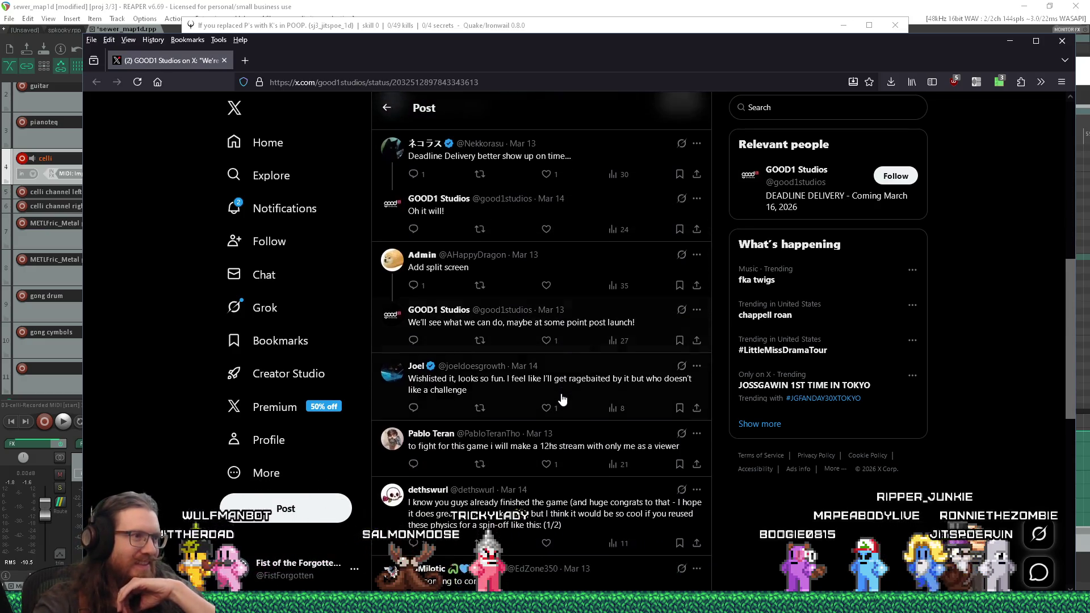
scroll(563, 400, down, 1)
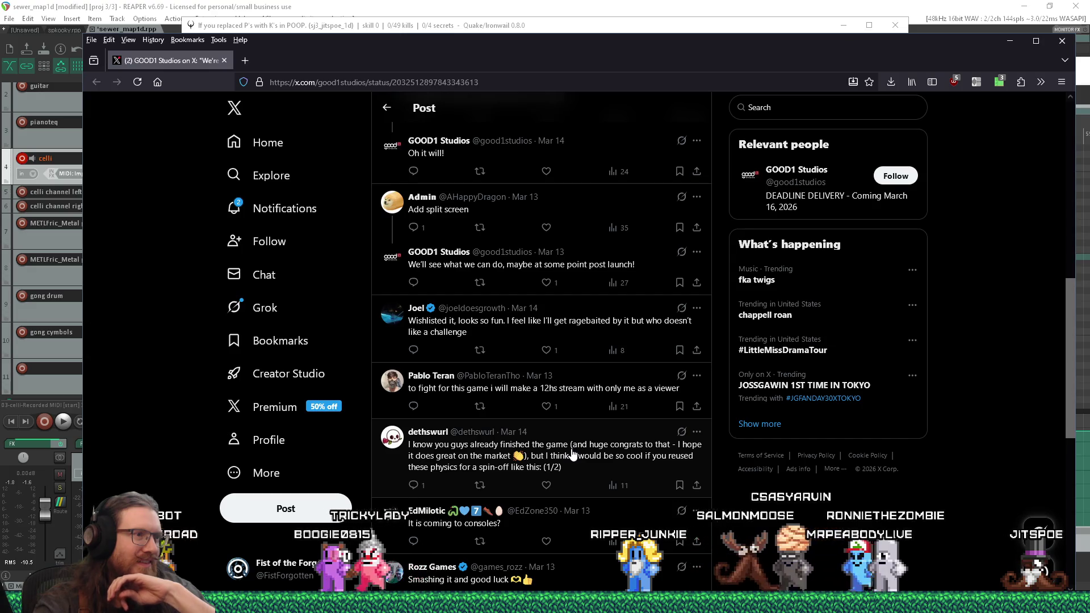
scroll(572, 454, down, 2)
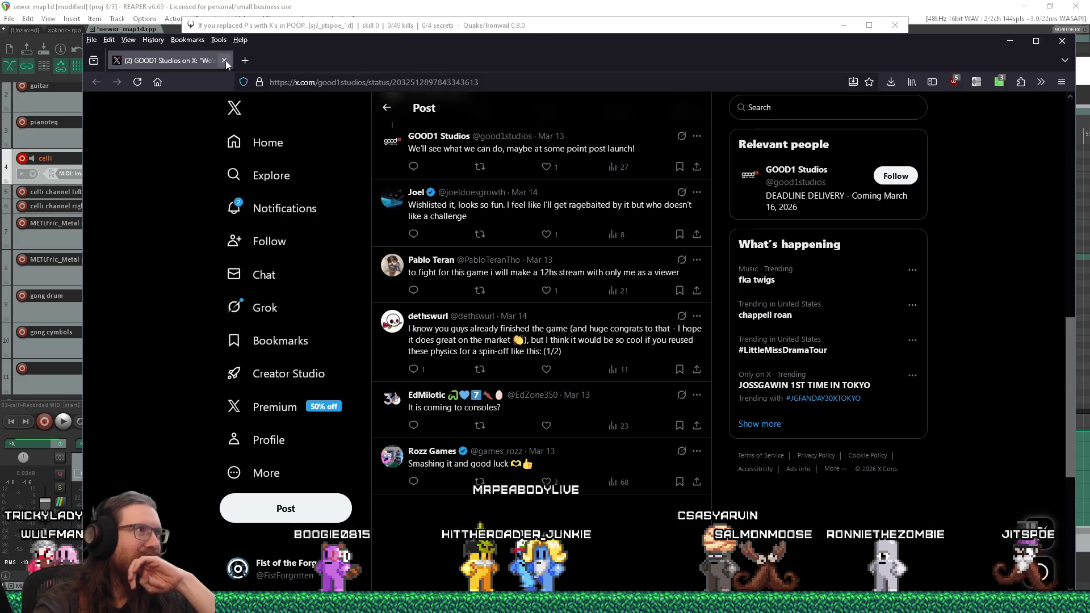
click(224, 60)
click(437, 312)
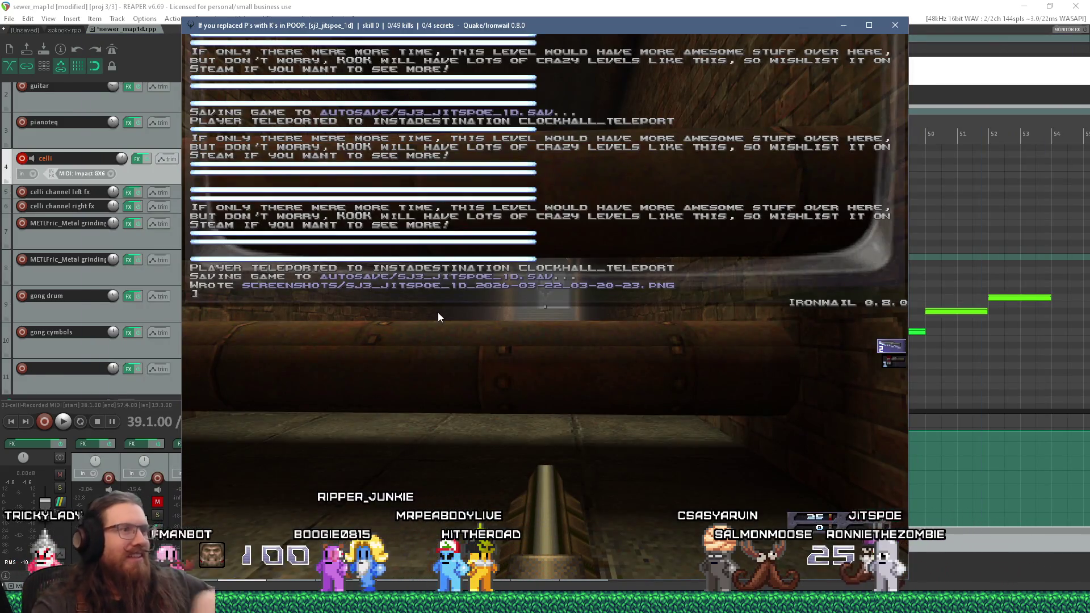
Toggle Ironwail's console and switch over to Discord's q1-mapping-help channel
key(grave)
key(grave)
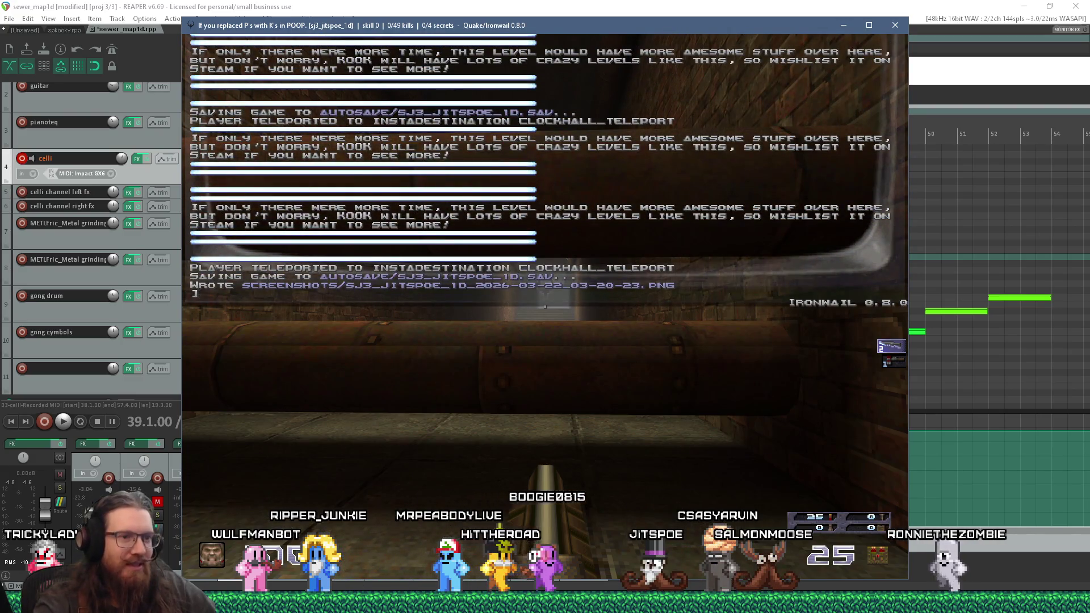
key(alt+Tab)
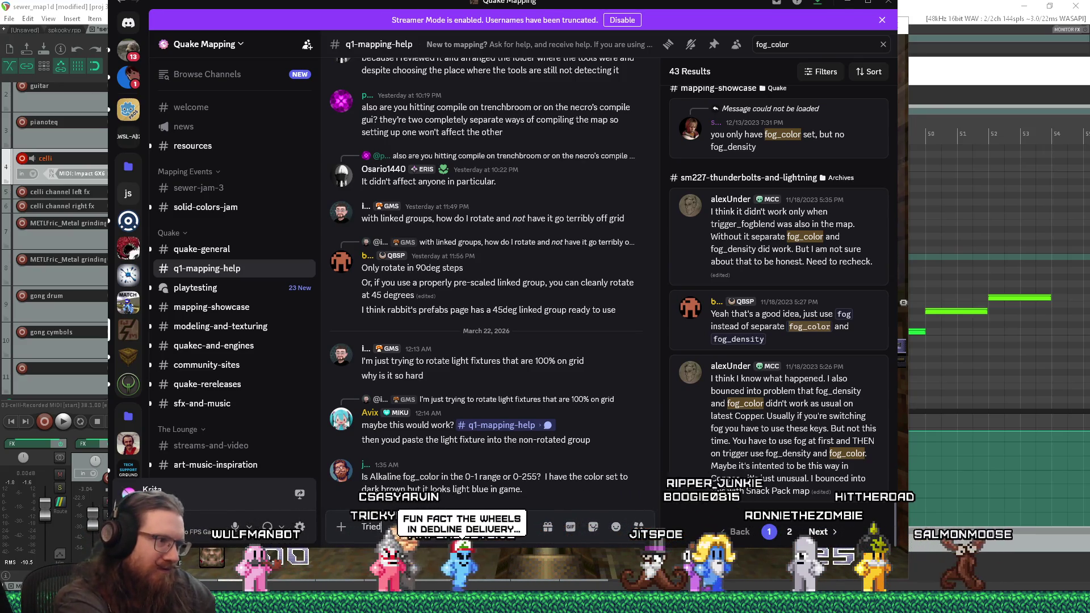
Reply in q1-mapping-help that 0-1 fog values gave the same result
text( 0-1 val)
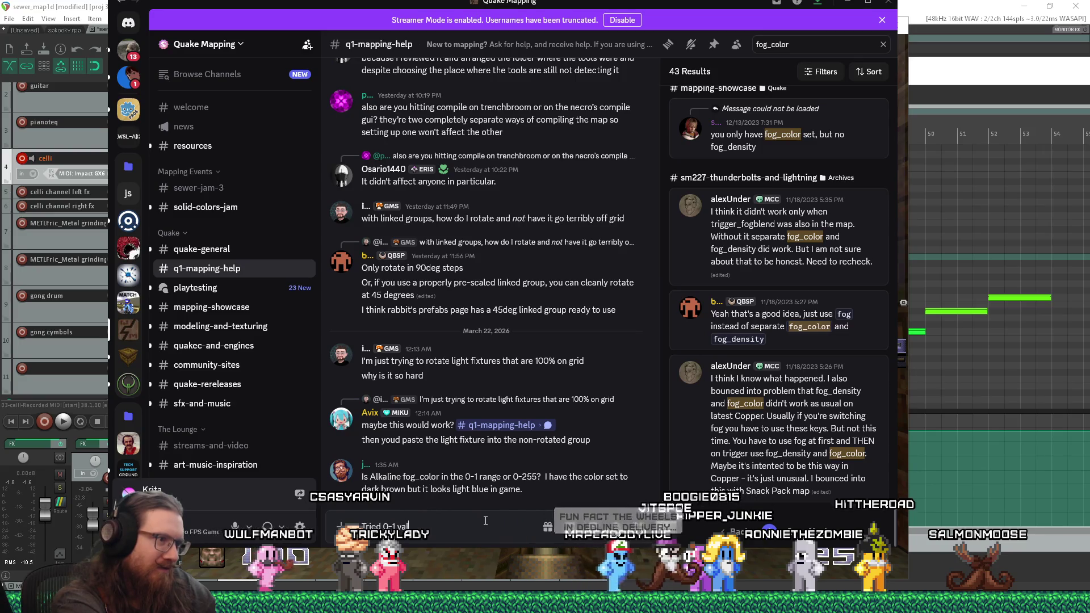
key(BackSpace)
key(BackSpace)
key(BackSpace)
text(got)
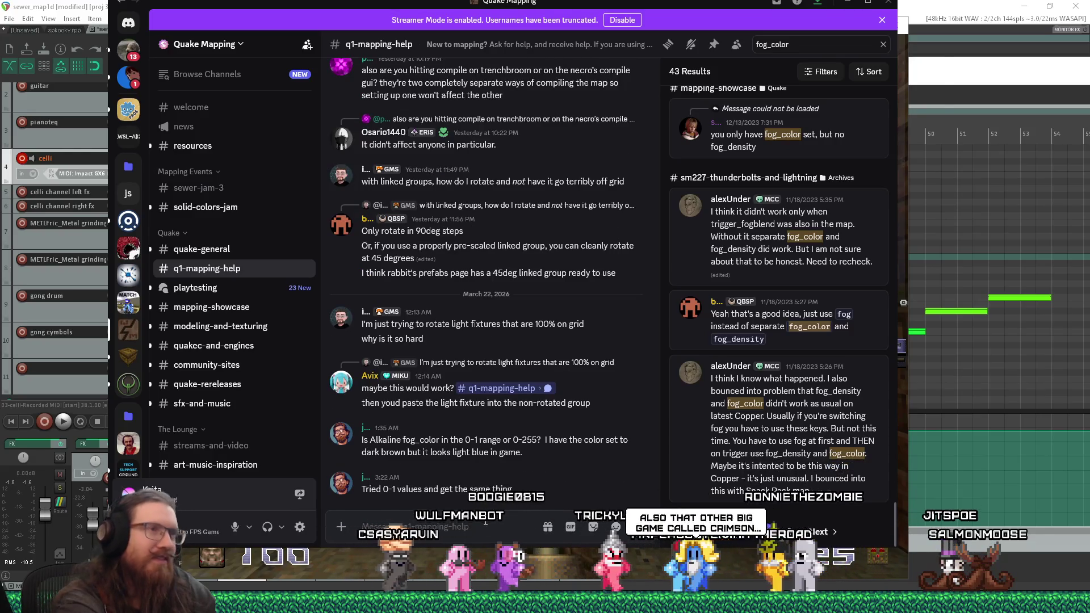
Return to TrenchBroom and close the Compile dialog, confirming the running compilation should stop
key(super+Tab)
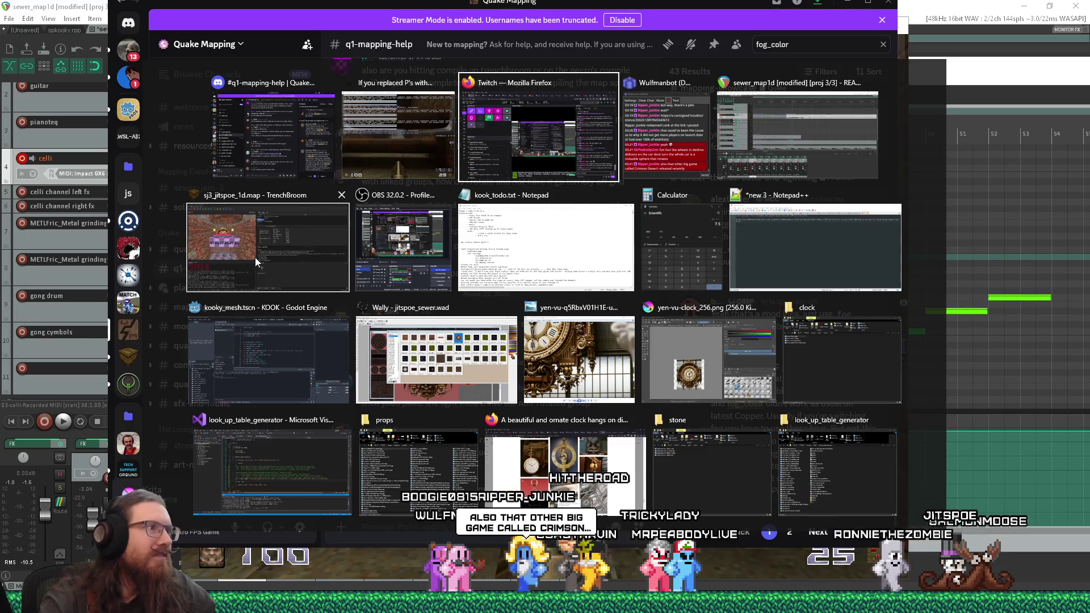
click(256, 259)
click(885, 82)
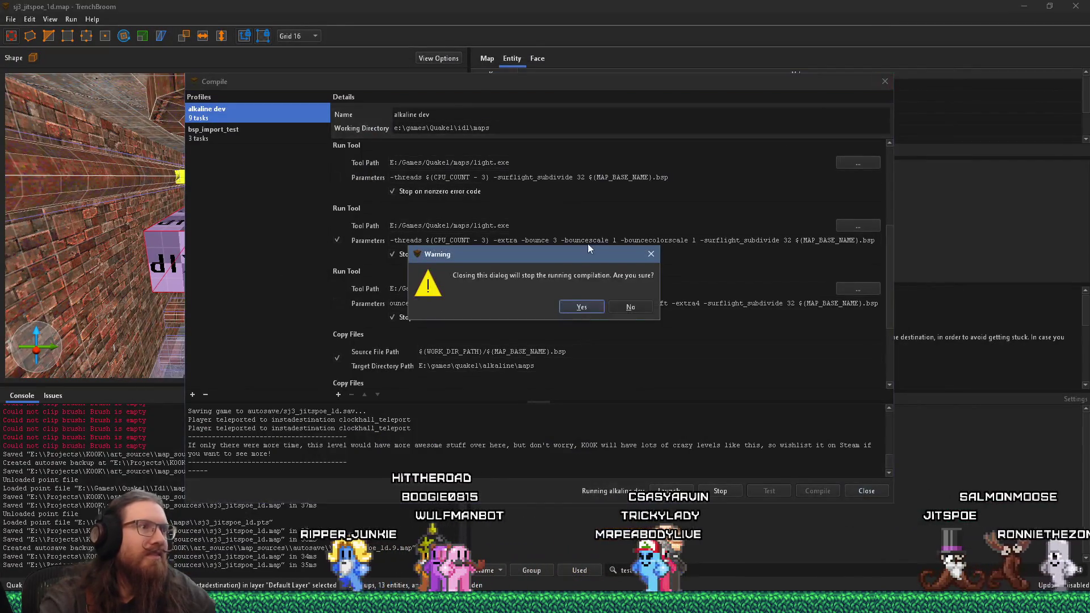
click(592, 305)
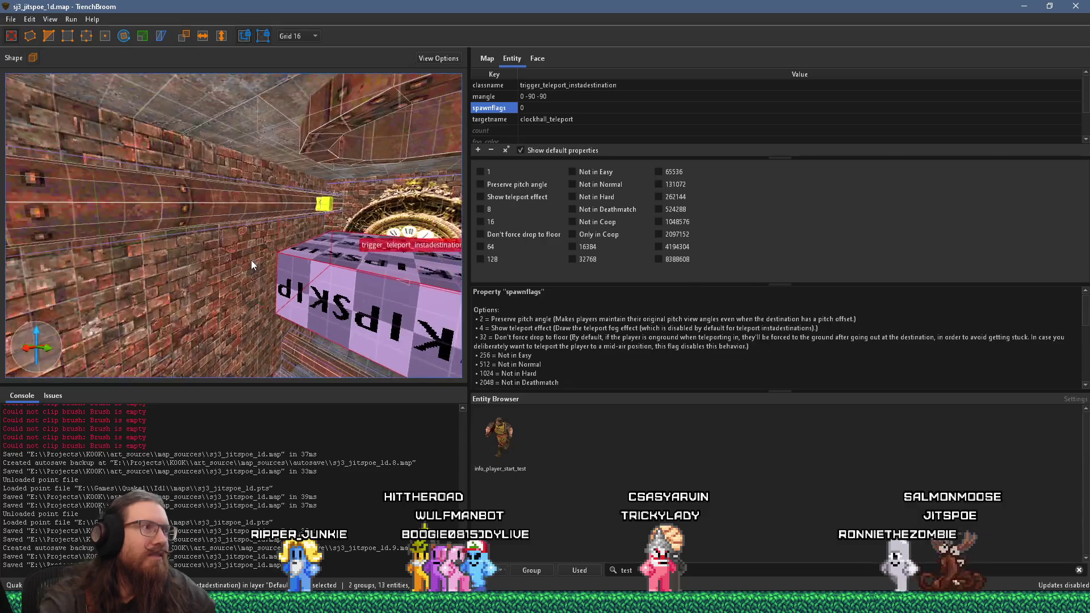
key(w)
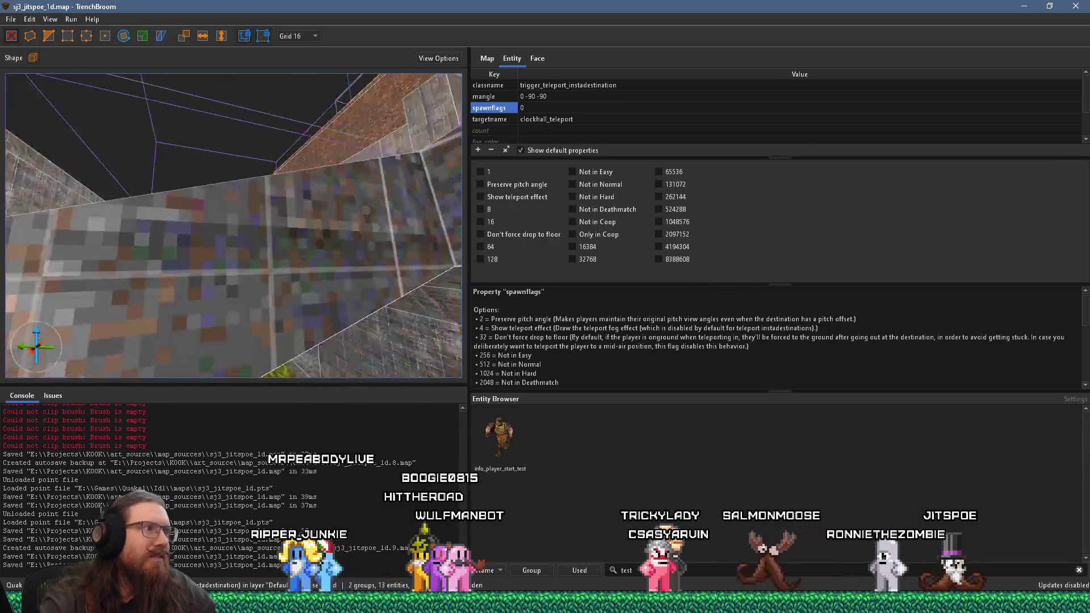
key(w)
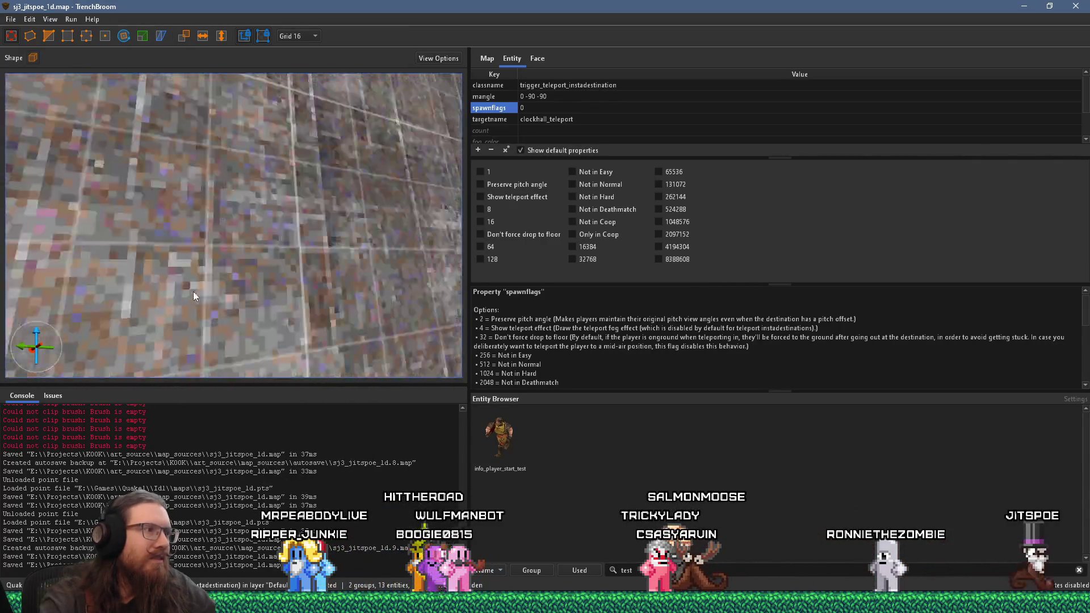
key(w)
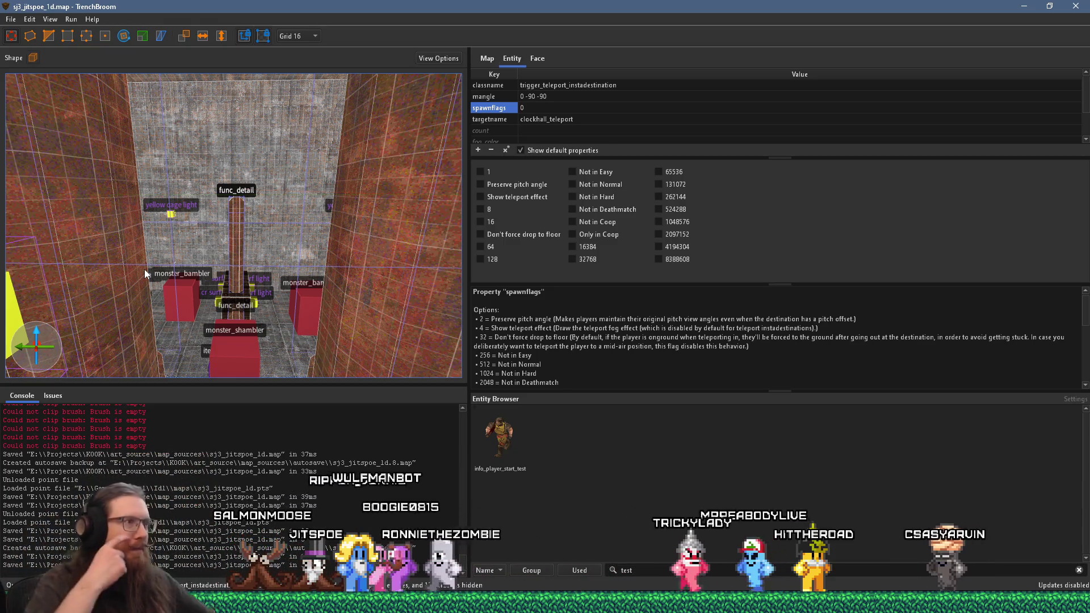
mouse_move(164, 272)
mouse_down()
mouse_move(263, 298)
mouse_move(253, 304)
mouse_up()
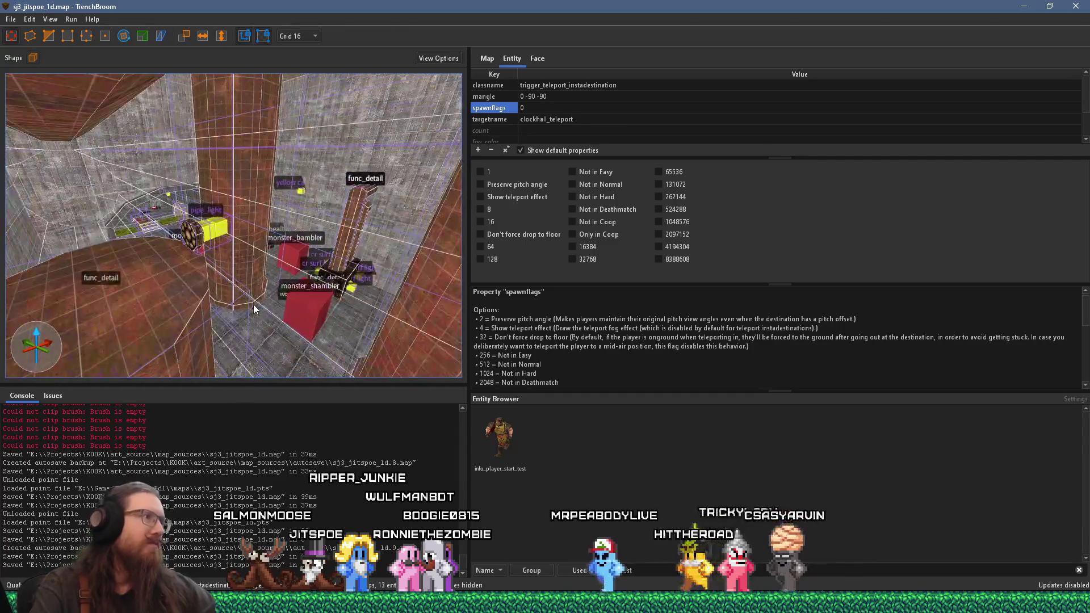
mouse_move(284, 271)
mouse_down()
mouse_move(198, 259)
mouse_move(138, 233)
mouse_move(308, 227)
mouse_move(188, 243)
mouse_move(84, 232)
mouse_move(148, 246)
mouse_move(105, 235)
mouse_move(247, 244)
mouse_move(223, 233)
mouse_move(263, 252)
mouse_move(177, 275)
mouse_move(183, 268)
mouse_up()
scroll(154, 250, down, 10)
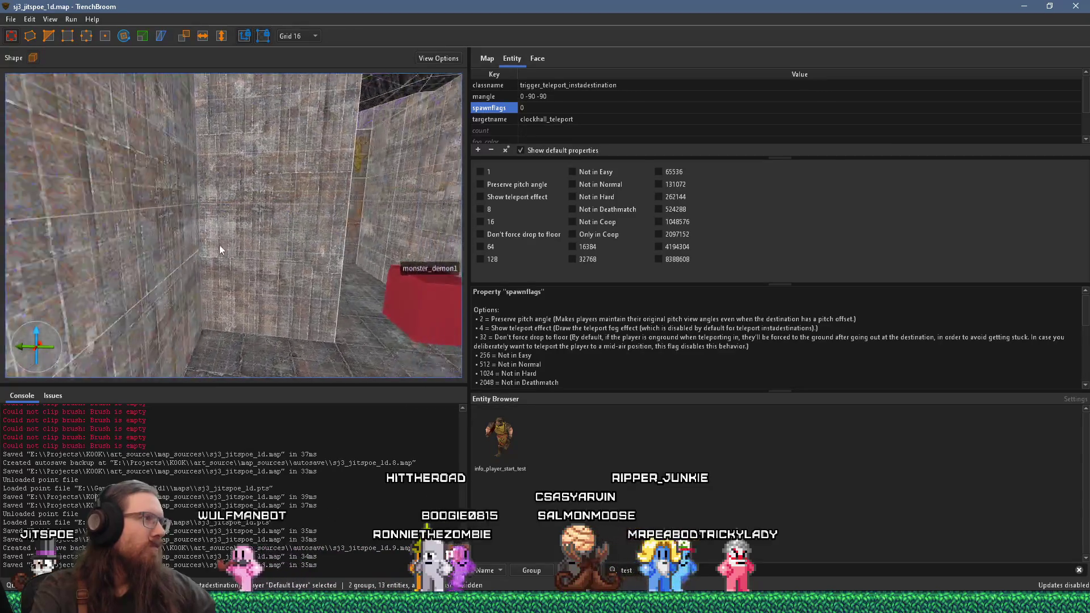
drag(186, 265, 172, 172)
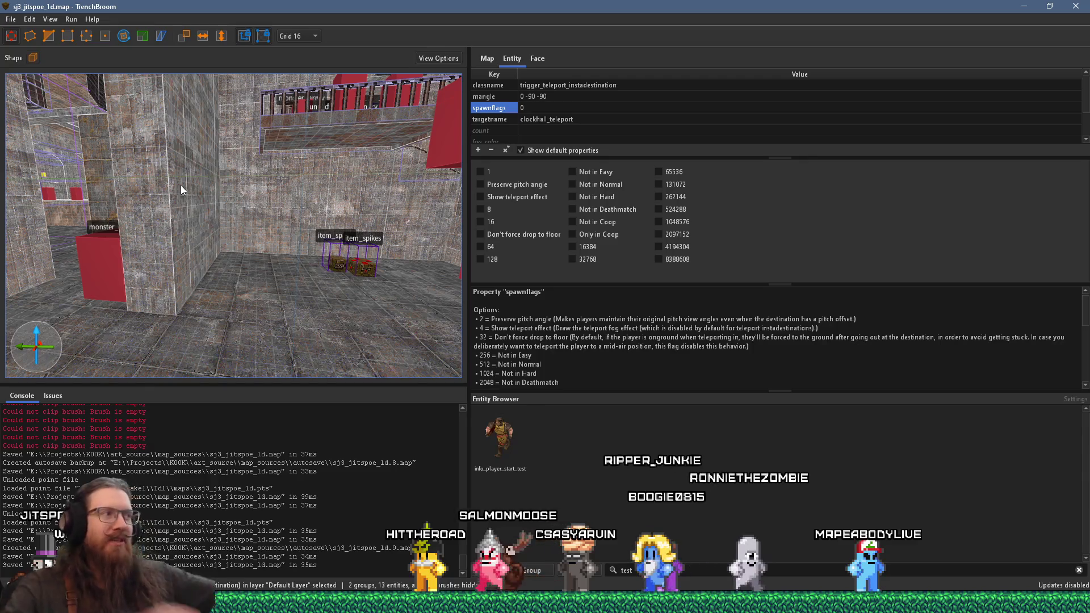
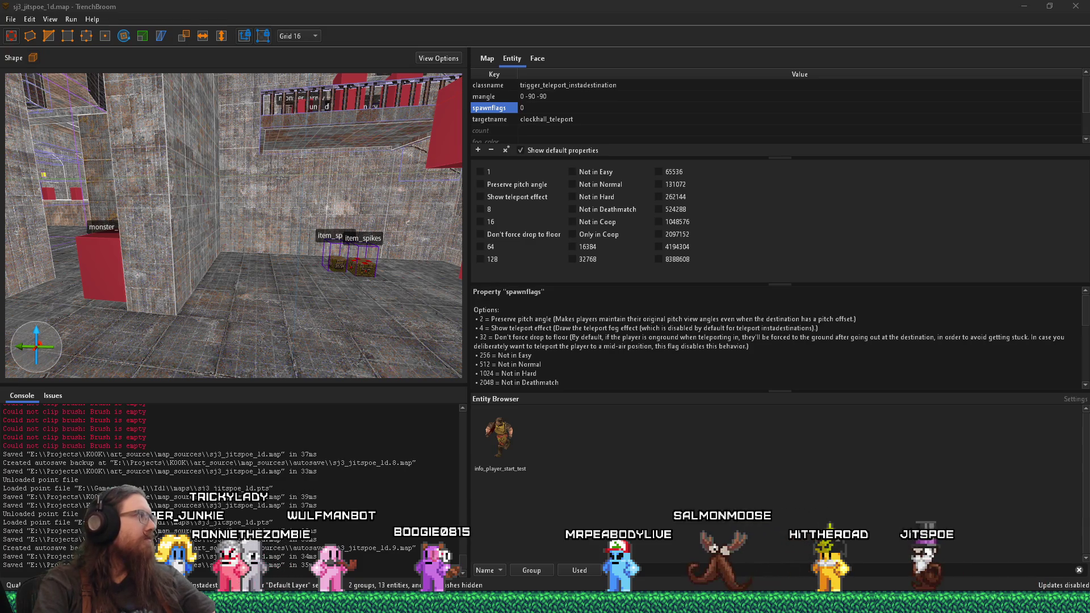
Bring the Firefox window with the r/gaming solo-dev post over the editor
drag(0, 5, 525, 4)
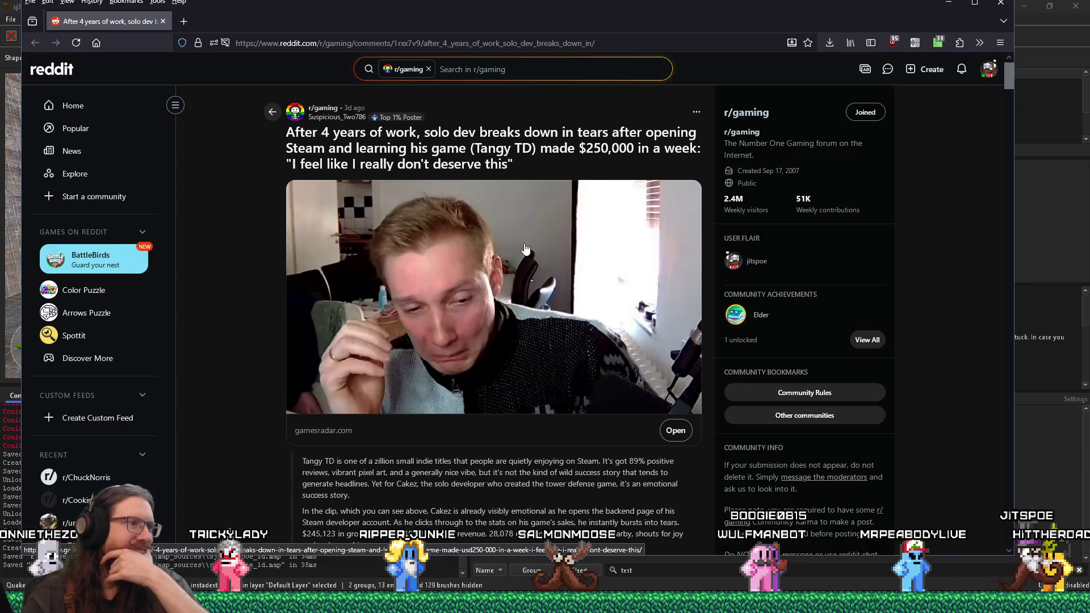
Read down through the post's comments, then bring up the TikTok clip of the crying dev
scroll(526, 249, down, 2)
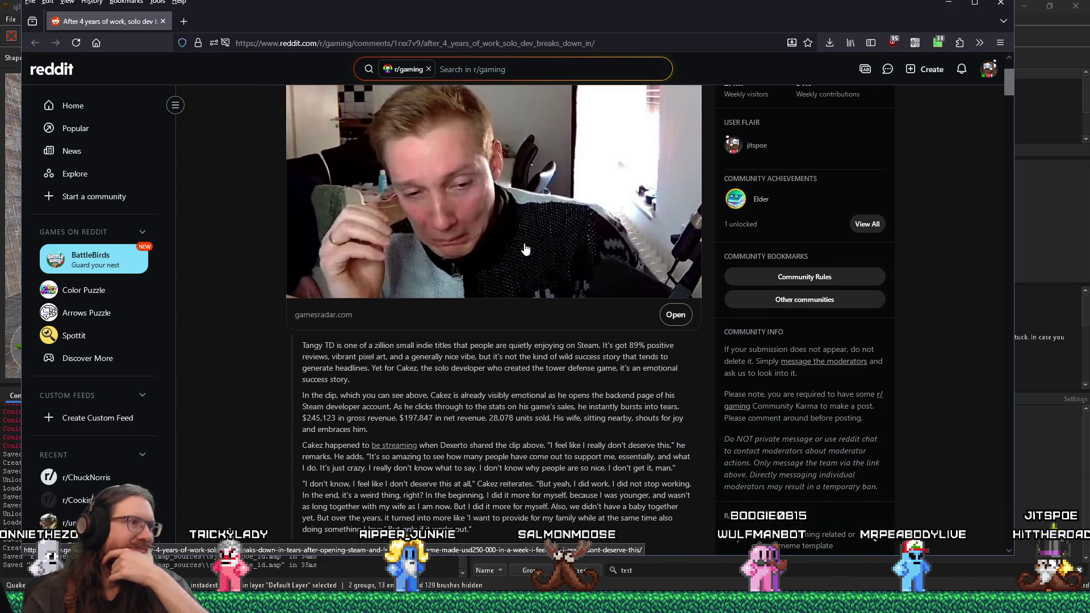
scroll(526, 249, up, 2)
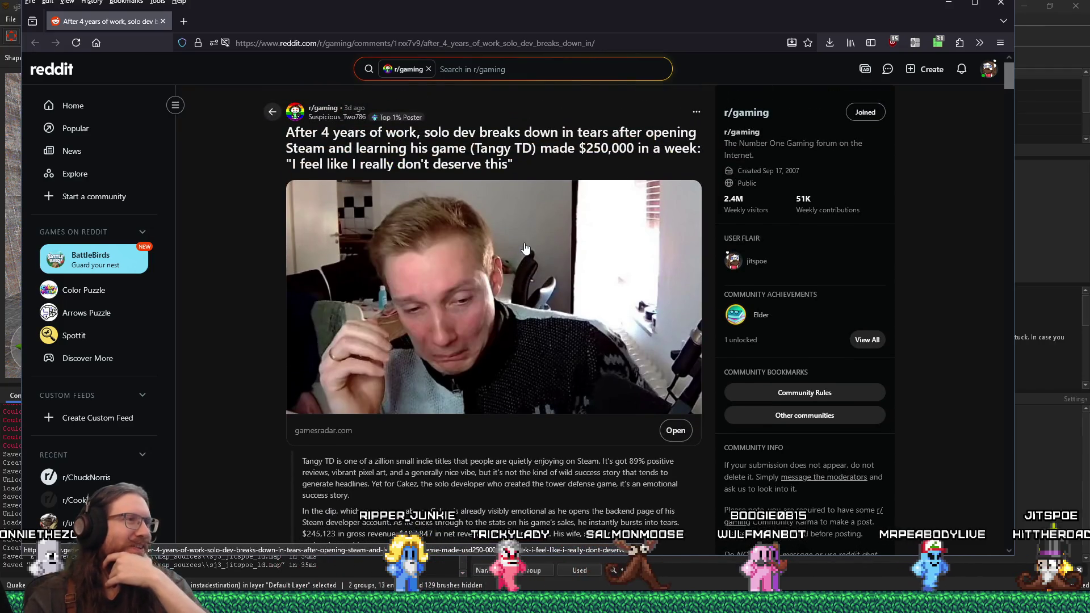
scroll(525, 249, down, 4)
scroll(524, 248, down, 2)
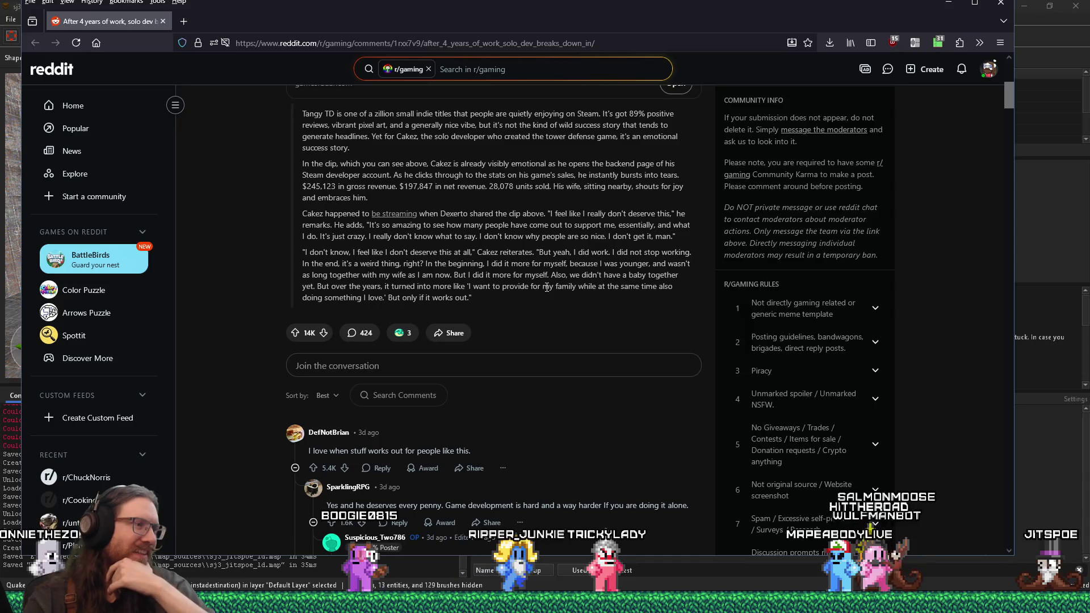
scroll(546, 287, down, 1)
scroll(546, 288, down, 2)
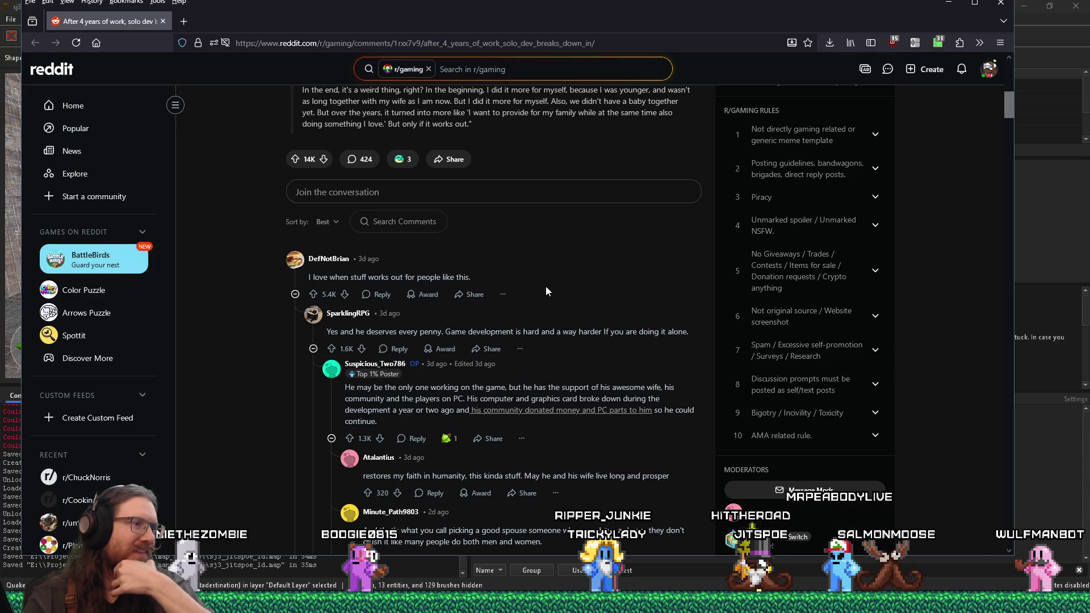
scroll(546, 286, down, 2)
scroll(546, 286, down, 8)
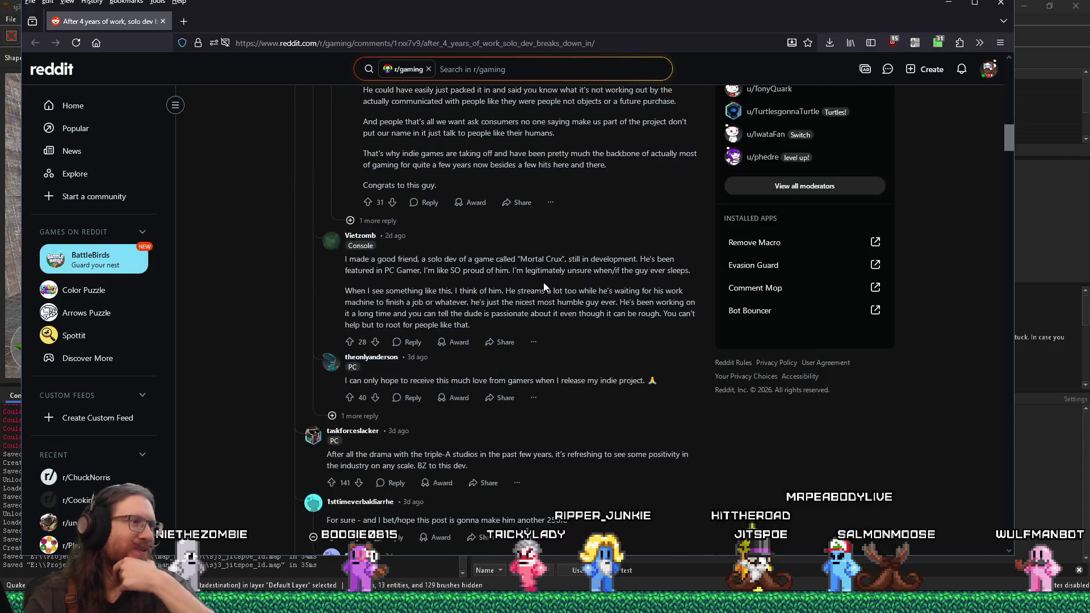
scroll(543, 286, down, 9)
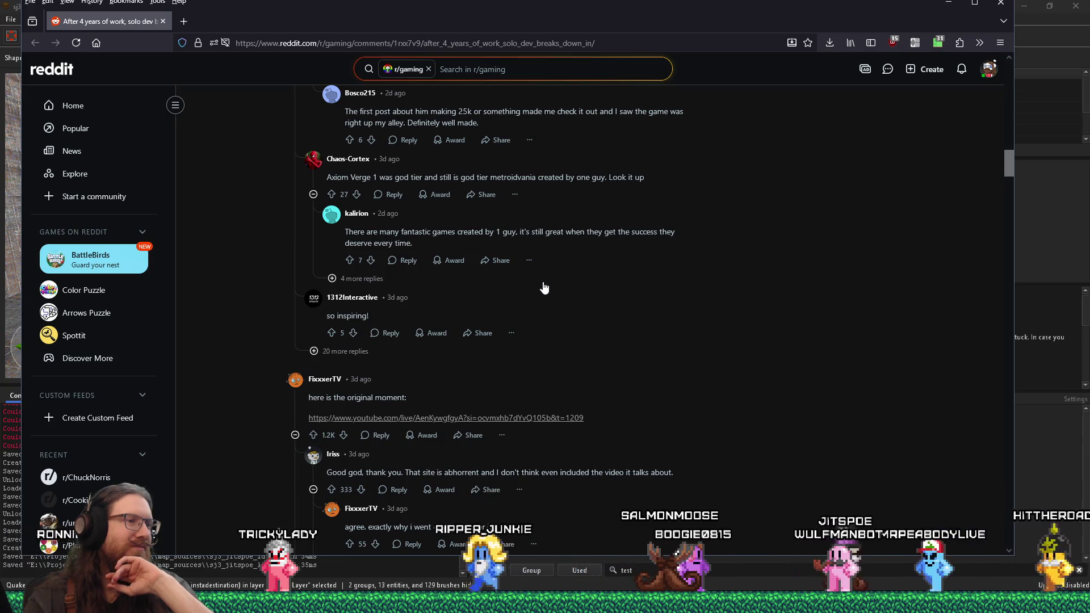
scroll(544, 288, down, 5)
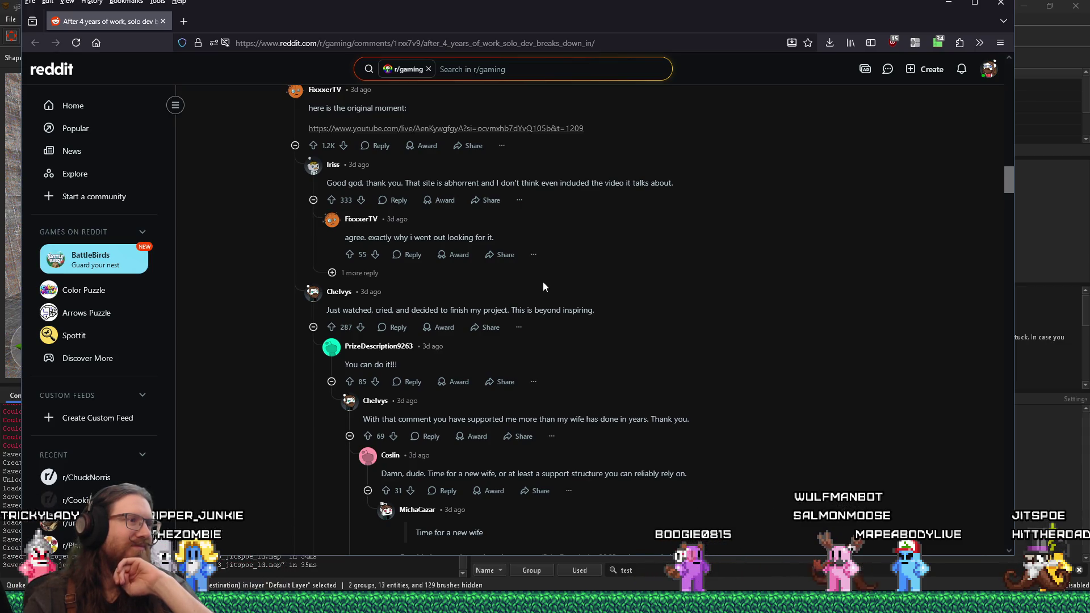
scroll(542, 286, down, 5)
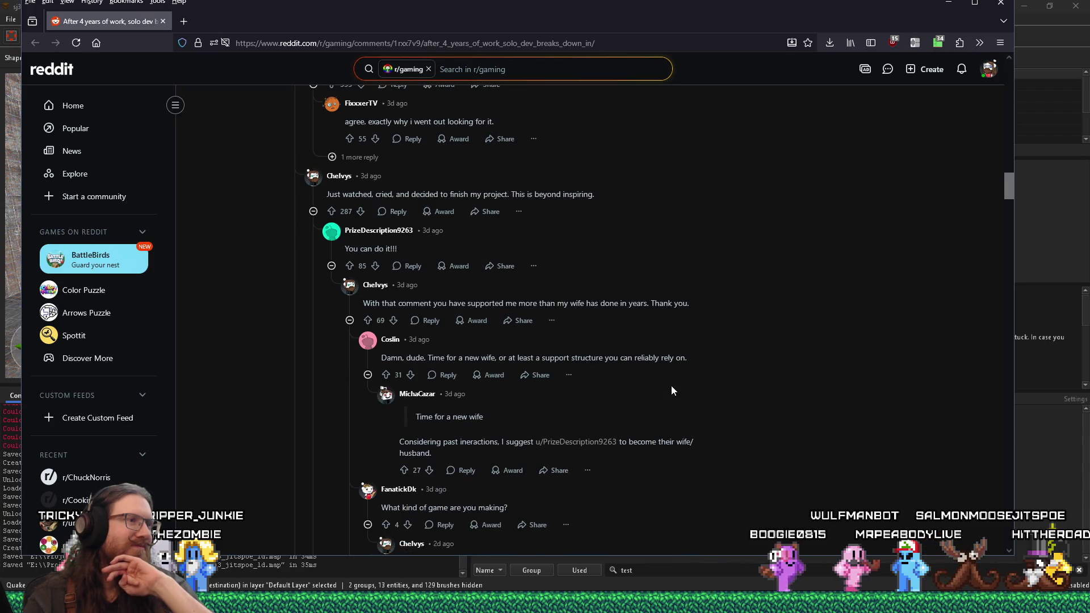
scroll(671, 386, down, 7)
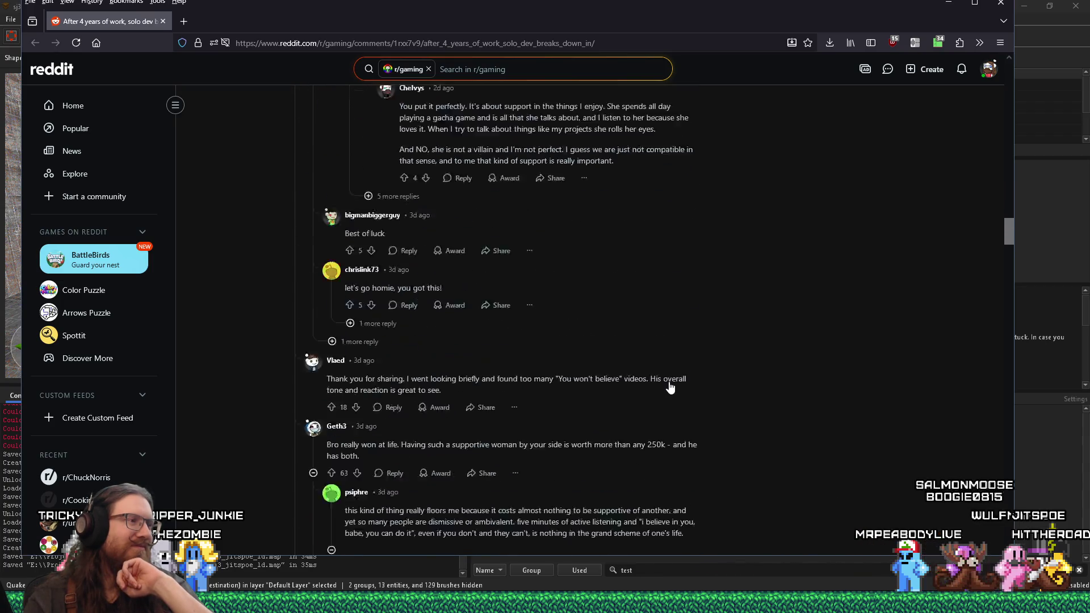
scroll(667, 380, down, 5)
scroll(663, 373, down, 10)
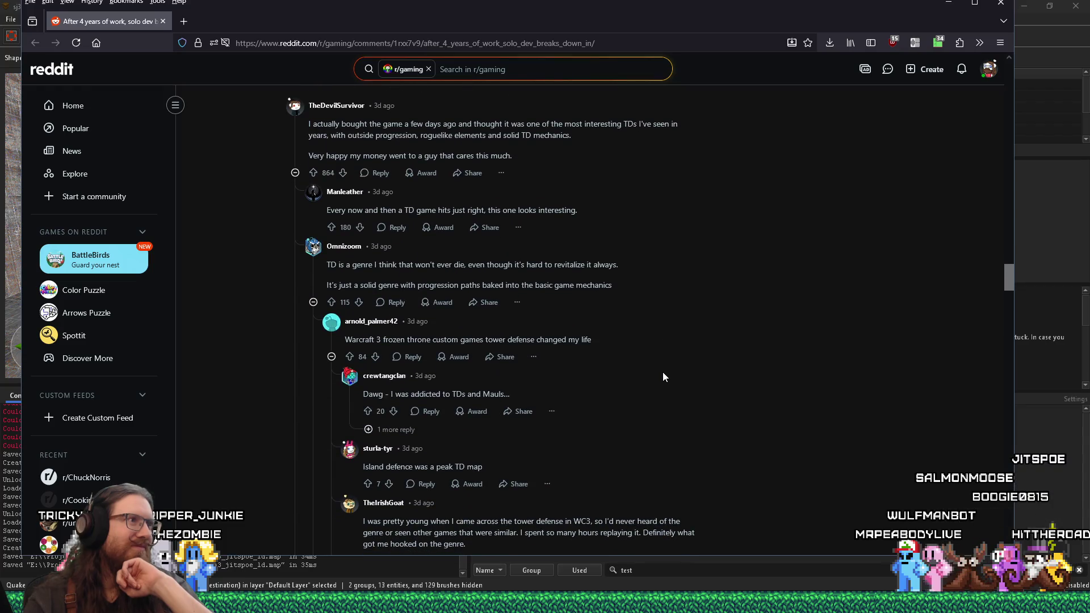
drag(1008, 278, 1006, 74)
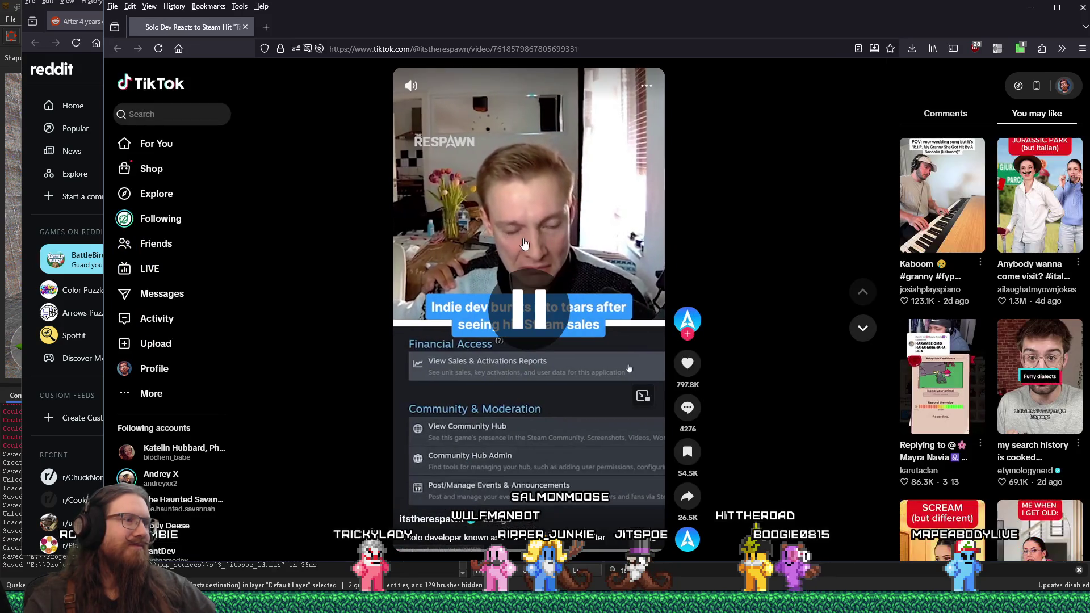
Play the TikTok clip with sound to the Steam dashboard shot, then pause it
click(539, 294)
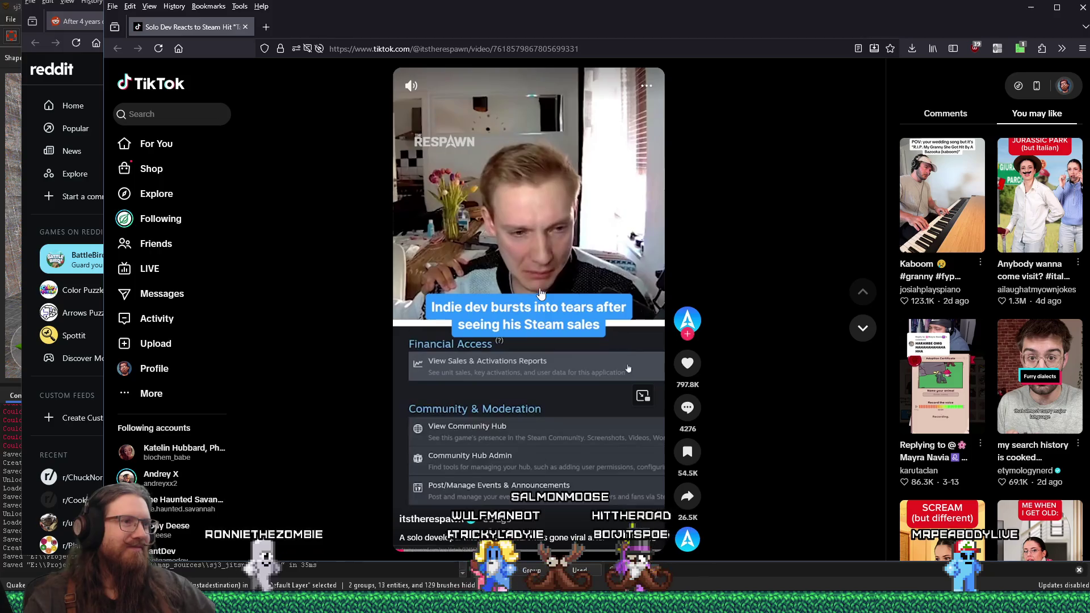
click(484, 87)
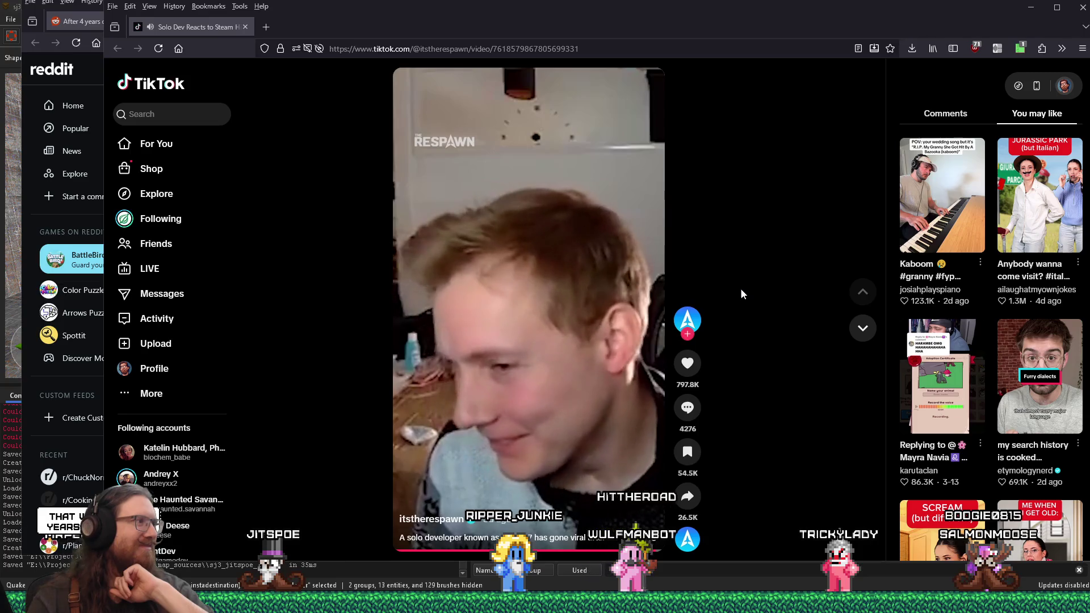
click(551, 259)
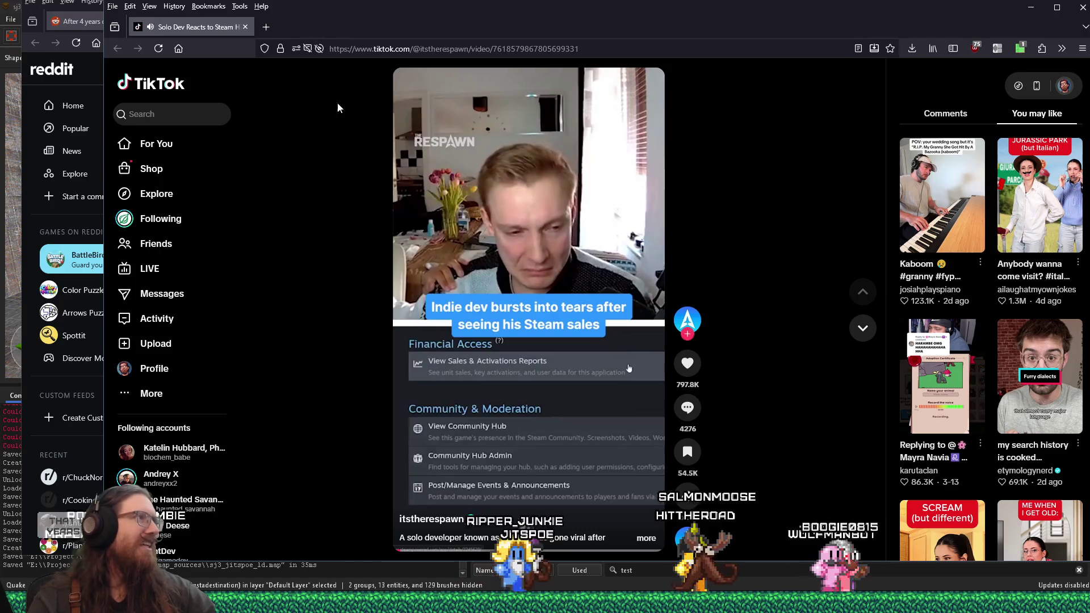
click(458, 48)
Search for 'tangy td' and browse the Tangy TD Steam page's gameplay screenshots
text(tangy td)
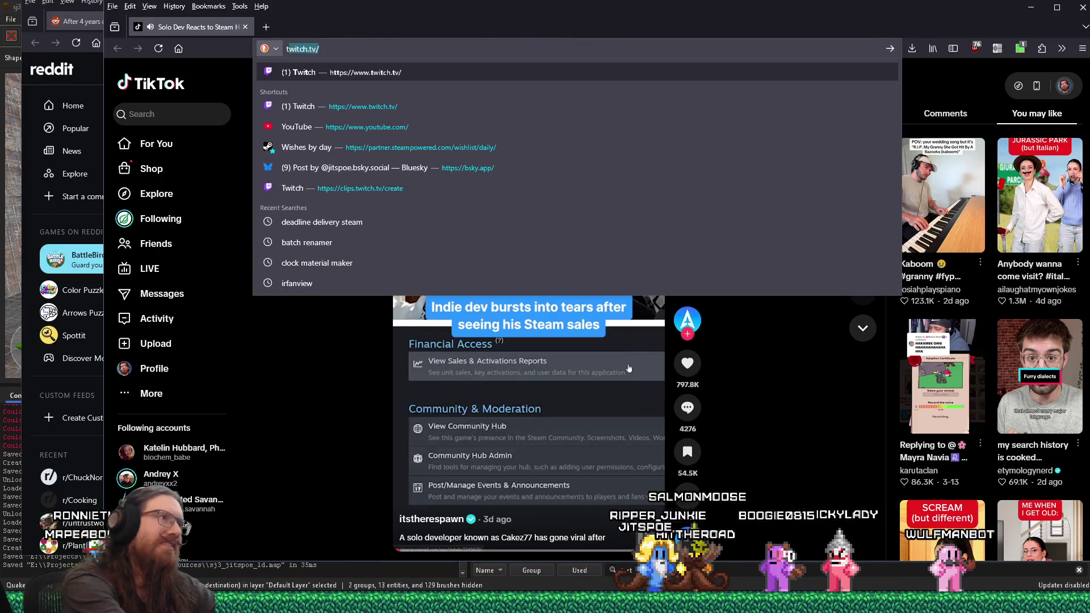
key(Return)
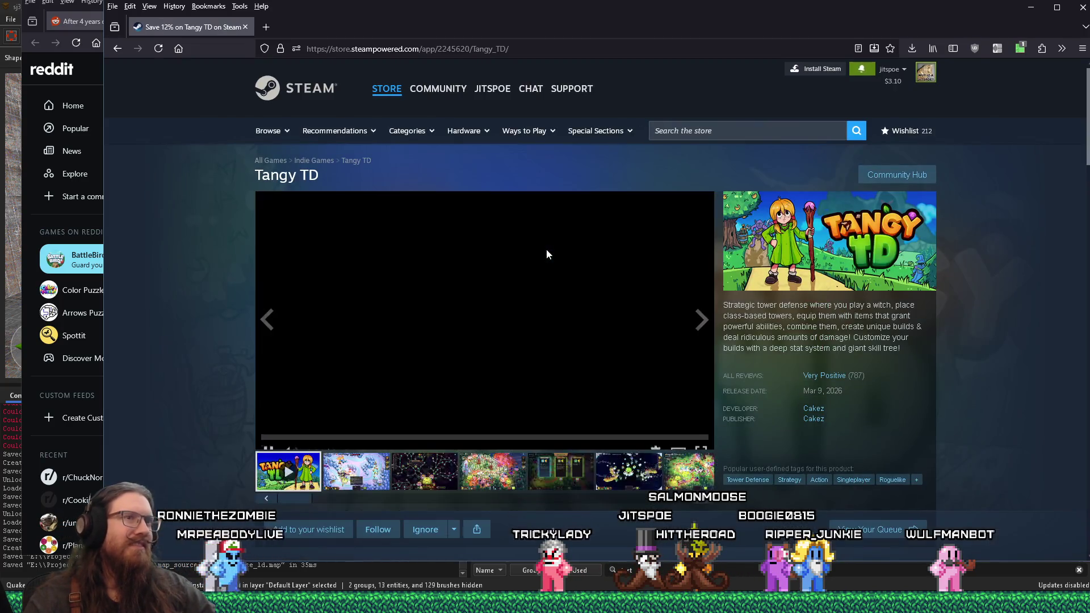
click(380, 473)
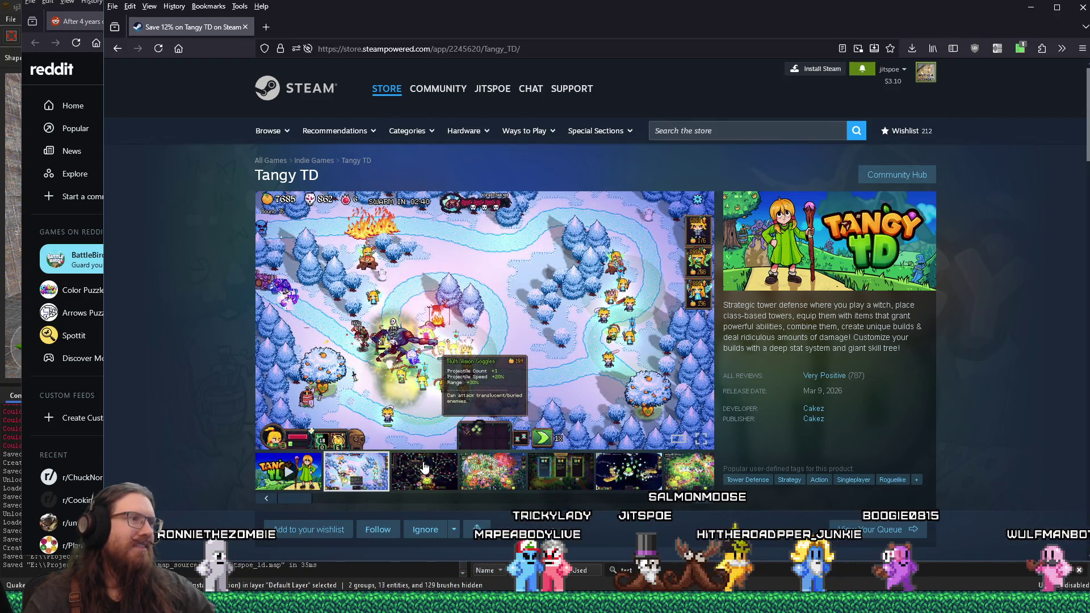
click(423, 467)
click(486, 466)
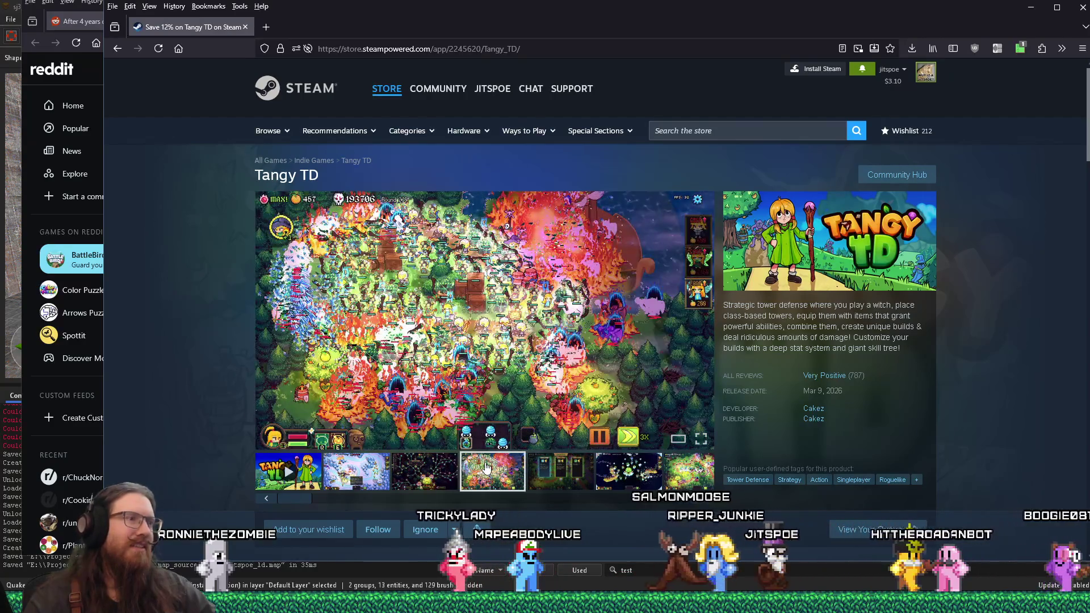
click(554, 471)
Scroll down to the buy section and back up, then close the Steam page
scroll(554, 472, down, 3)
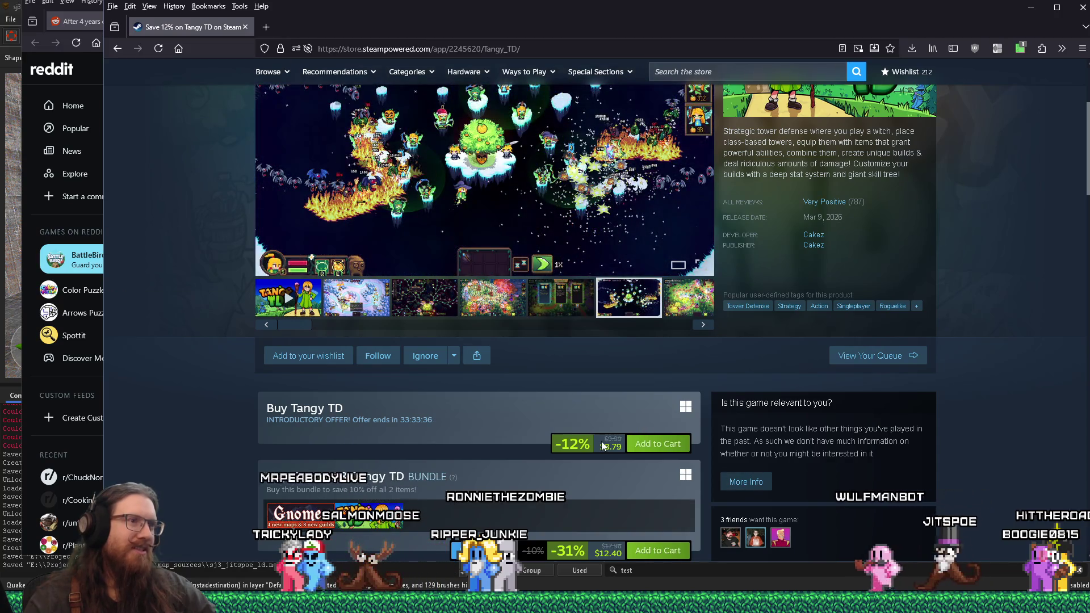
scroll(369, 420, down, 5)
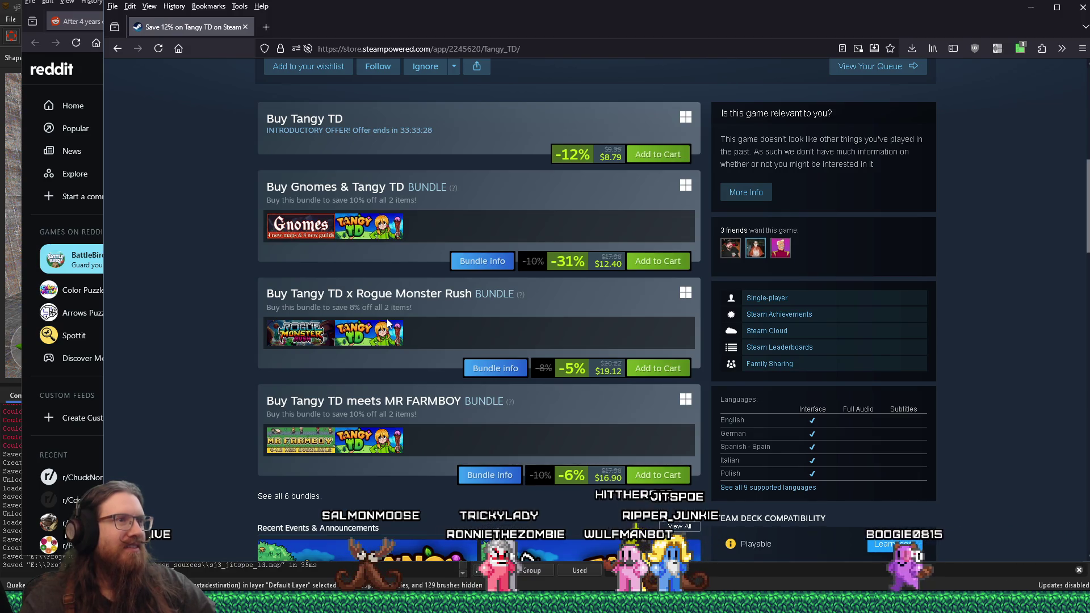
scroll(374, 325, up, 4)
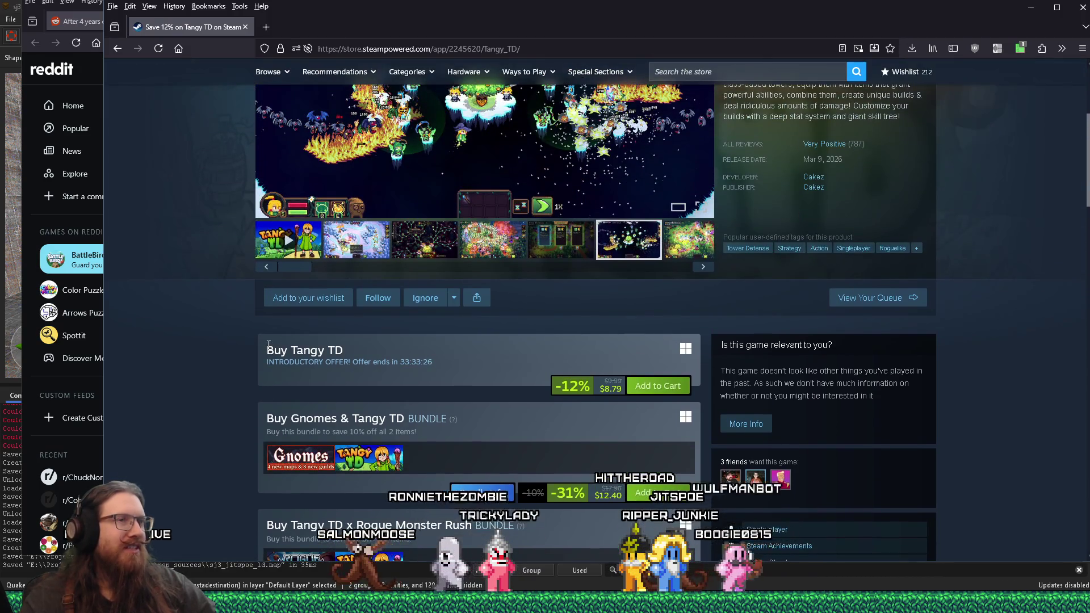
scroll(268, 349, up, 2)
scroll(269, 349, up, 2)
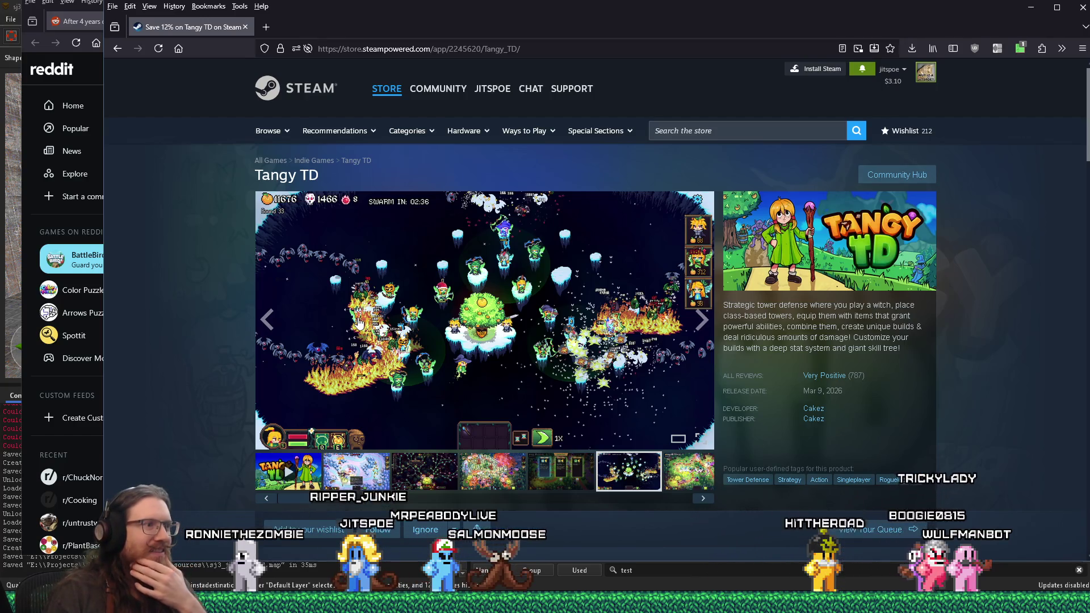
click(245, 28)
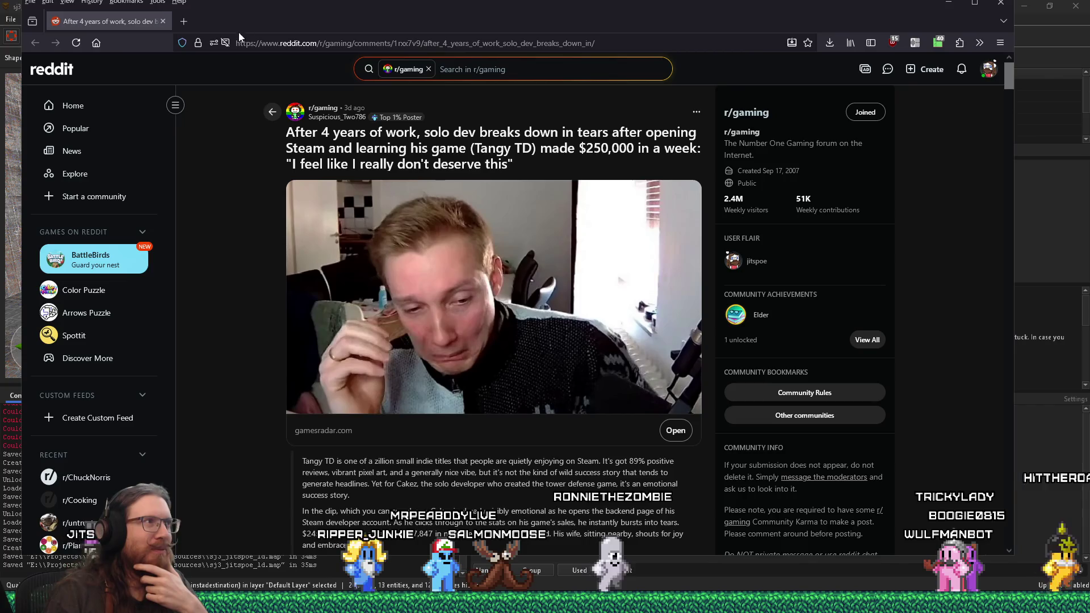
Close the last Reddit tab, shutting the Firefox window
click(166, 20)
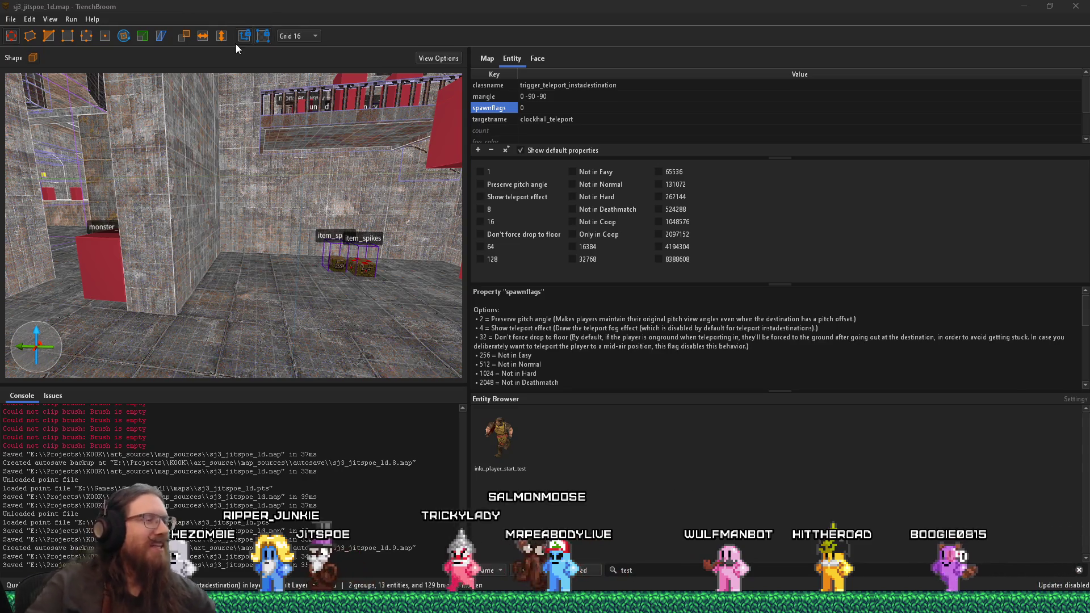
Frame the teleport destination in the 3D view and fly along the pillar corridor
click(243, 203)
key(ctrl+u)
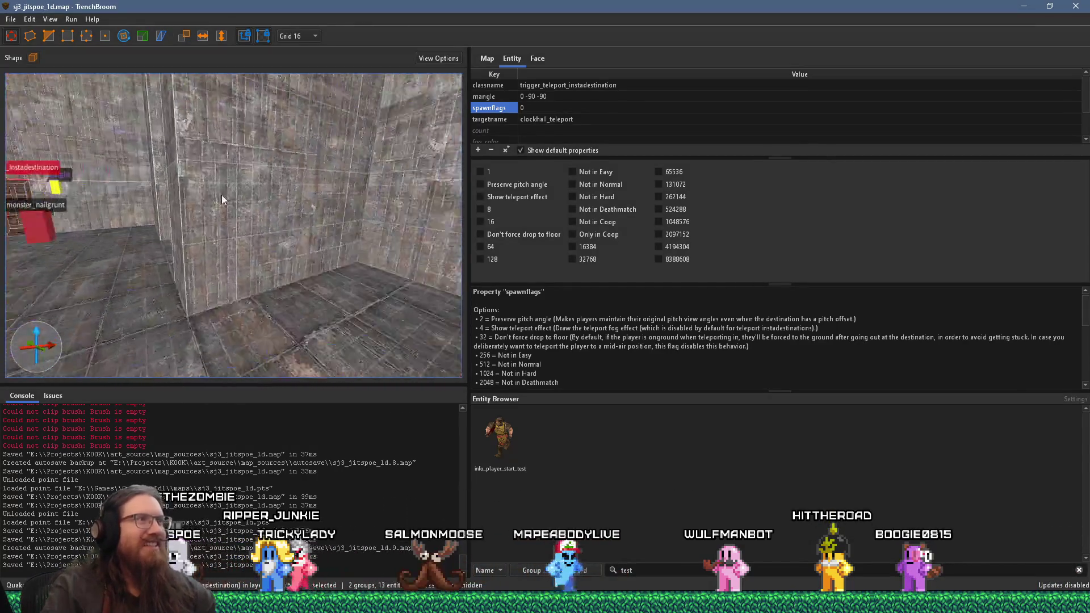
click(217, 181)
key(w)
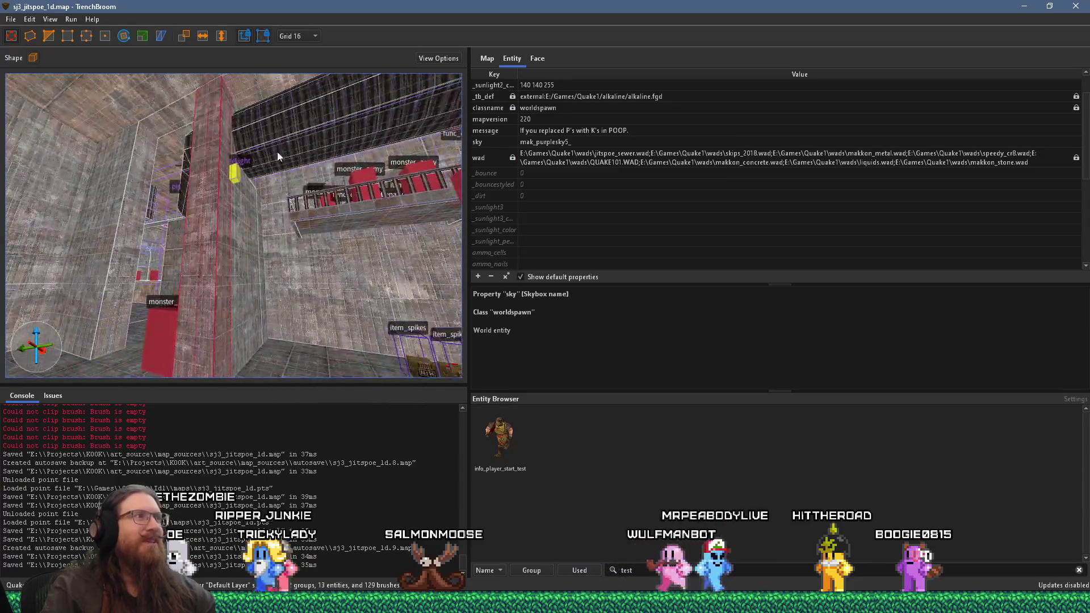
key(w)
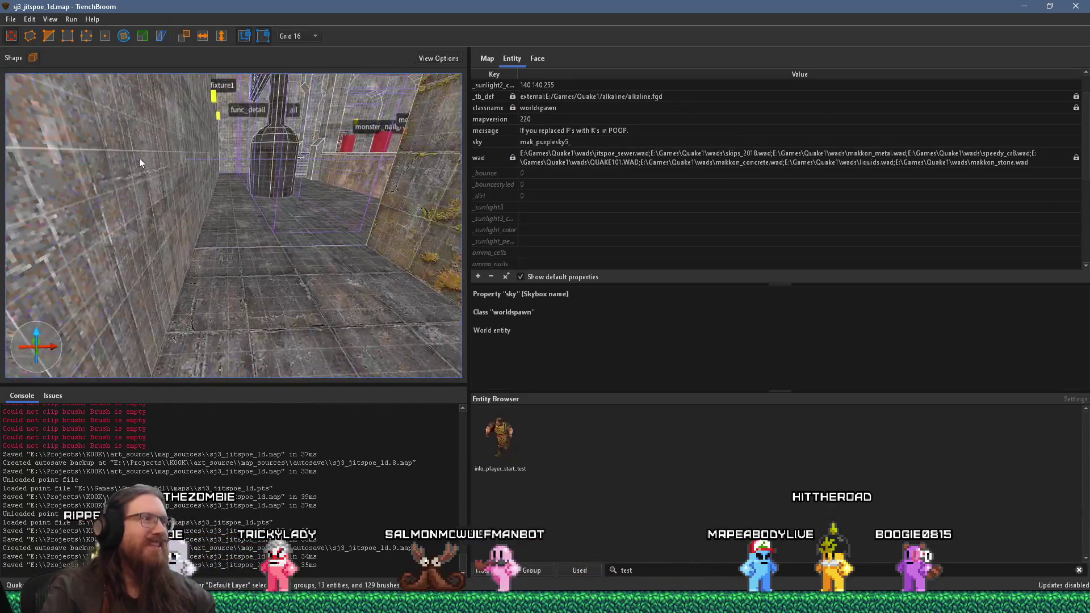
key(Escape)
key(w)
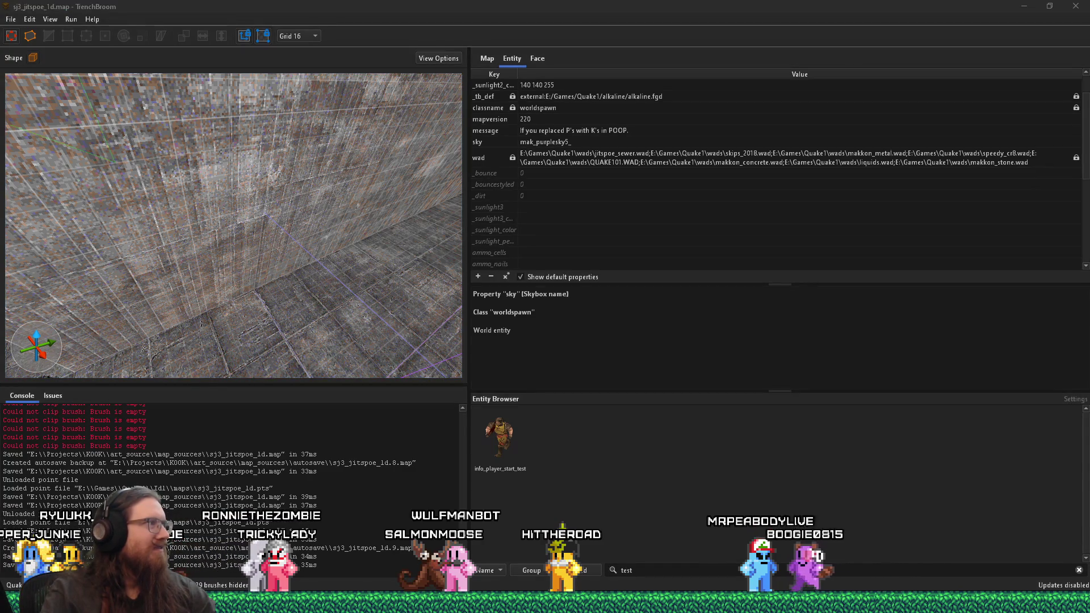
Fly through the portal room of monster boxes down to the SKIP trigger_secret pit
click(39, 218)
key(s)
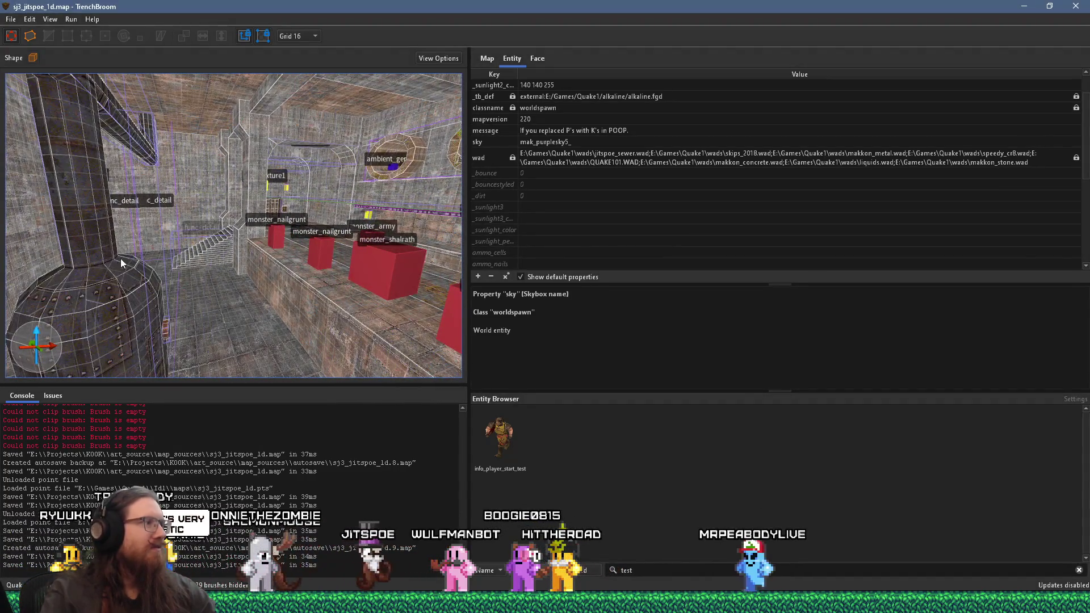
key(w)
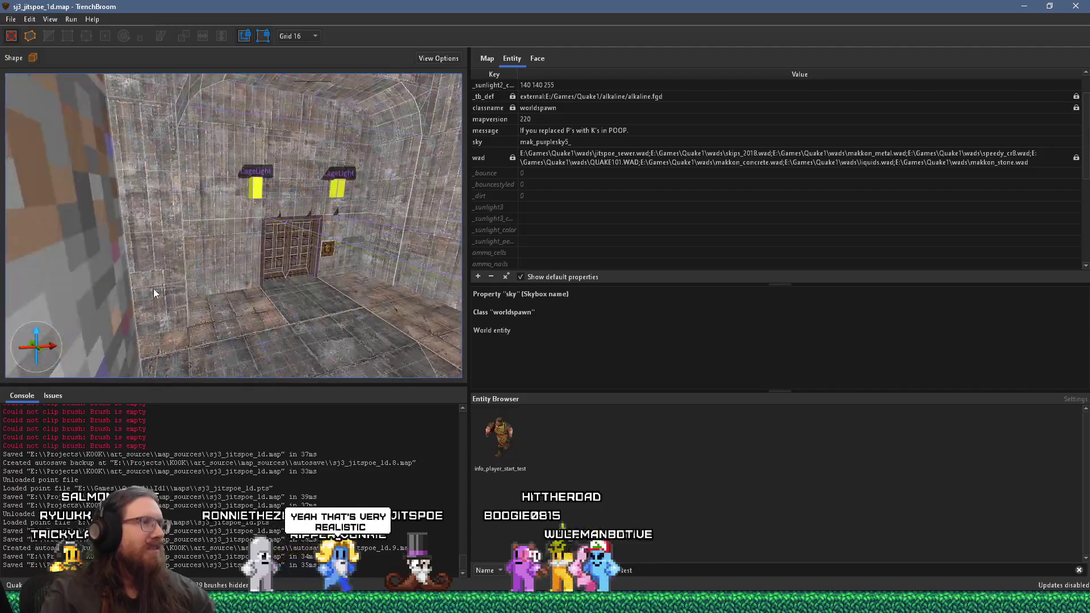
key(w)
key(s)
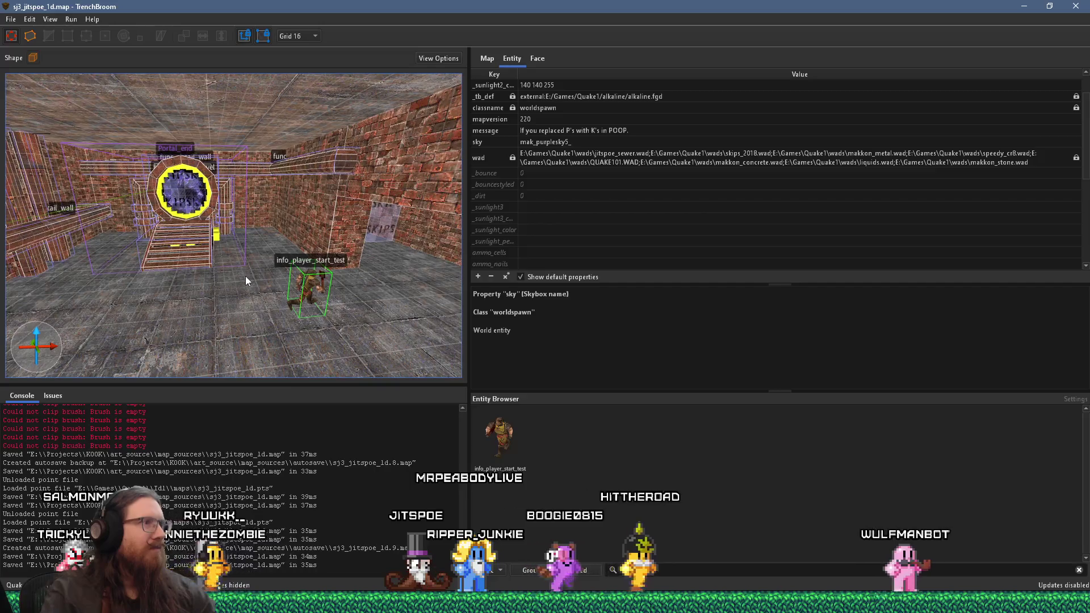
key(w)
key(s)
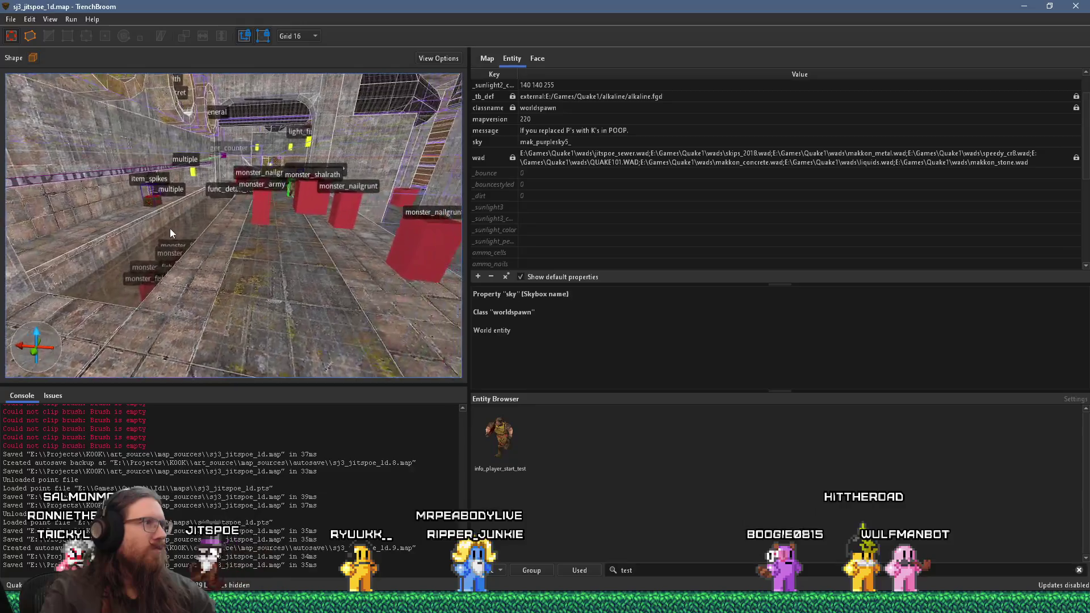
key(w)
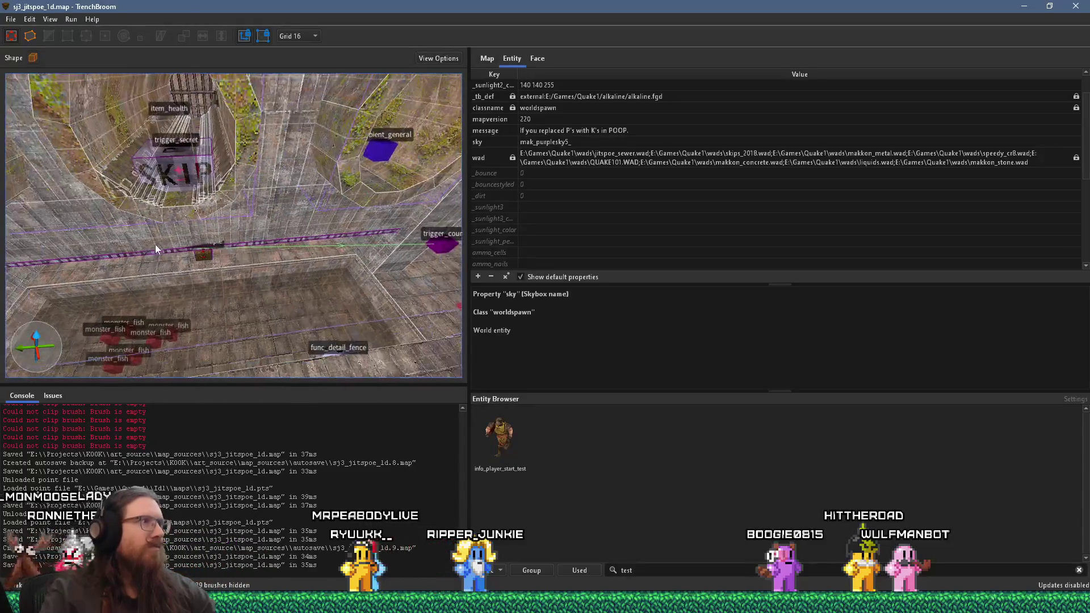
key(w)
key(w)
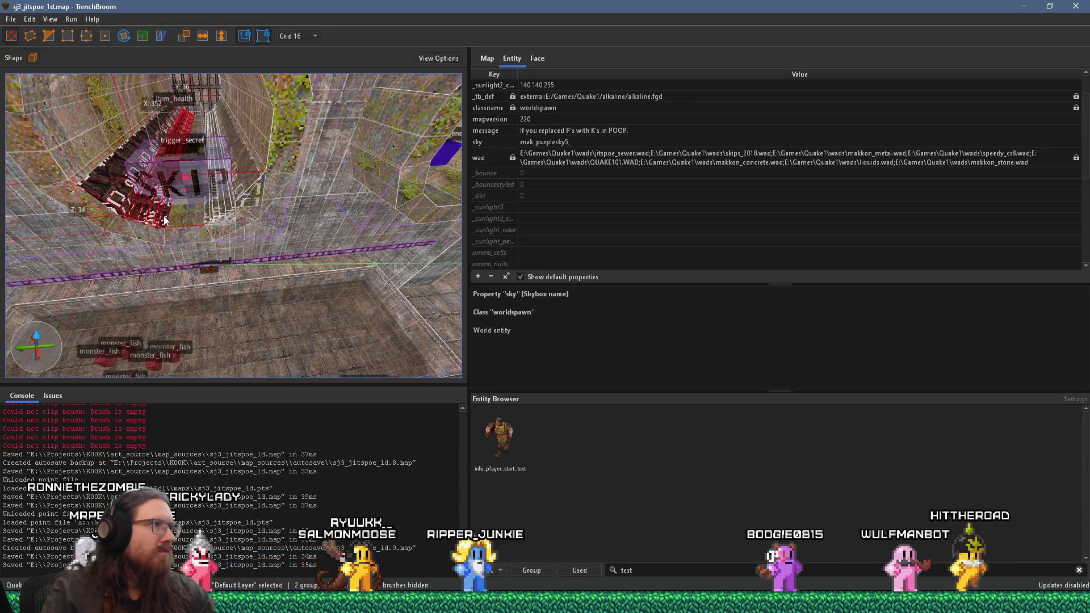
Bring the red clip brush on the clock hall floor into close view
drag(243, 187, 51, 164)
key(w)
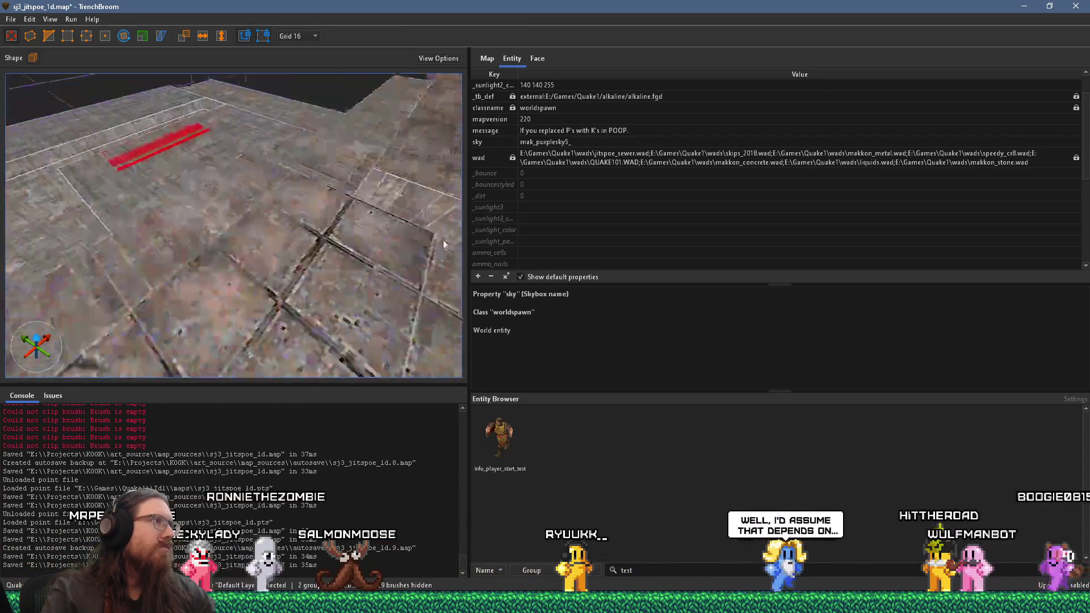
key(s)
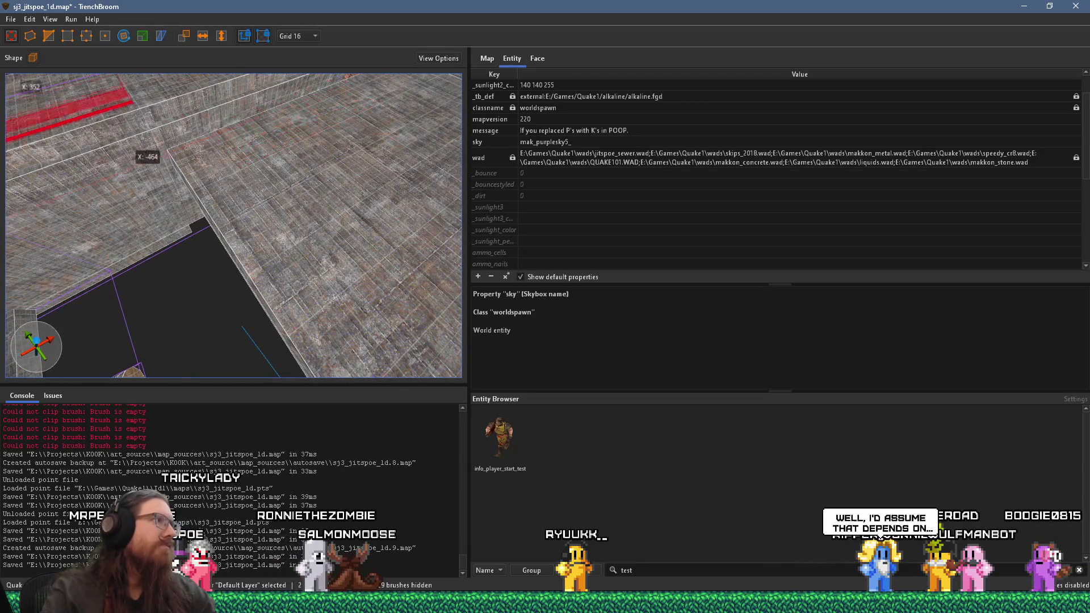
mouse_move(384, 199)
mouse_down()
mouse_move(294, 221)
mouse_move(327, 307)
mouse_up()
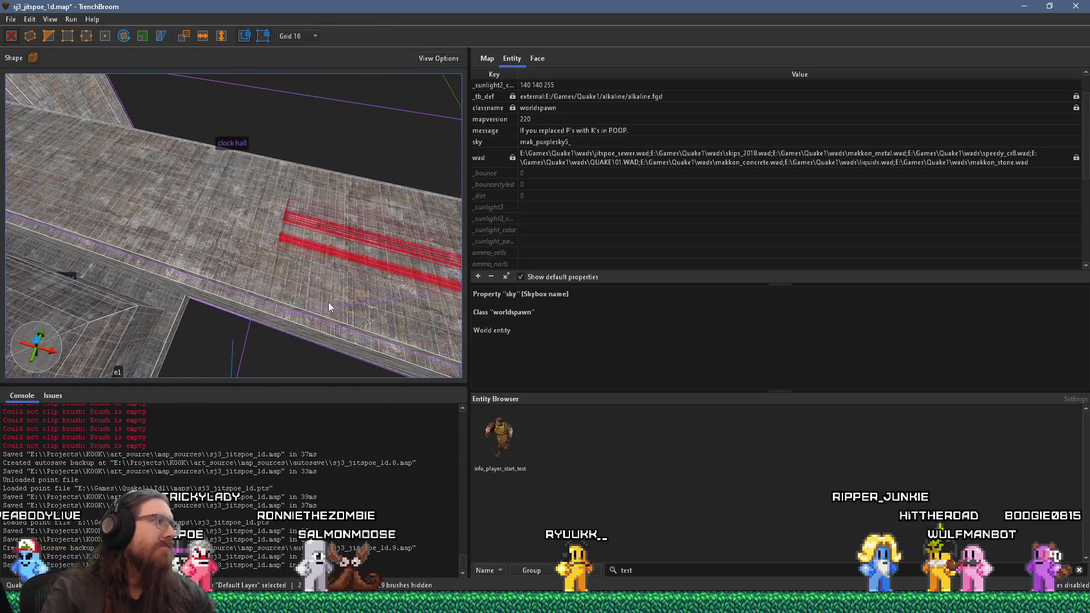
mouse_move(305, 225)
mouse_down()
mouse_move(109, 185)
mouse_move(272, 199)
mouse_up()
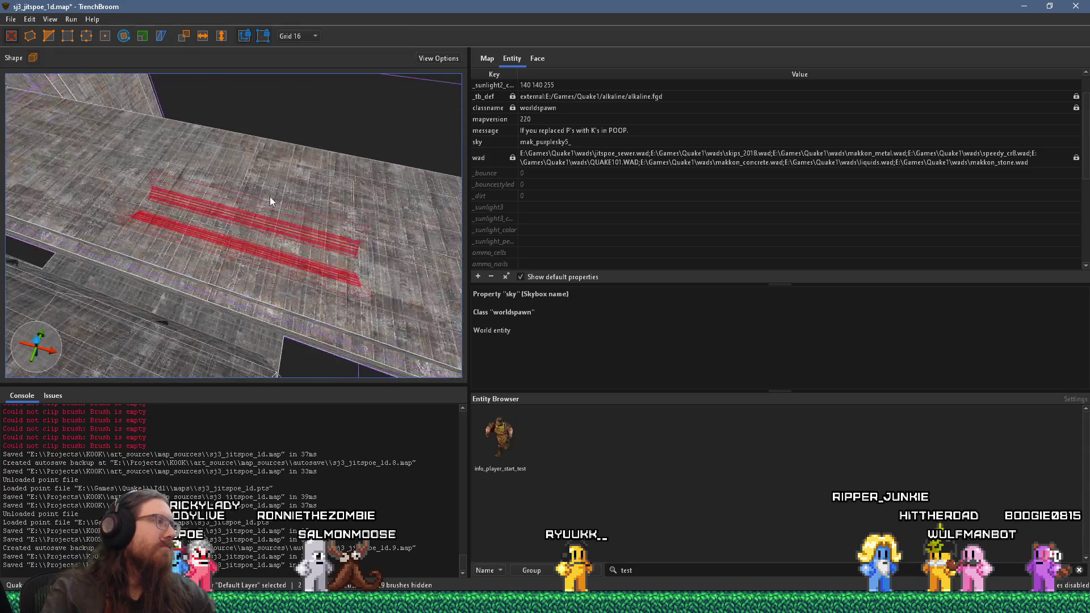
scroll(266, 201, up, 5)
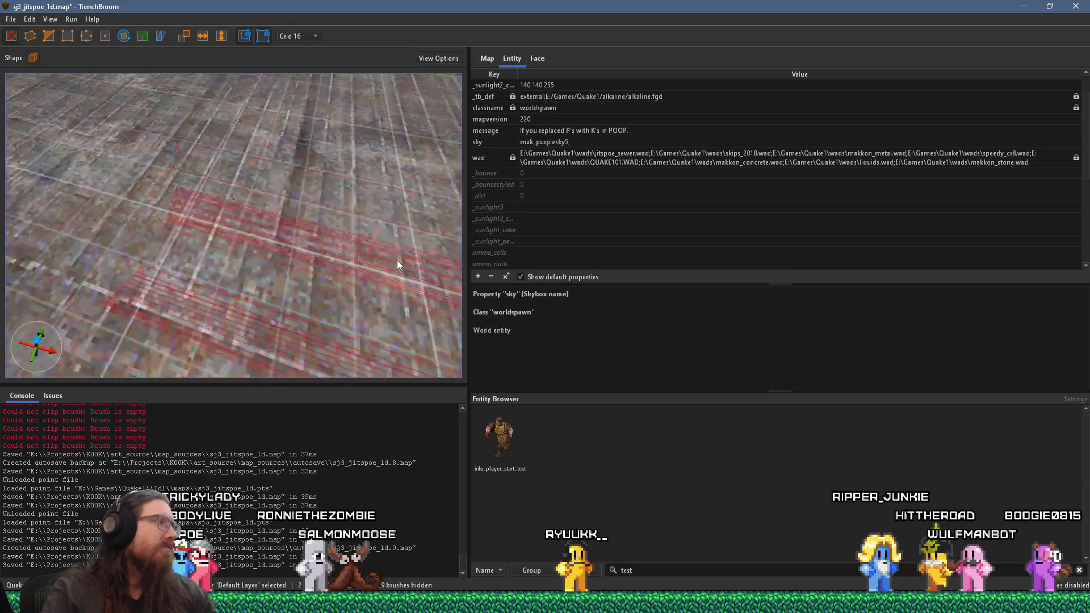
drag(397, 264, 359, 220)
scroll(352, 238, down, 5)
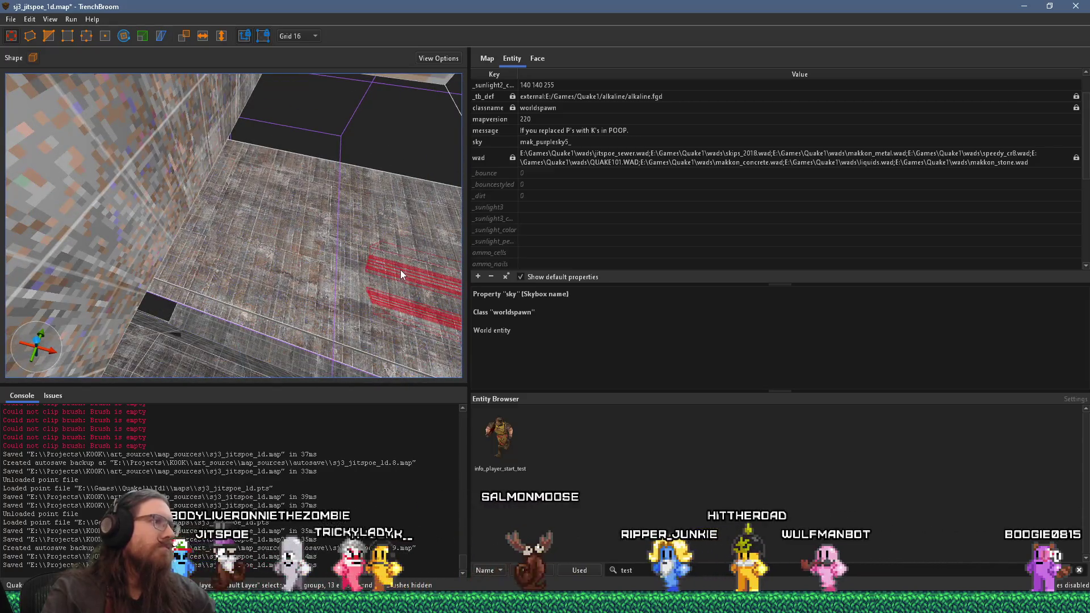
scroll(320, 204, down, 3)
scroll(280, 221, up, 5)
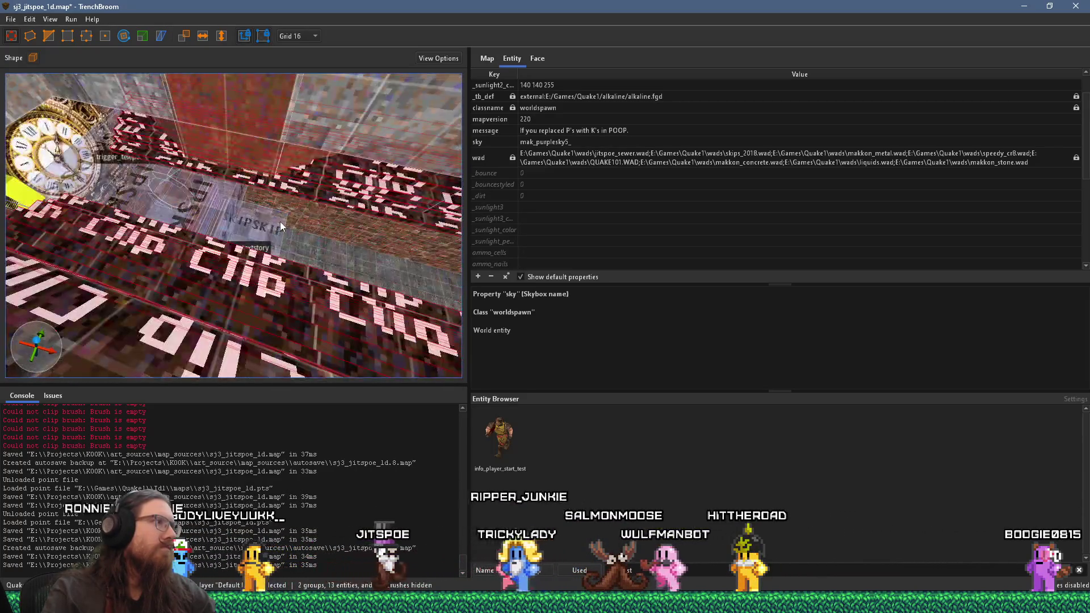
scroll(189, 116, down, 5)
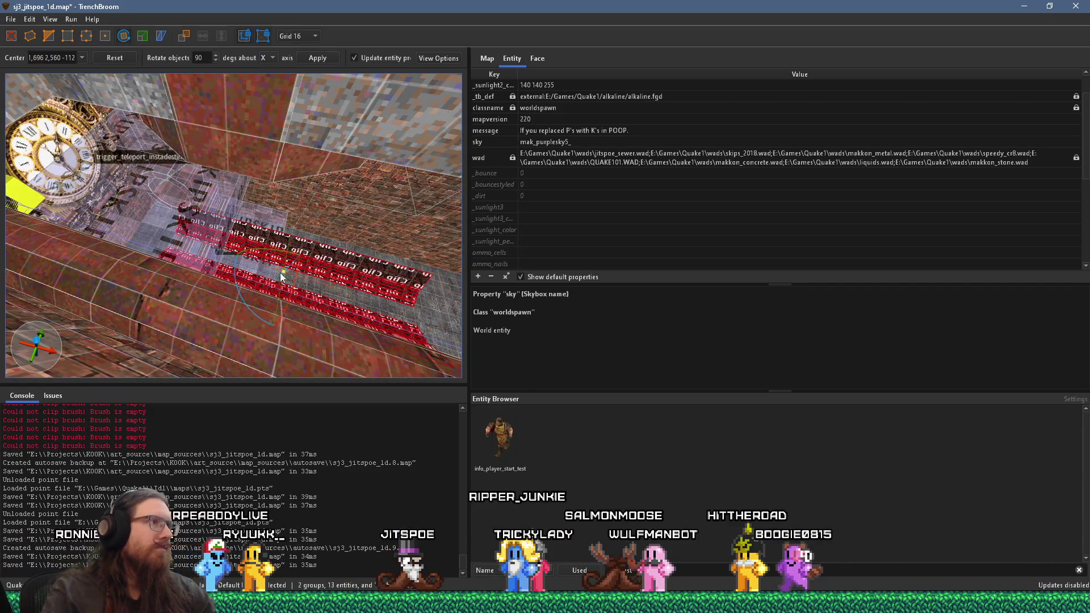
Rotate the clip brushes 90° and move them into the angled tunnel
drag(242, 301, 302, 333)
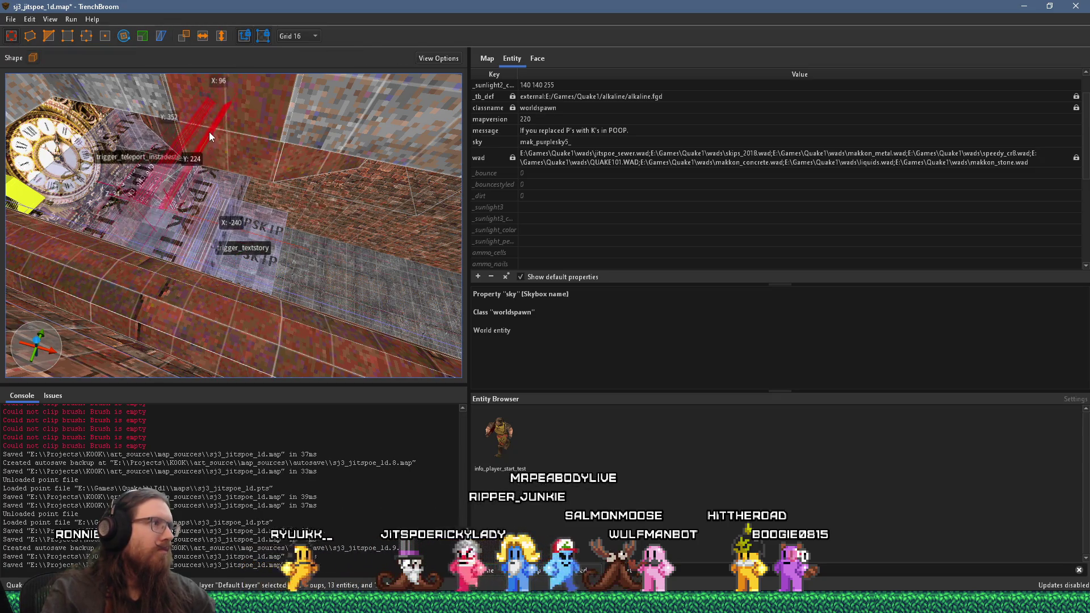
scroll(182, 158, up, 5)
scroll(281, 189, down, 5)
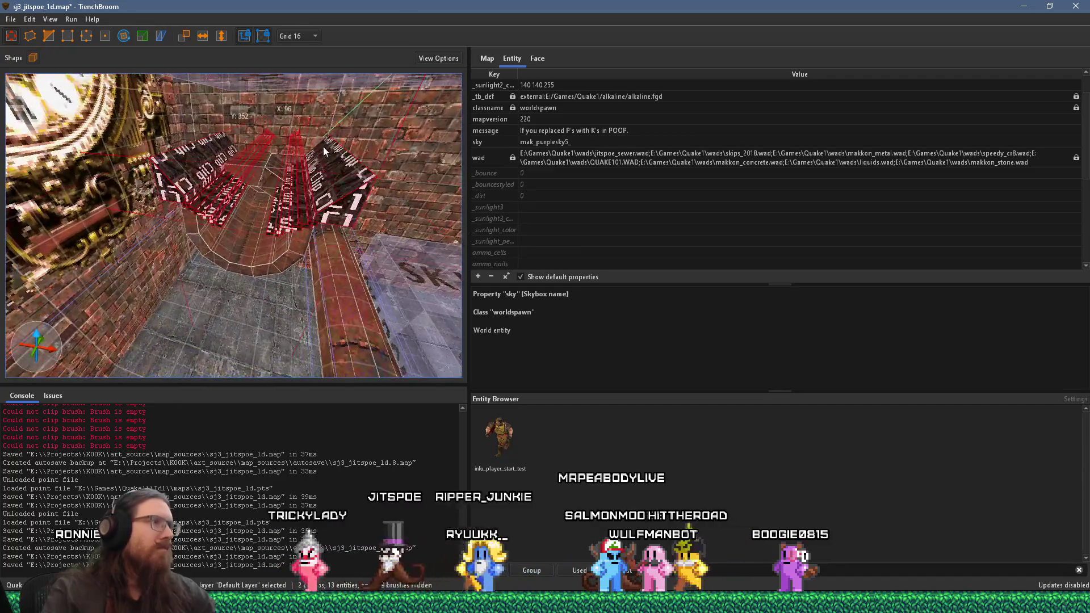
mouse_move(308, 268)
mouse_down()
mouse_move(309, 295)
mouse_move(271, 248)
mouse_up()
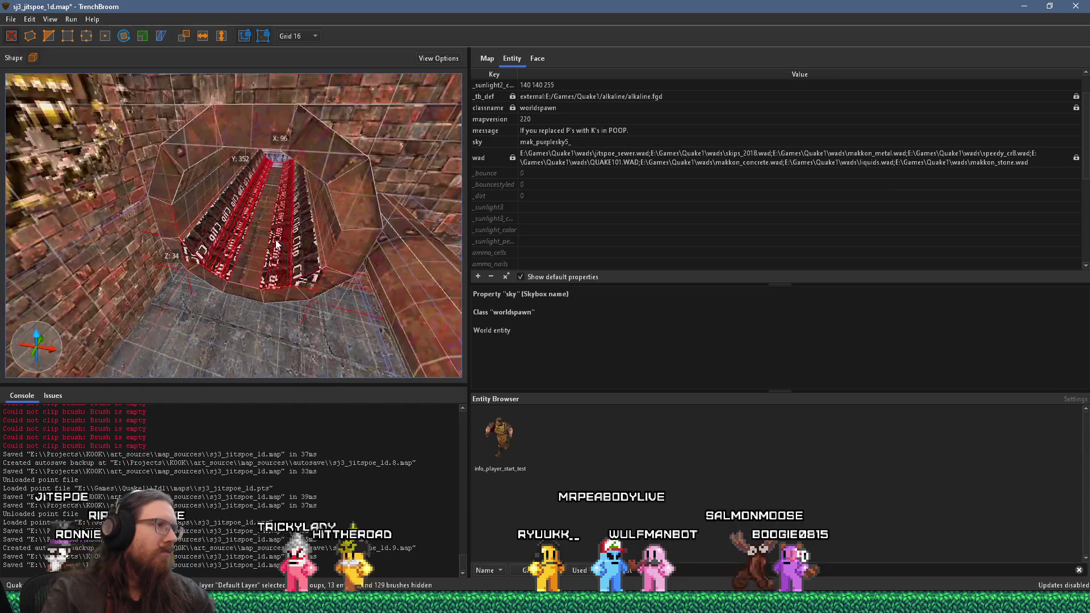
scroll(288, 202, up, 5)
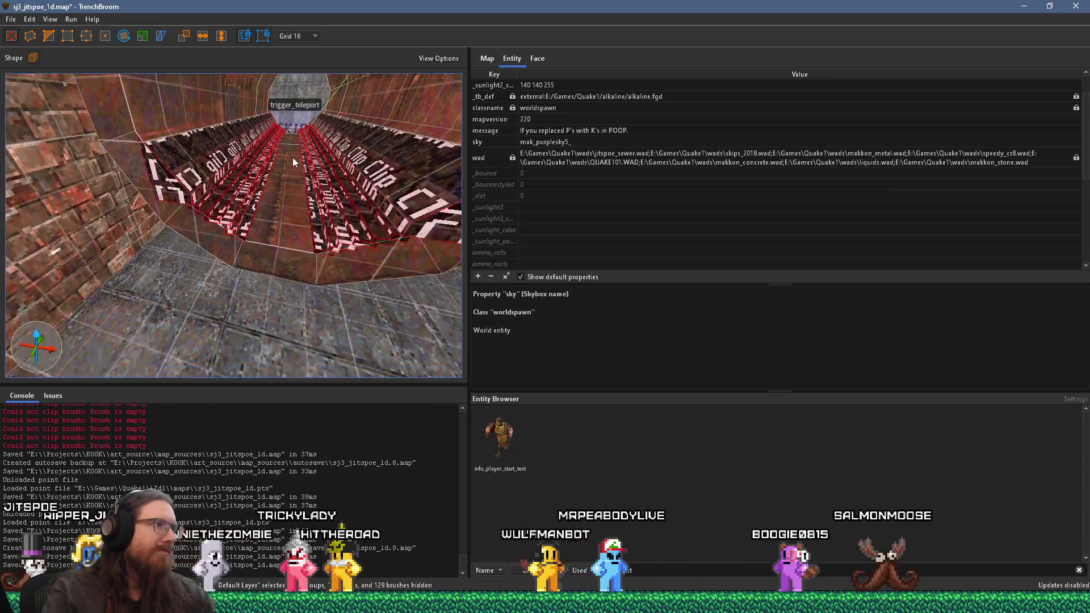
Check the clip-lined tunnel by the trigger_teleport, deselect, and select the cylinder brush
mouse_move(281, 199)
mouse_down()
mouse_move(273, 246)
mouse_move(111, 184)
mouse_move(185, 197)
mouse_move(412, 188)
mouse_up()
drag(271, 212, 337, 202)
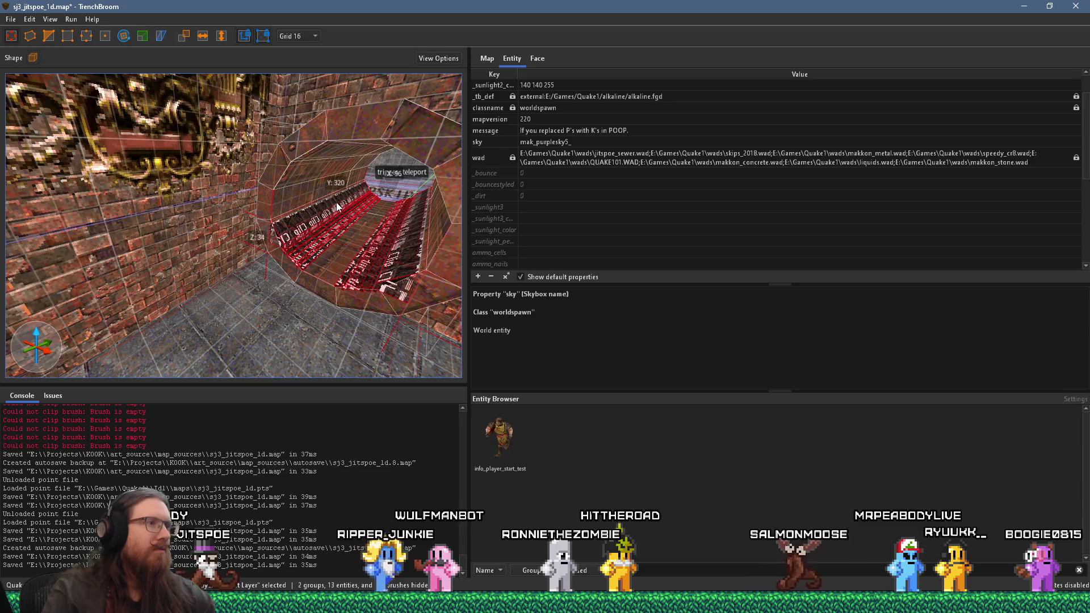
key(Escape)
drag(330, 209, 370, 189)
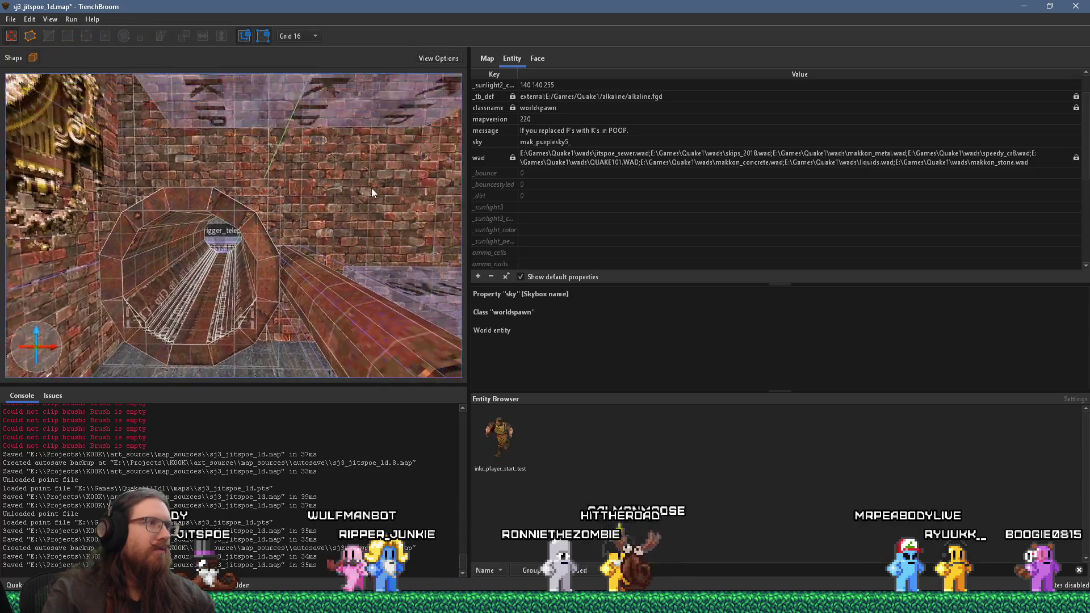
scroll(372, 191, up, 2)
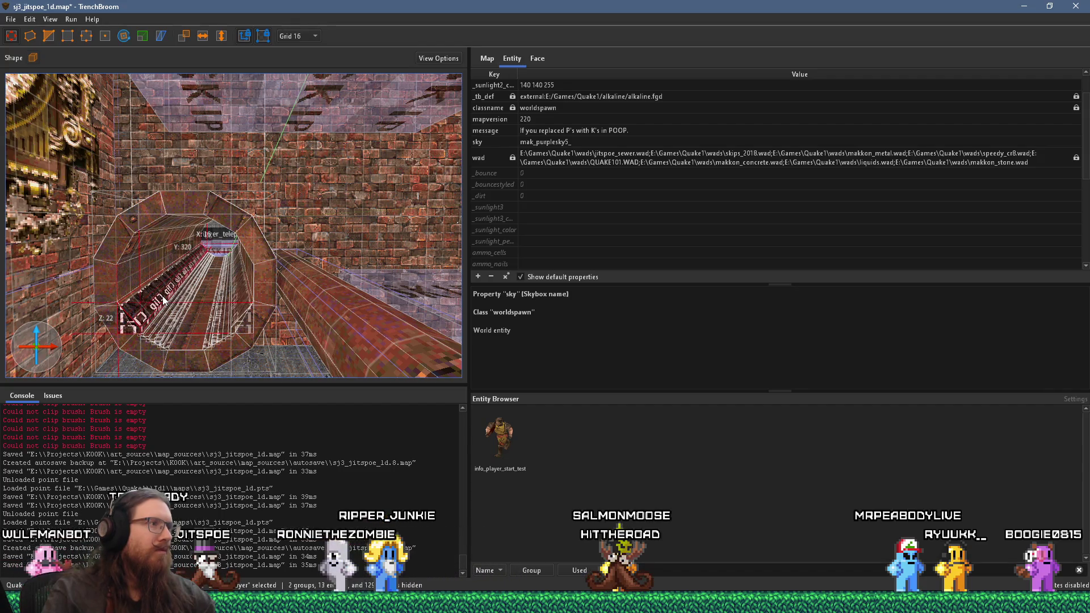
key(ctrl+a)
key(Escape)
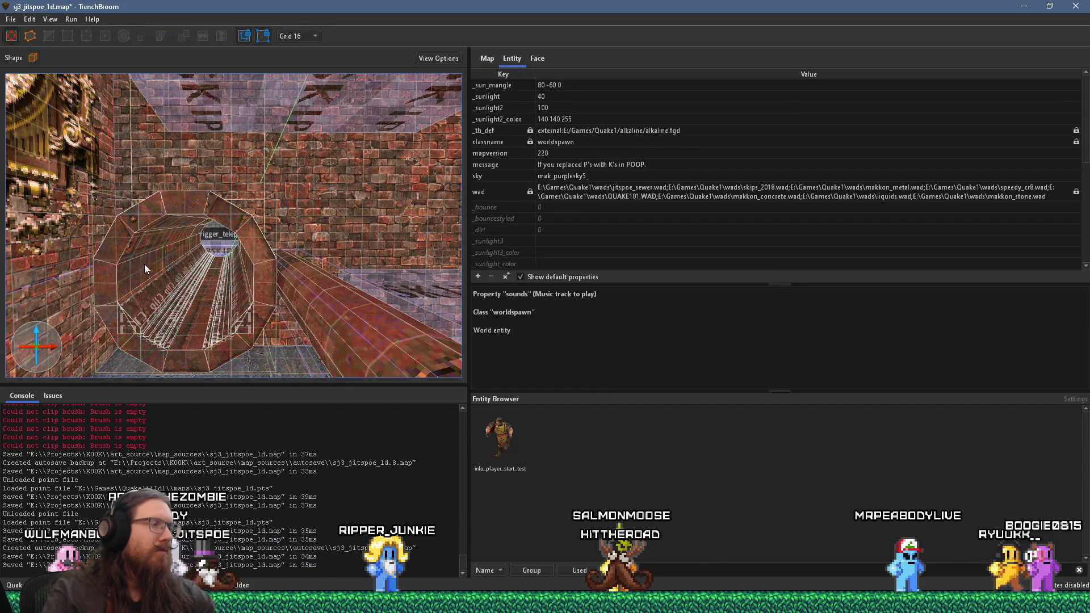
mouse_move(145, 263)
mouse_down()
mouse_move(161, 298)
mouse_move(253, 294)
mouse_move(237, 305)
mouse_move(316, 287)
mouse_move(223, 261)
mouse_move(241, 277)
mouse_up()
click(268, 279)
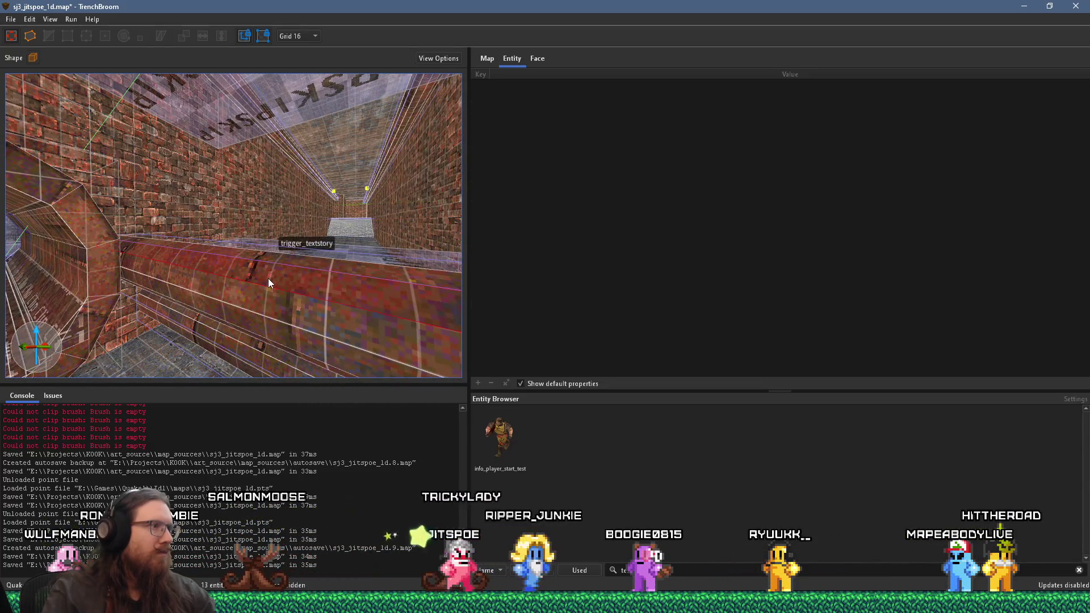
Save sj3_jitspoe_1d.map with File > Save Document
mouse_move(263, 316)
mouse_down()
mouse_move(271, 242)
mouse_move(258, 226)
mouse_move(253, 256)
mouse_move(164, 153)
mouse_move(183, 179)
mouse_move(135, 163)
mouse_move(52, 193)
mouse_move(121, 198)
mouse_move(108, 177)
mouse_move(179, 156)
mouse_move(195, 206)
mouse_move(258, 220)
mouse_move(329, 145)
mouse_move(289, 295)
mouse_up()
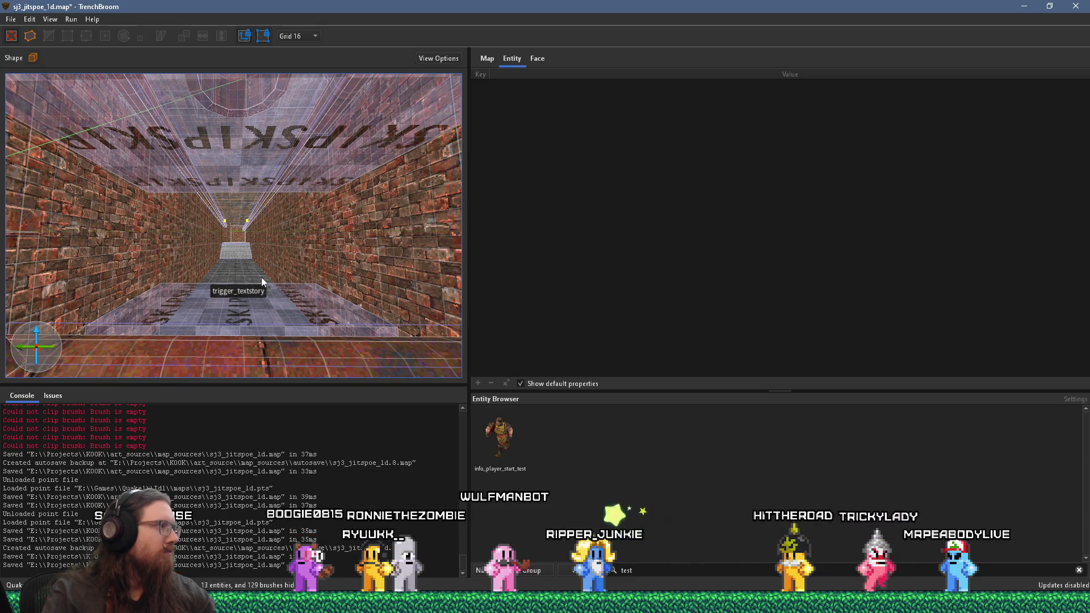
click(10, 19)
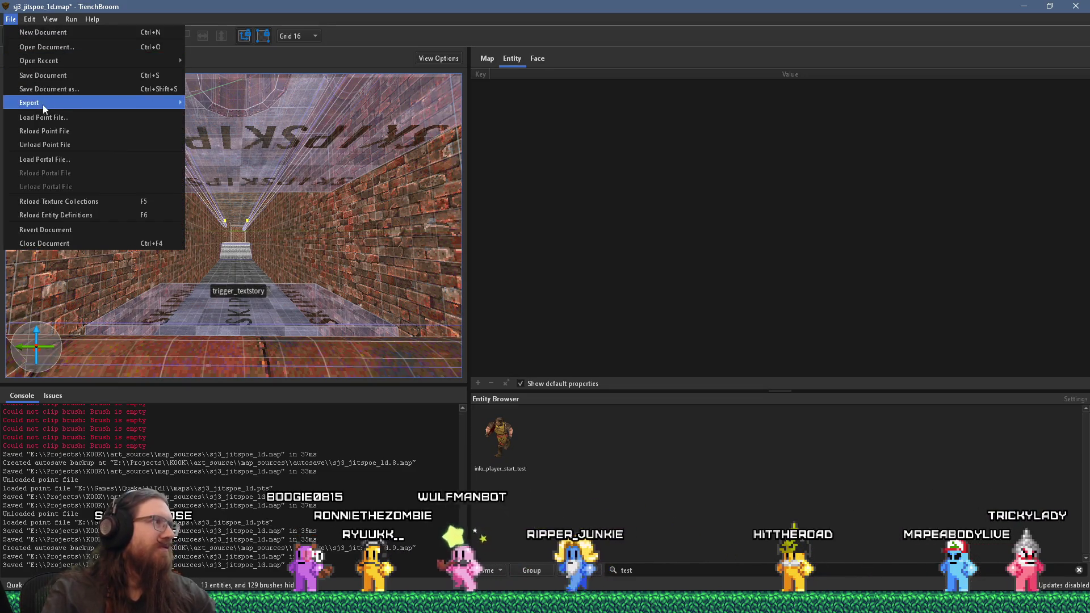
mouse_move(34, 102)
click(50, 72)
drag(172, 220, 165, 229)
scroll(166, 229, up, 5)
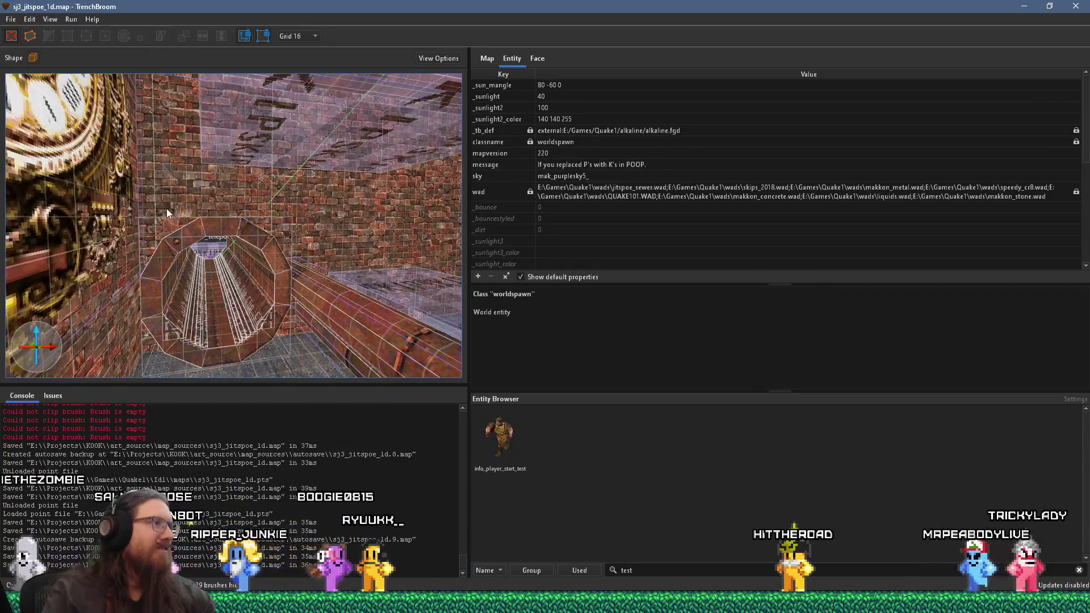
scroll(166, 209, up, 5)
key(s)
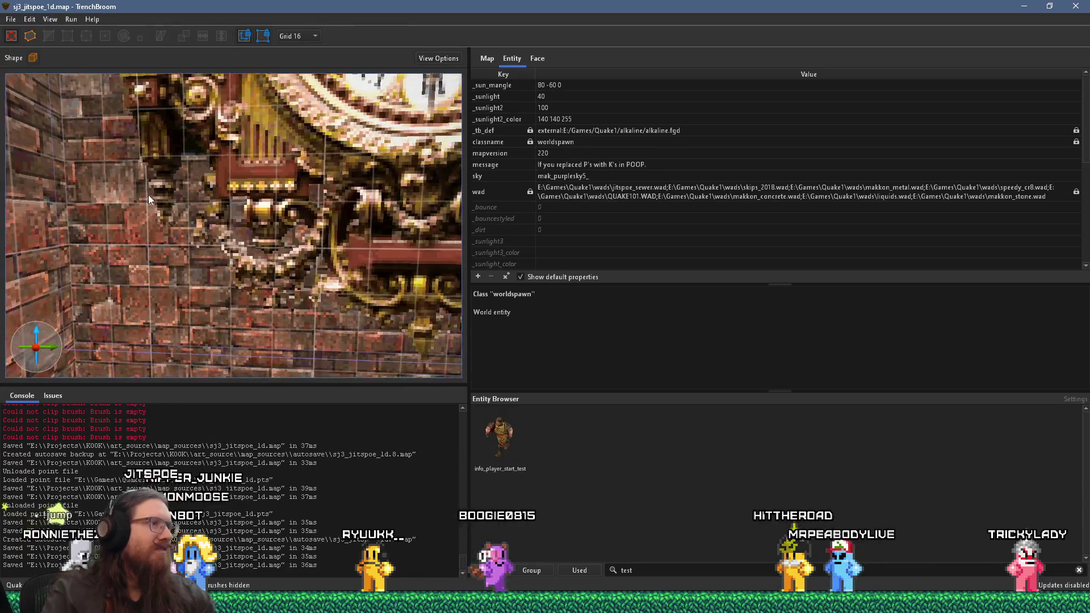
key(a)
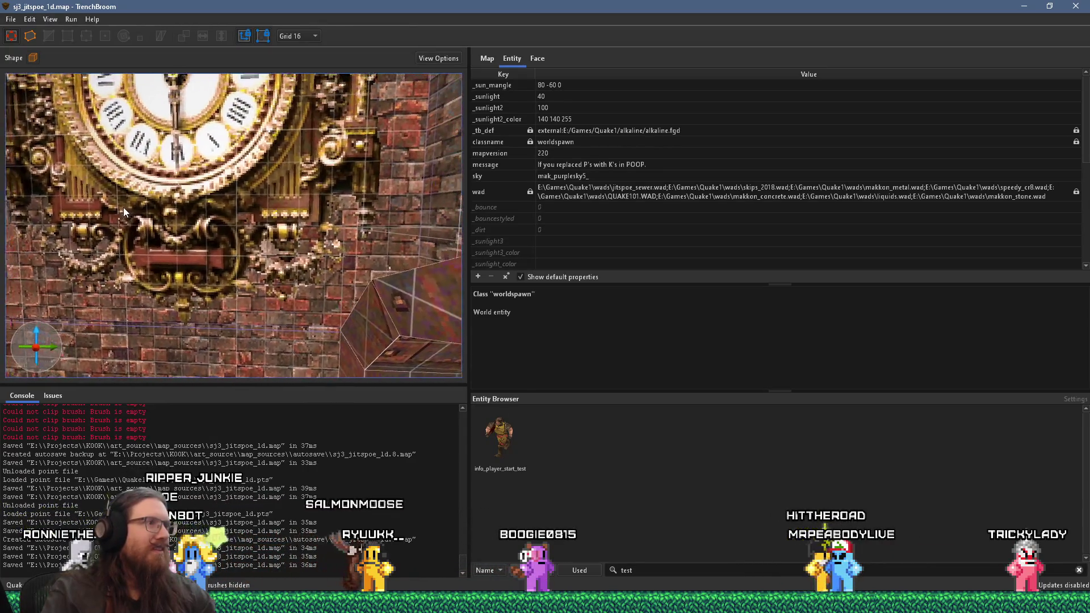
key(w)
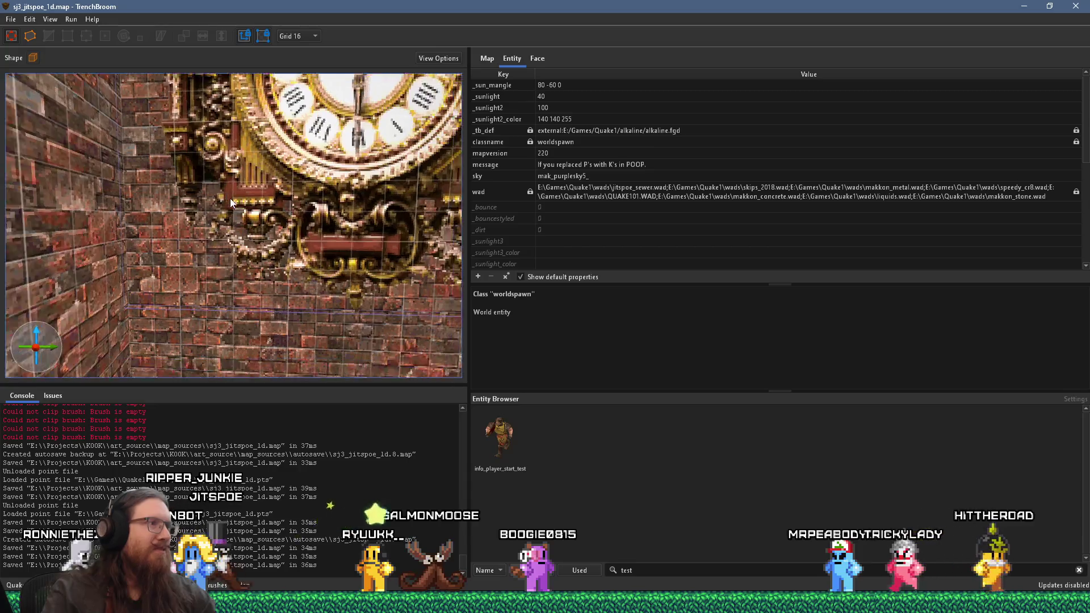
key(w)
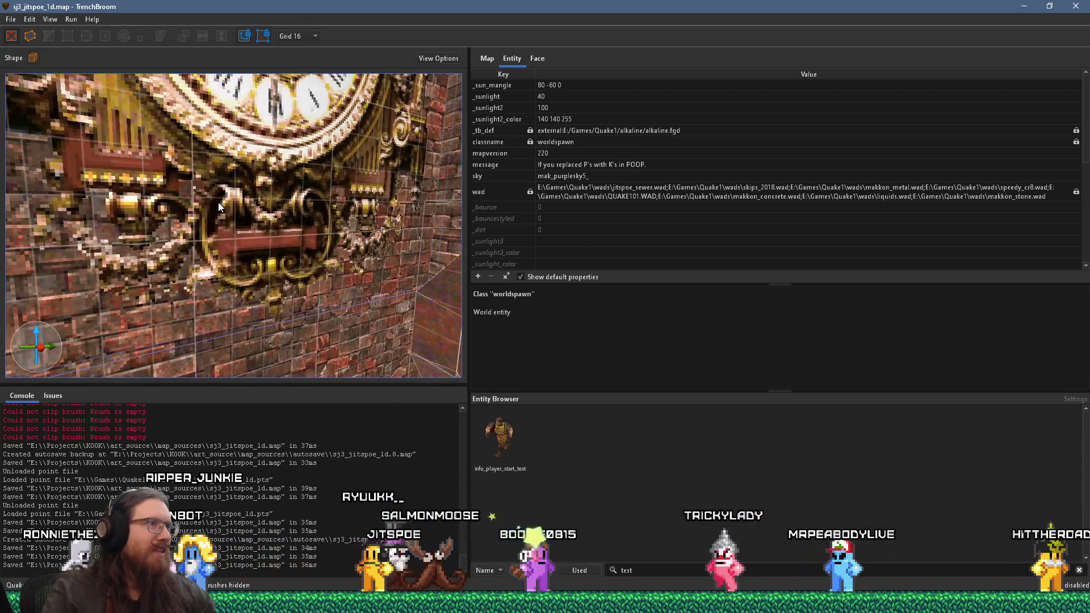
key(s)
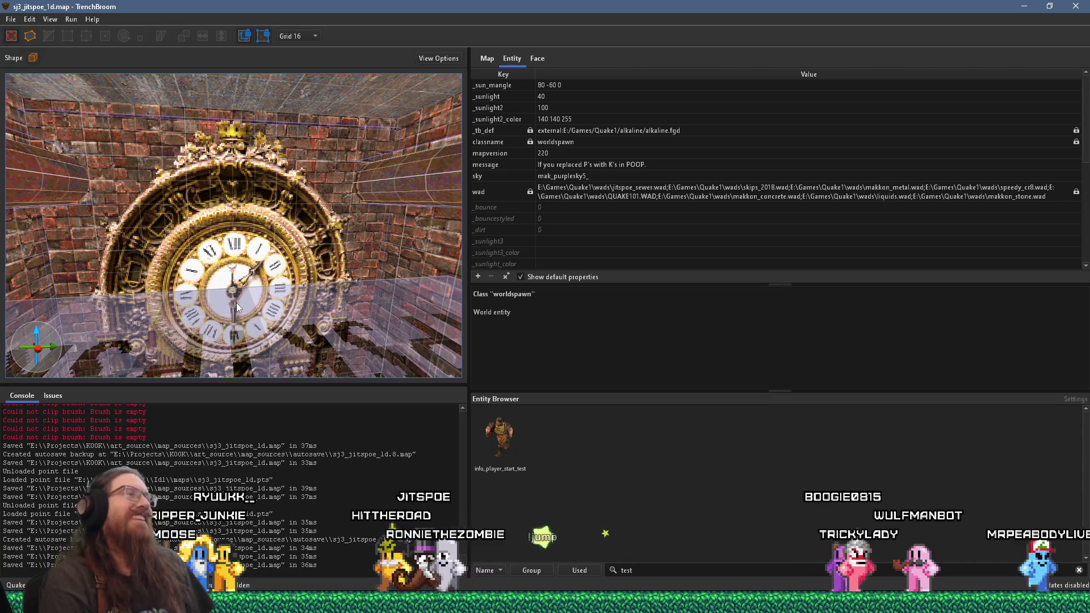
mouse_move(238, 298)
mouse_down()
mouse_move(264, 260)
mouse_move(199, 151)
mouse_move(267, 193)
mouse_move(303, 196)
mouse_move(230, 223)
mouse_move(300, 221)
mouse_move(186, 220)
mouse_move(216, 241)
mouse_move(179, 259)
mouse_move(185, 276)
mouse_move(200, 272)
mouse_move(203, 282)
mouse_move(259, 239)
mouse_move(280, 256)
mouse_move(328, 264)
mouse_move(247, 272)
mouse_move(185, 225)
mouse_move(327, 262)
mouse_up()
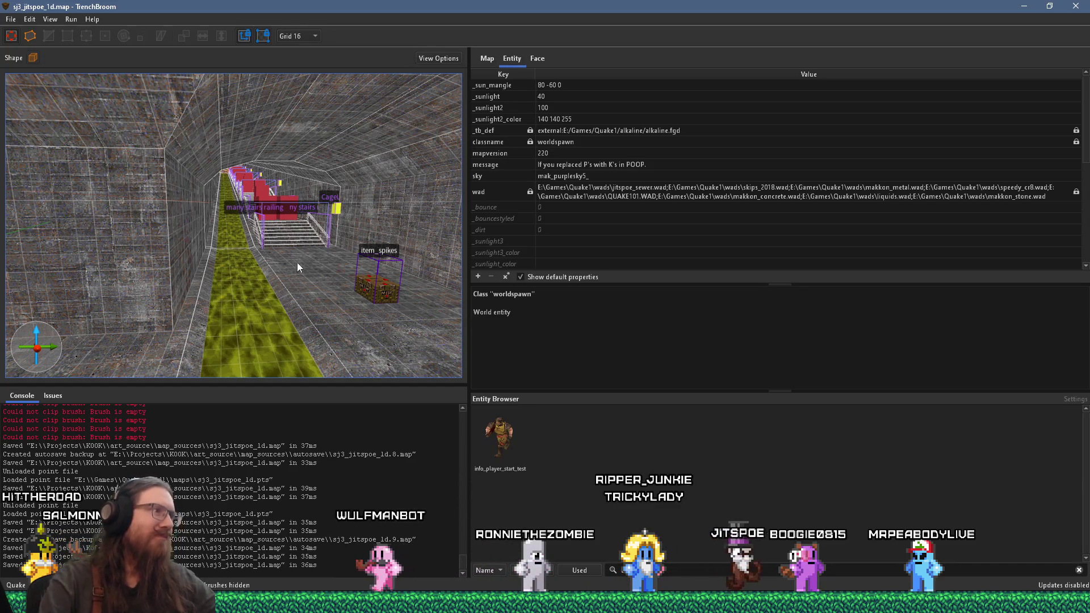
scroll(304, 261, up, 5)
scroll(181, 249, down, 2)
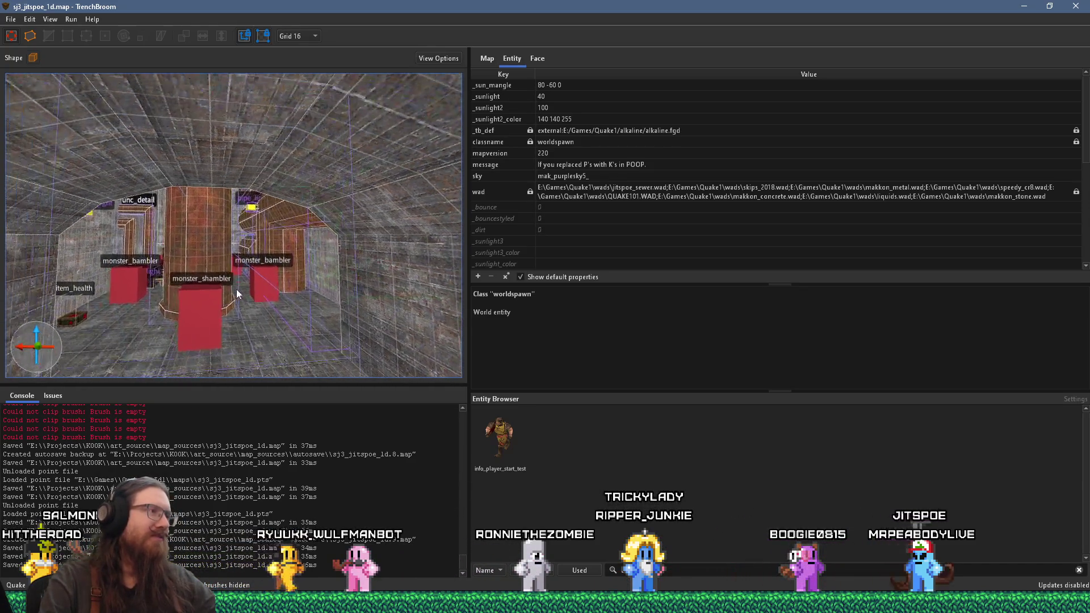
scroll(273, 318, down, 5)
scroll(323, 238, up, 8)
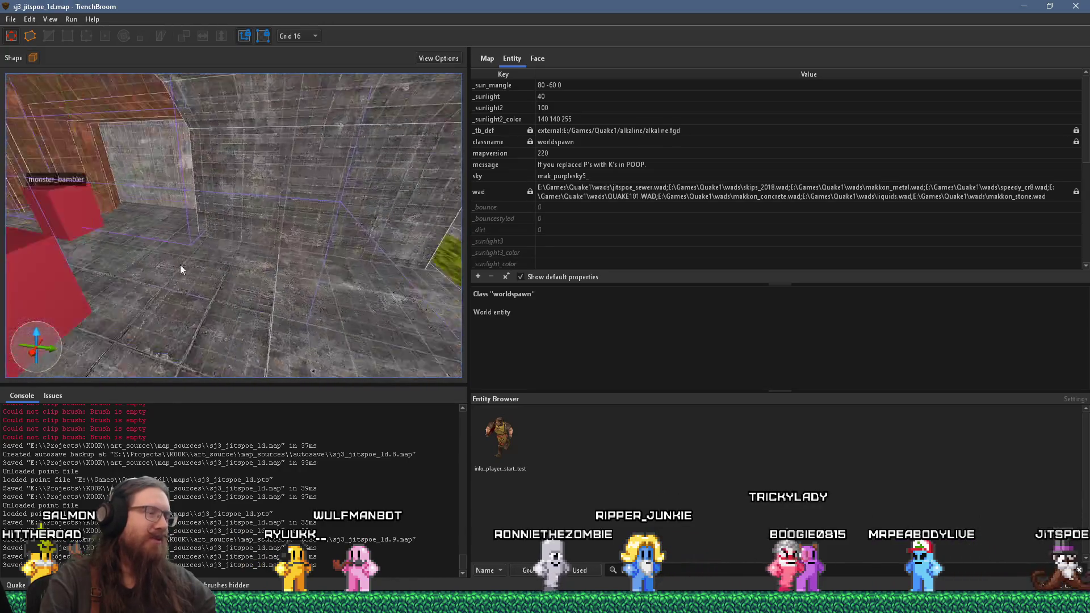
mouse_move(314, 259)
mouse_down()
mouse_move(100, 232)
mouse_move(127, 255)
mouse_move(117, 275)
mouse_up()
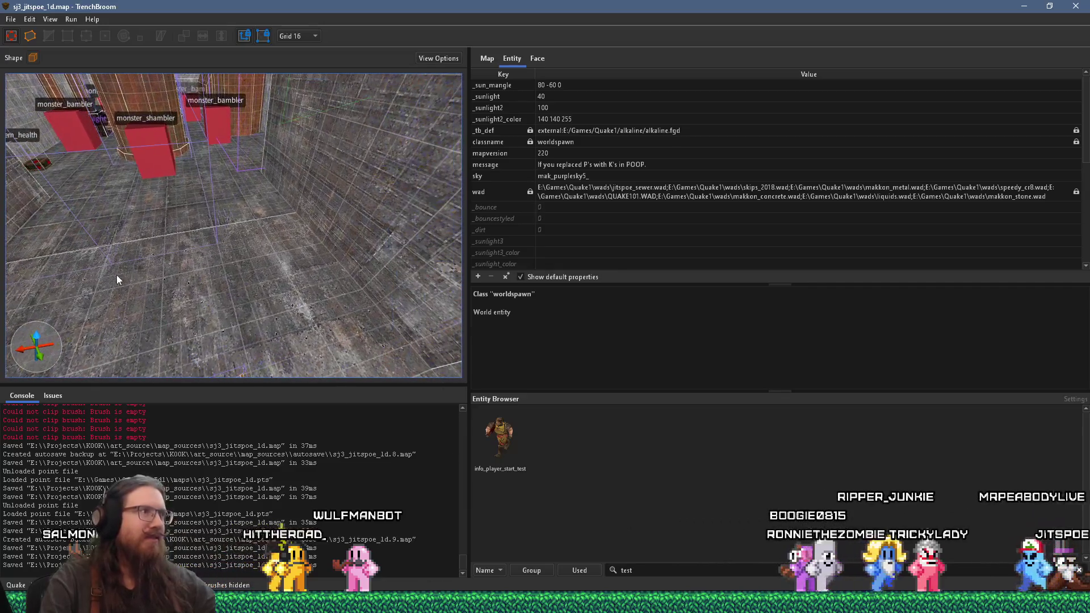
right_click(278, 240)
mouse_move(342, 428)
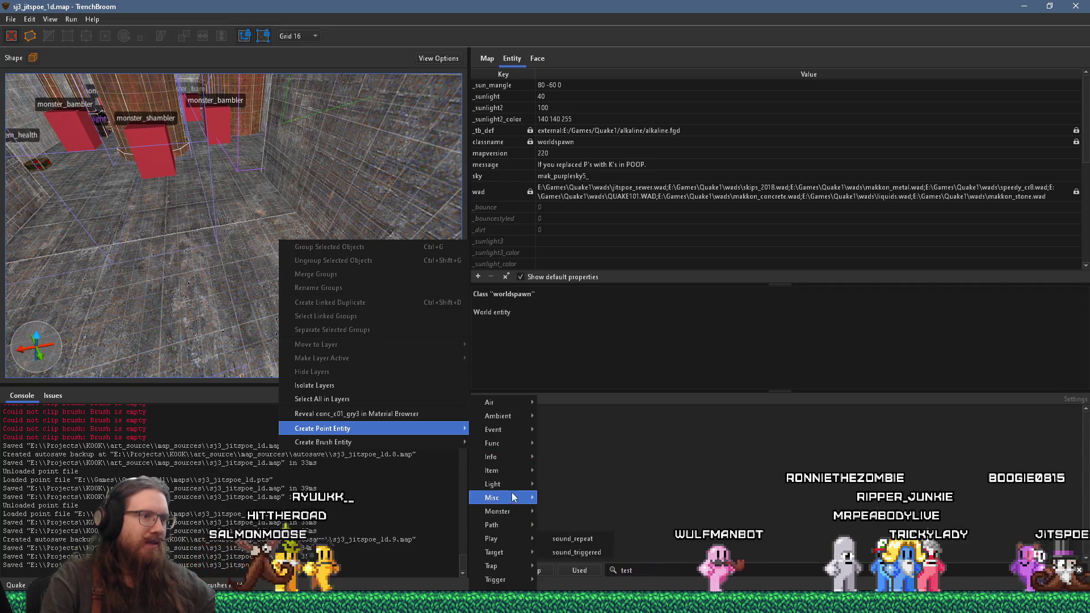
mouse_move(510, 471)
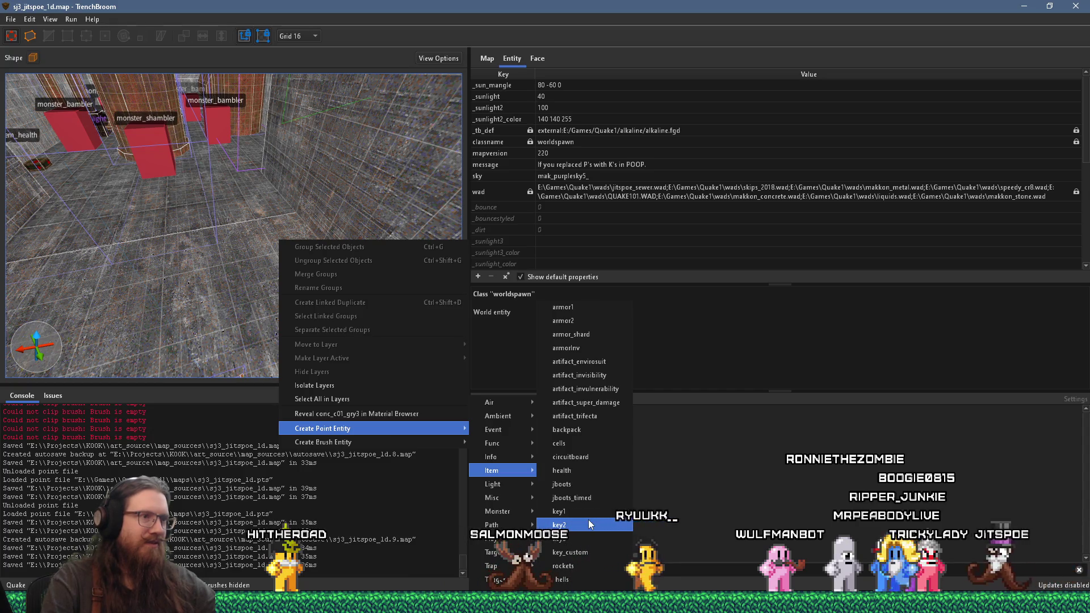
click(578, 579)
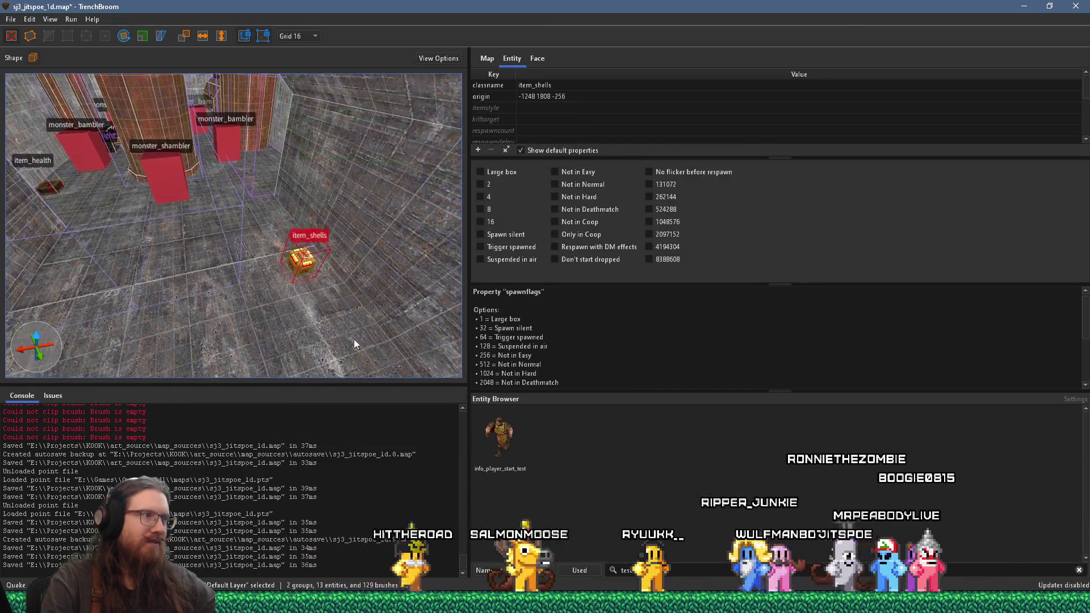
Look over the nearby pillars and monsters, moving into the grey stone room
mouse_move(281, 301)
mouse_down()
mouse_move(204, 262)
mouse_move(237, 273)
mouse_move(226, 255)
mouse_move(277, 244)
mouse_move(104, 212)
mouse_move(151, 271)
mouse_move(129, 261)
mouse_move(152, 246)
mouse_move(85, 276)
mouse_move(177, 182)
mouse_move(150, 191)
mouse_up()
mouse_move(220, 230)
mouse_down()
mouse_move(100, 332)
mouse_move(222, 257)
mouse_move(103, 357)
mouse_move(201, 271)
mouse_move(288, 219)
mouse_move(252, 278)
mouse_up()
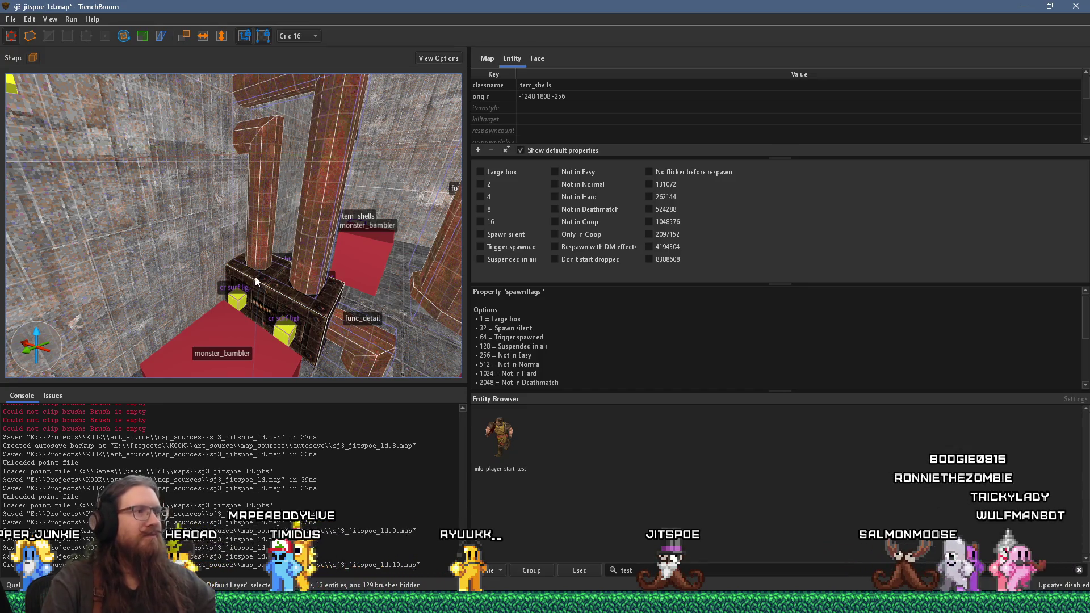
mouse_move(336, 261)
mouse_down()
mouse_move(224, 220)
mouse_move(213, 269)
mouse_move(220, 205)
mouse_move(283, 329)
mouse_move(212, 297)
mouse_move(201, 276)
mouse_move(250, 260)
mouse_move(231, 304)
mouse_move(189, 313)
mouse_move(171, 308)
mouse_move(172, 293)
mouse_up()
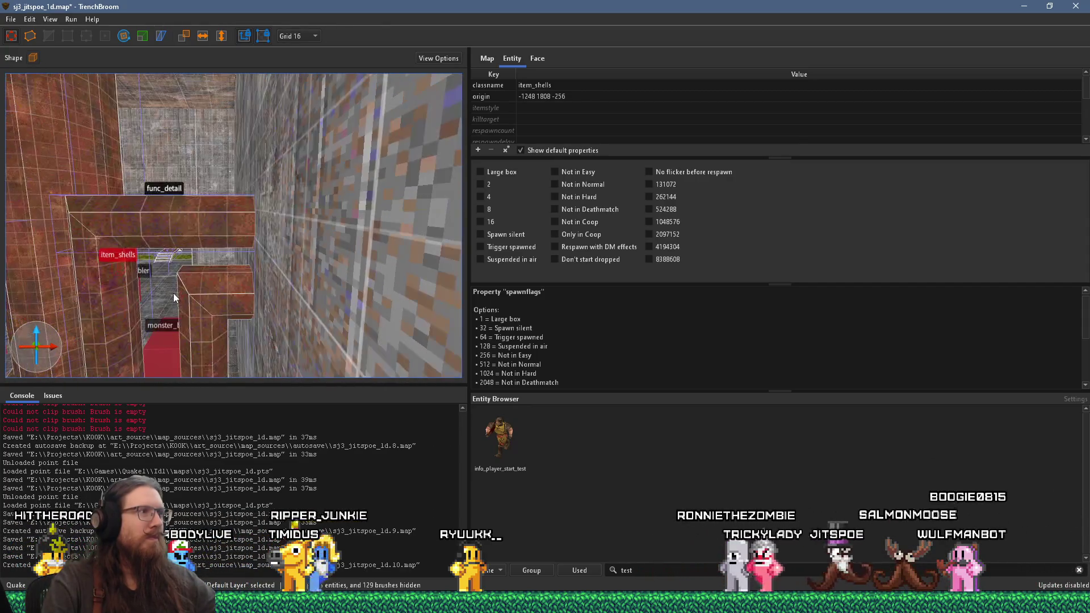
mouse_move(269, 295)
mouse_down()
mouse_move(164, 287)
mouse_move(68, 250)
mouse_move(240, 257)
mouse_move(91, 261)
mouse_move(380, 233)
mouse_move(85, 277)
mouse_move(216, 260)
mouse_move(159, 336)
mouse_move(265, 255)
mouse_move(258, 278)
mouse_move(282, 260)
mouse_move(207, 267)
mouse_move(158, 254)
mouse_move(219, 263)
mouse_move(56, 242)
mouse_move(148, 222)
mouse_move(256, 284)
mouse_move(263, 233)
mouse_up()
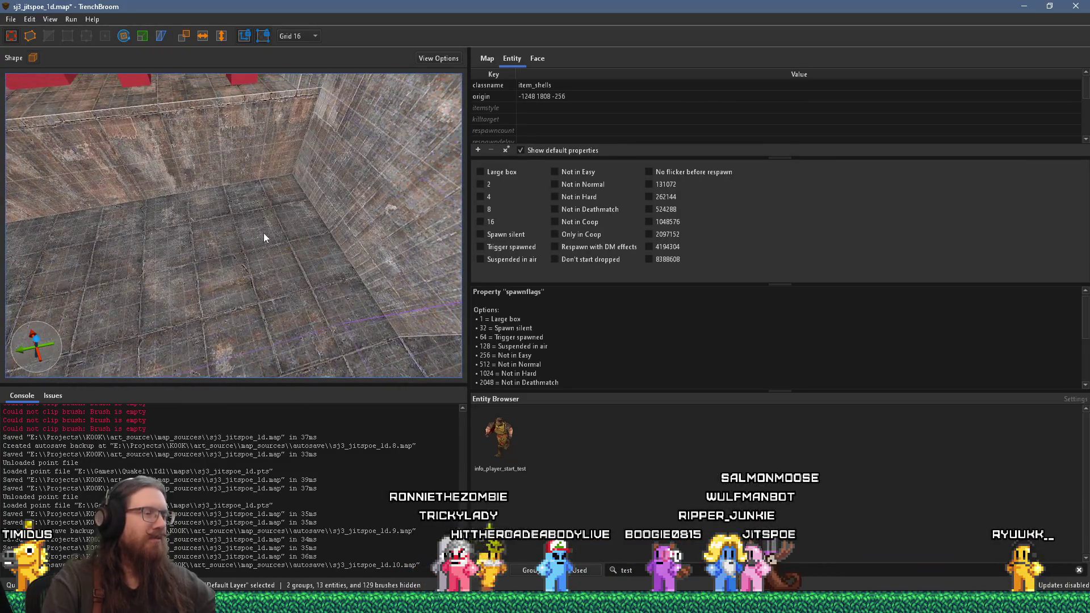
right_click(264, 234)
Create a monster_turret on the stone floor and move it to origin -288 992 -256
mouse_move(350, 420)
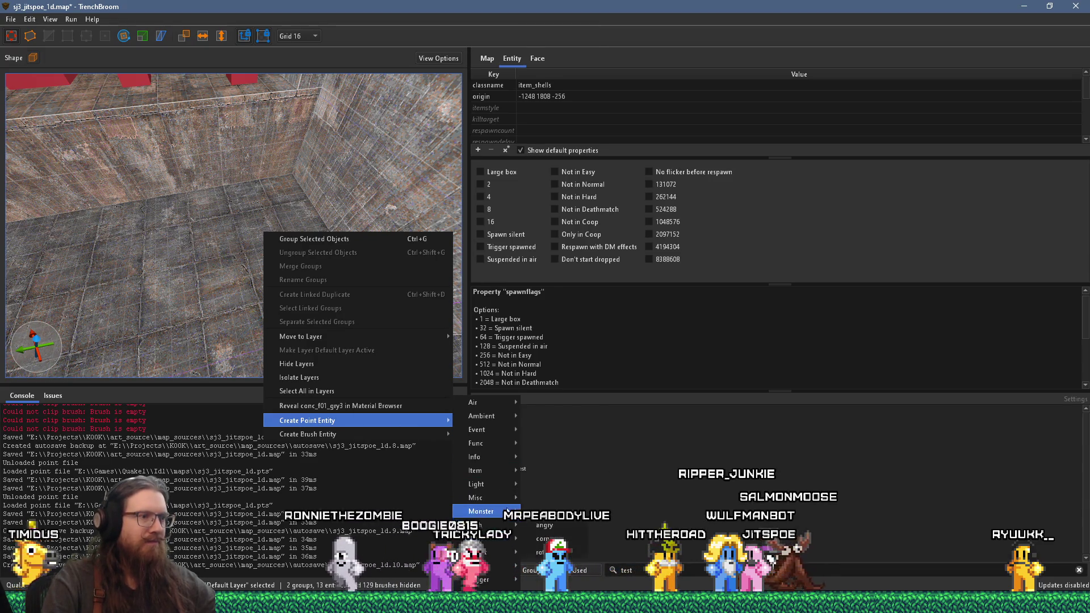
mouse_move(506, 509)
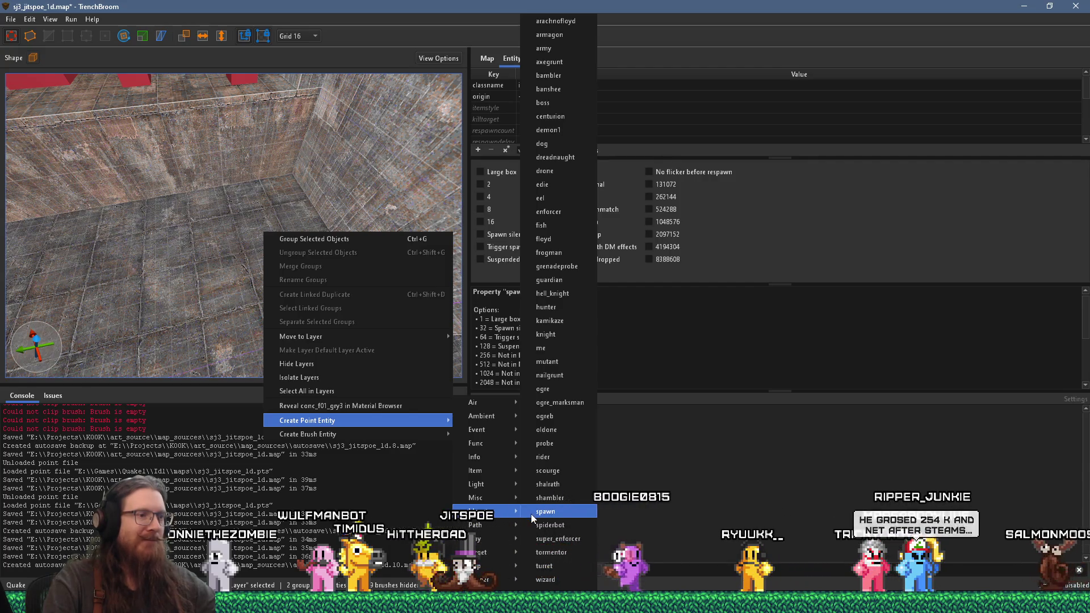
click(551, 570)
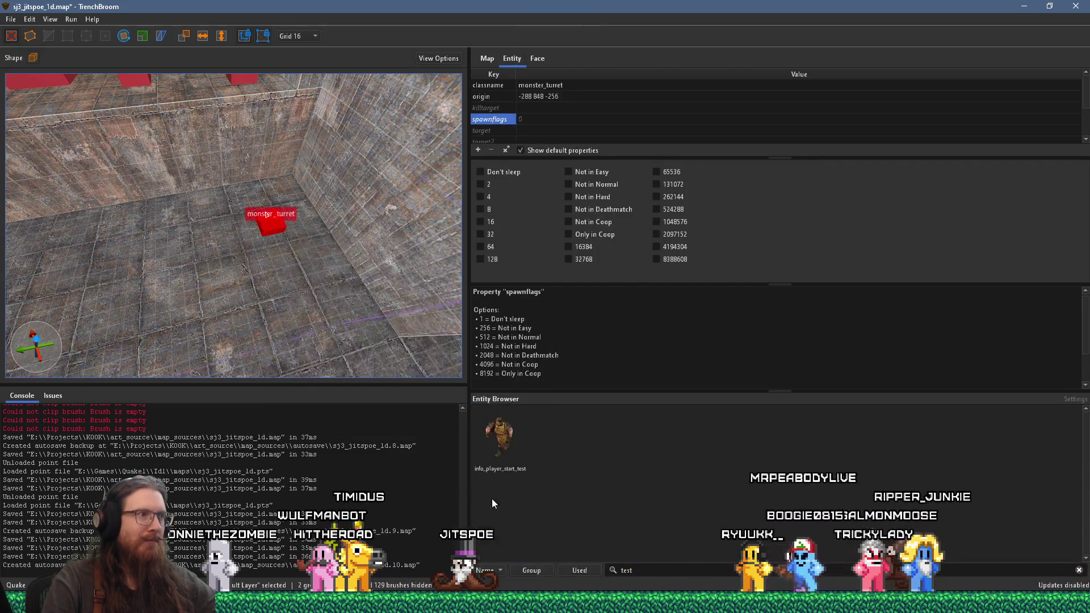
scroll(294, 293, up, 5)
scroll(278, 237, down, 3)
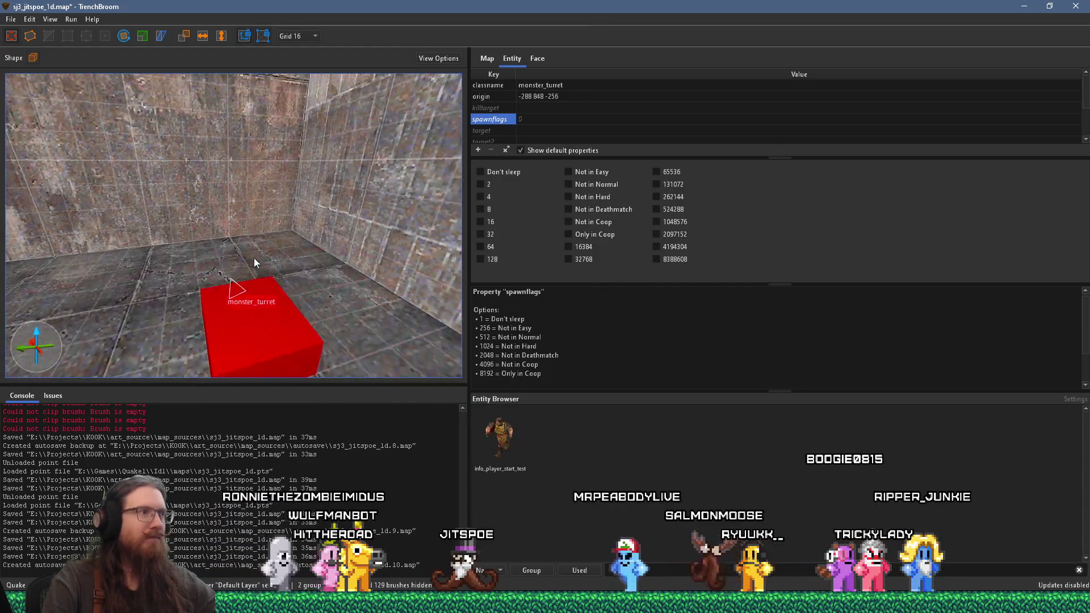
mouse_move(247, 288)
mouse_down()
mouse_move(245, 223)
mouse_move(167, 210)
mouse_move(225, 304)
mouse_move(141, 302)
mouse_move(231, 324)
mouse_move(300, 297)
mouse_move(204, 301)
mouse_move(226, 291)
mouse_move(390, 306)
mouse_move(343, 319)
mouse_move(281, 304)
mouse_move(313, 343)
mouse_move(295, 339)
mouse_move(271, 218)
mouse_move(302, 294)
mouse_up()
drag(355, 319, 241, 268)
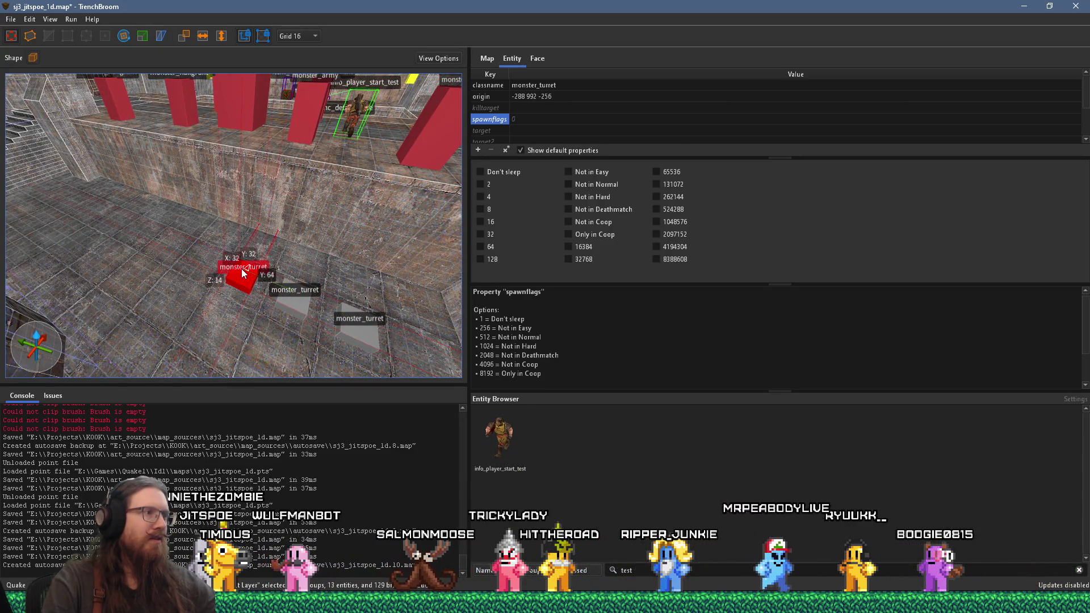
Tick the Not in Easy and Not in Normal spawnflags on the monster_turrets
ctrl+click(301, 301)
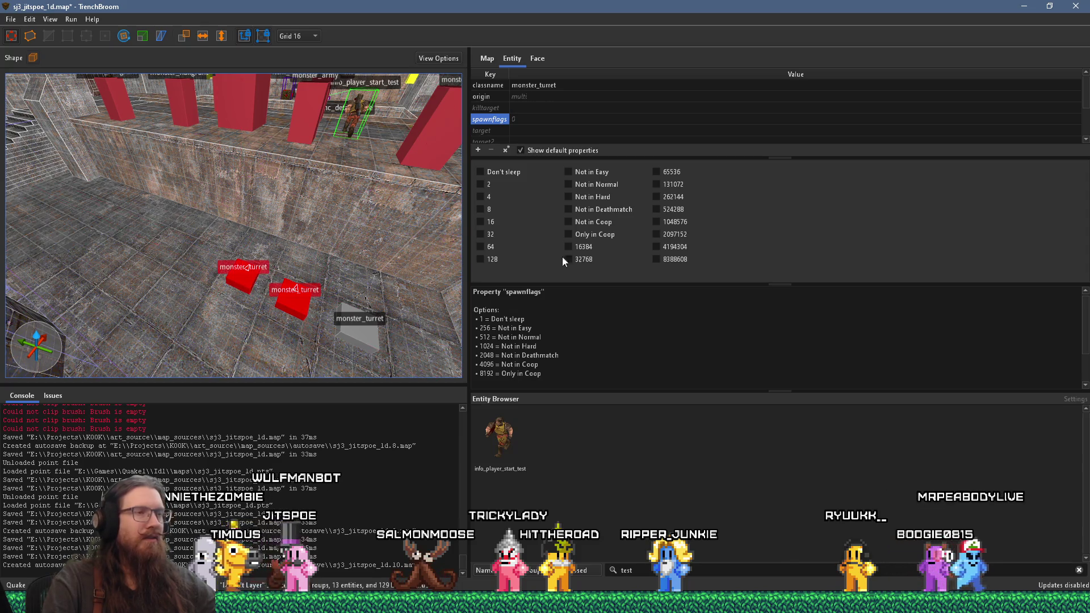
click(590, 171)
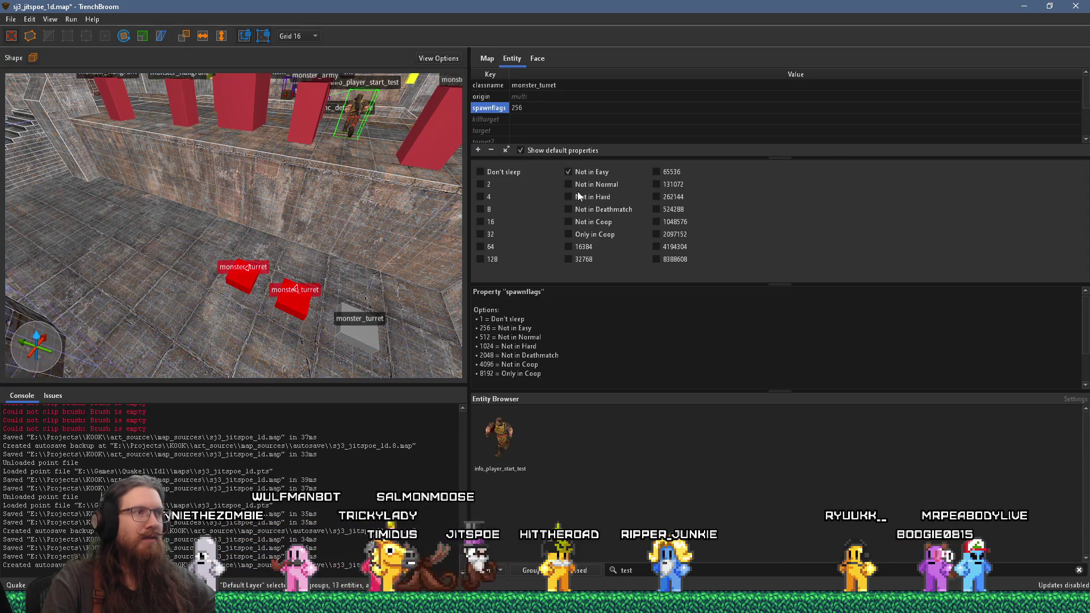
ctrl+click(295, 305)
click(595, 183)
mouse_move(253, 283)
mouse_down()
mouse_move(179, 297)
mouse_move(216, 322)
mouse_move(298, 305)
mouse_move(328, 277)
mouse_up()
key(Escape)
Select all three monster_turrets and add an angle property of 180
mouse_move(261, 278)
mouse_down()
mouse_move(258, 264)
mouse_move(199, 281)
mouse_move(165, 274)
mouse_move(281, 281)
mouse_move(182, 279)
mouse_move(189, 241)
mouse_up()
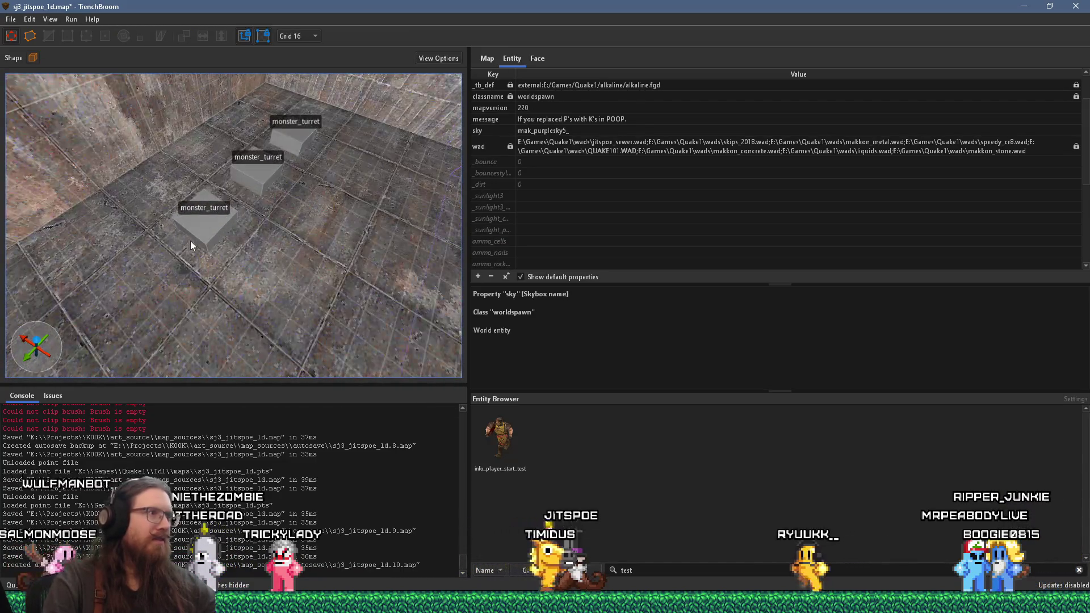
click(209, 226)
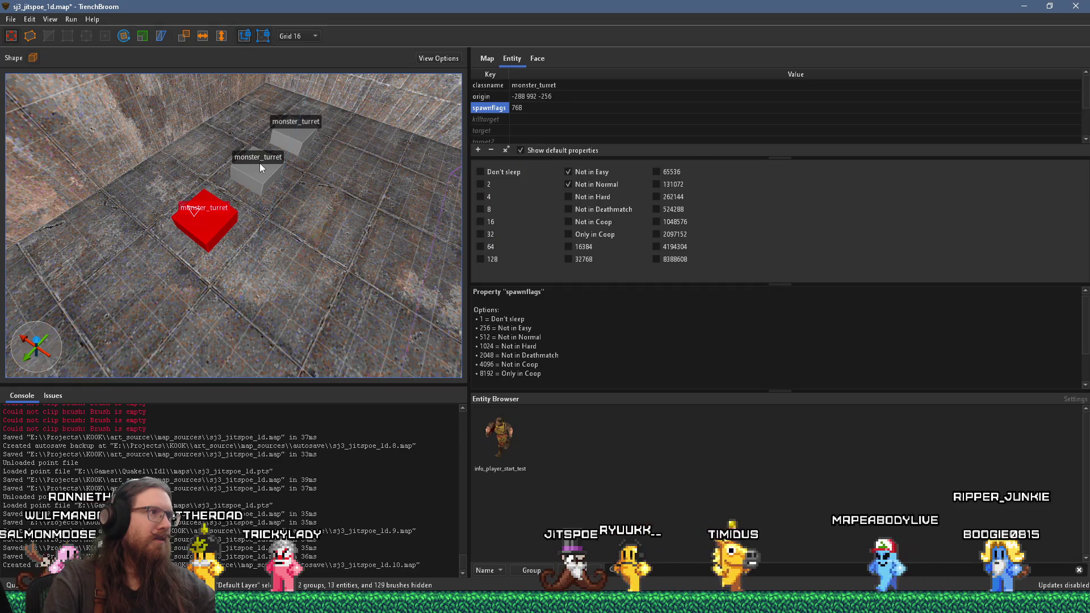
ctrl+click(278, 161)
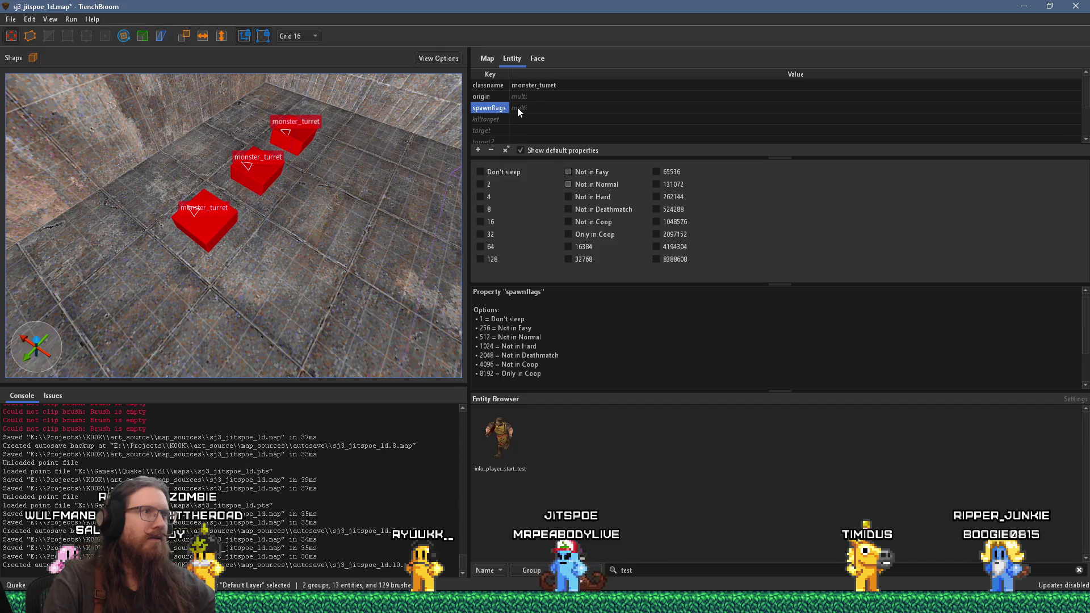
click(479, 149)
text(angle)
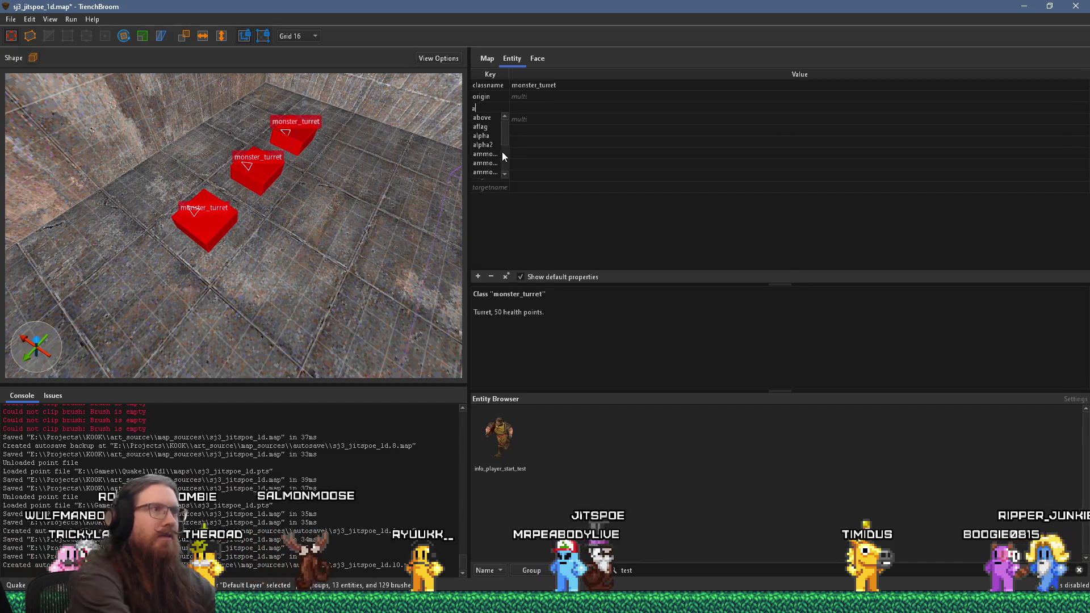
key(Tab)
text(180)
key(Return)
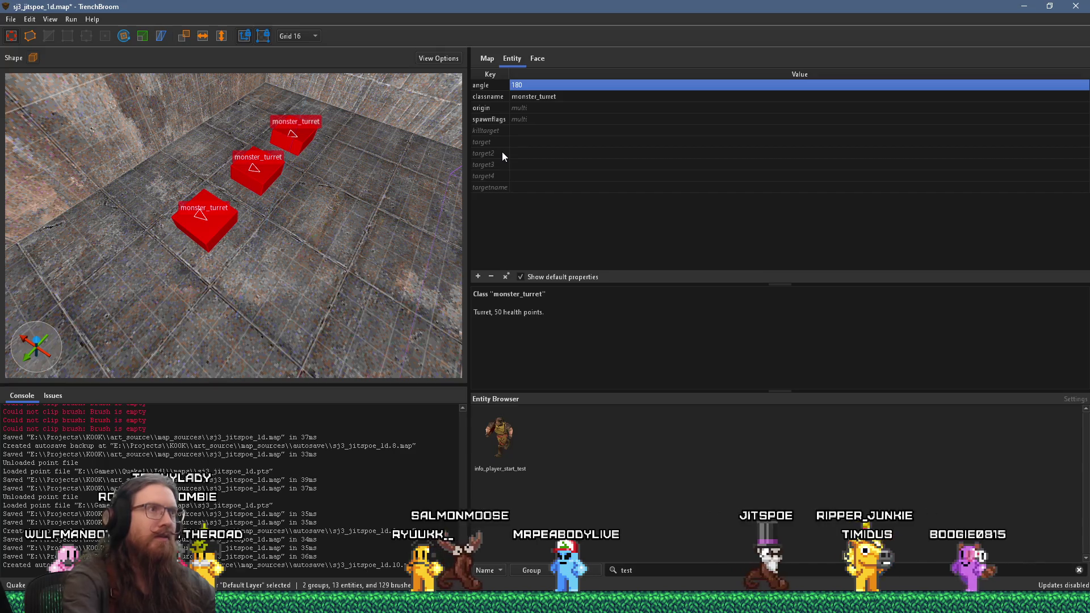
scroll(255, 221, down, 5)
Deselect the turrets and fly the view back toward the monster ledge and stairs
key(Escape)
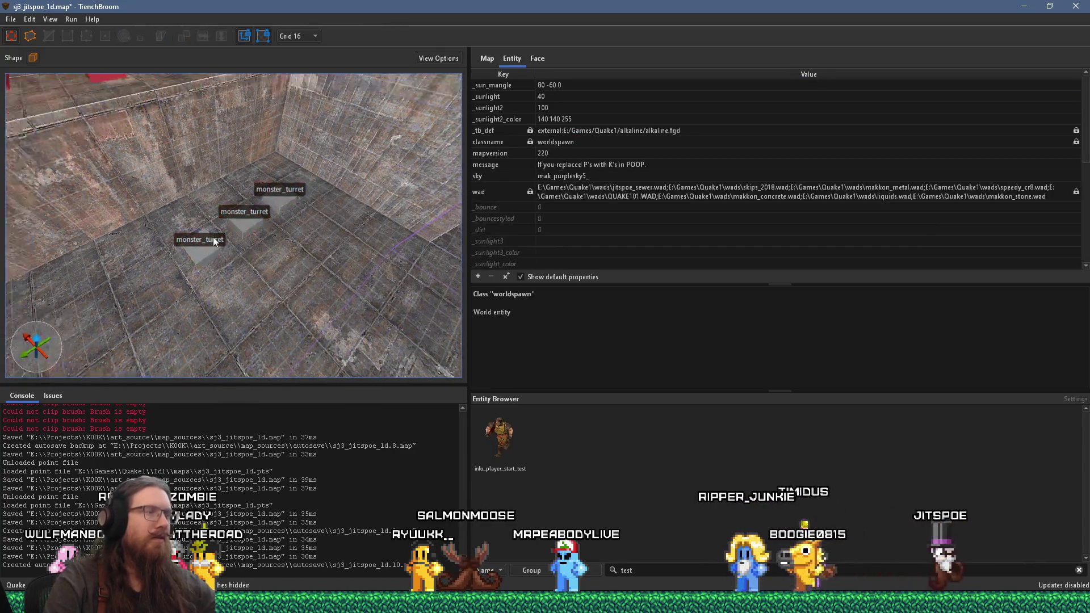
key(s)
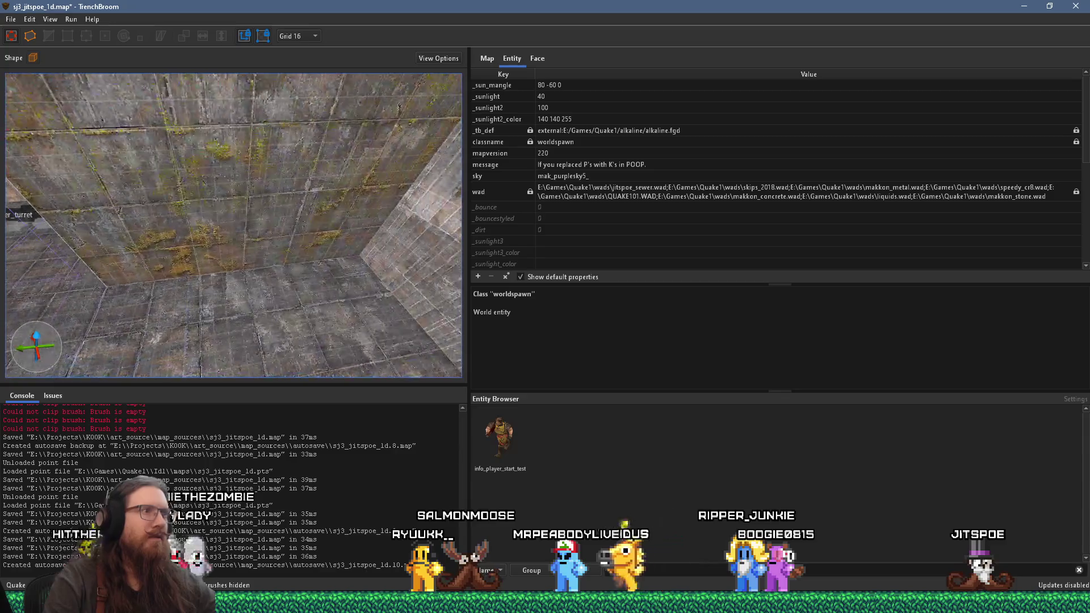
key(s)
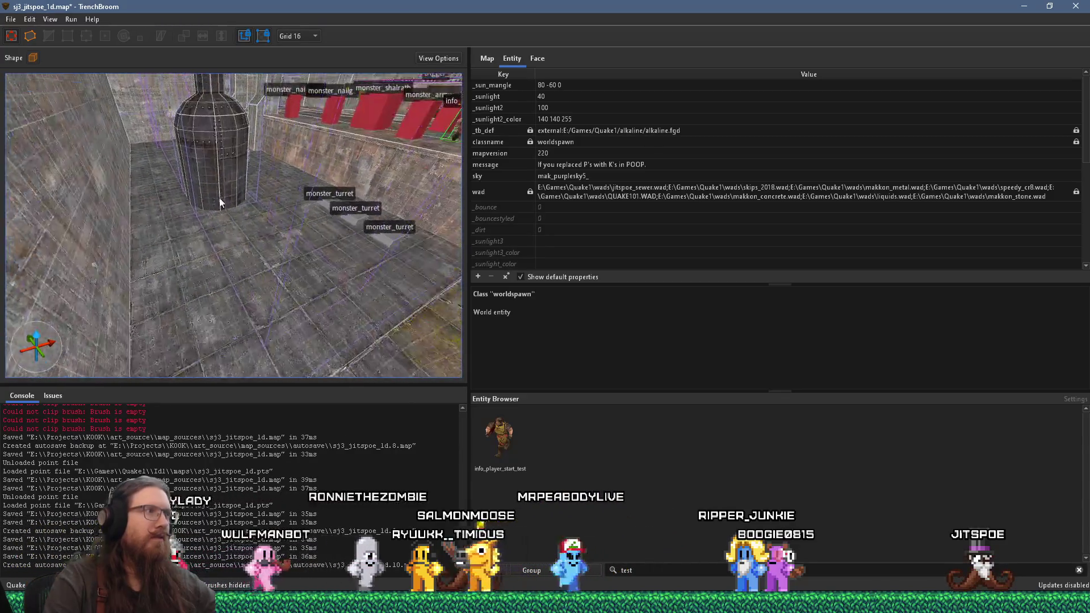
key(w)
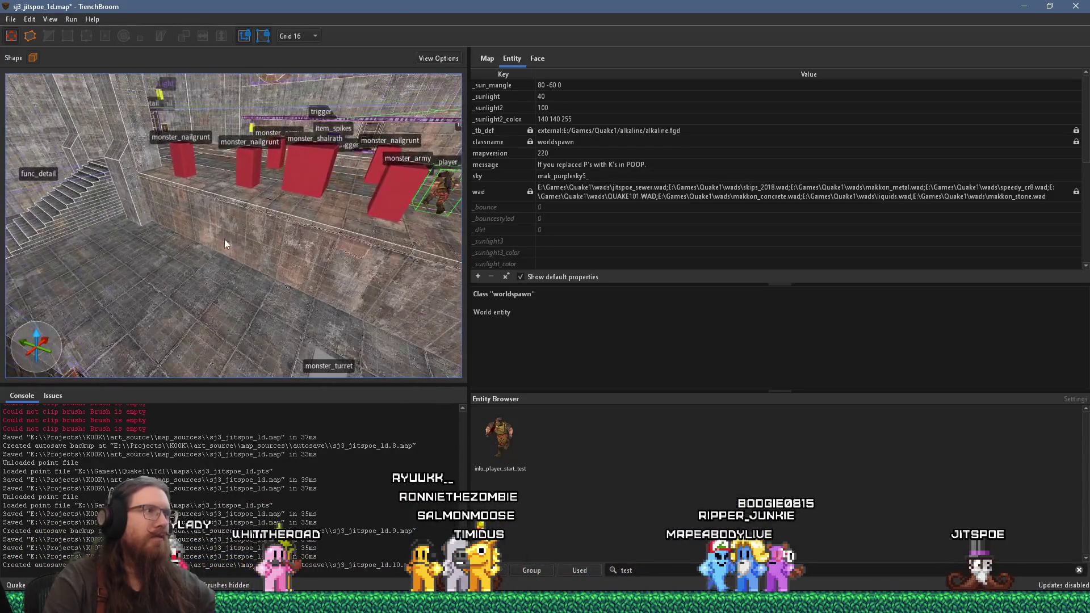
key(w)
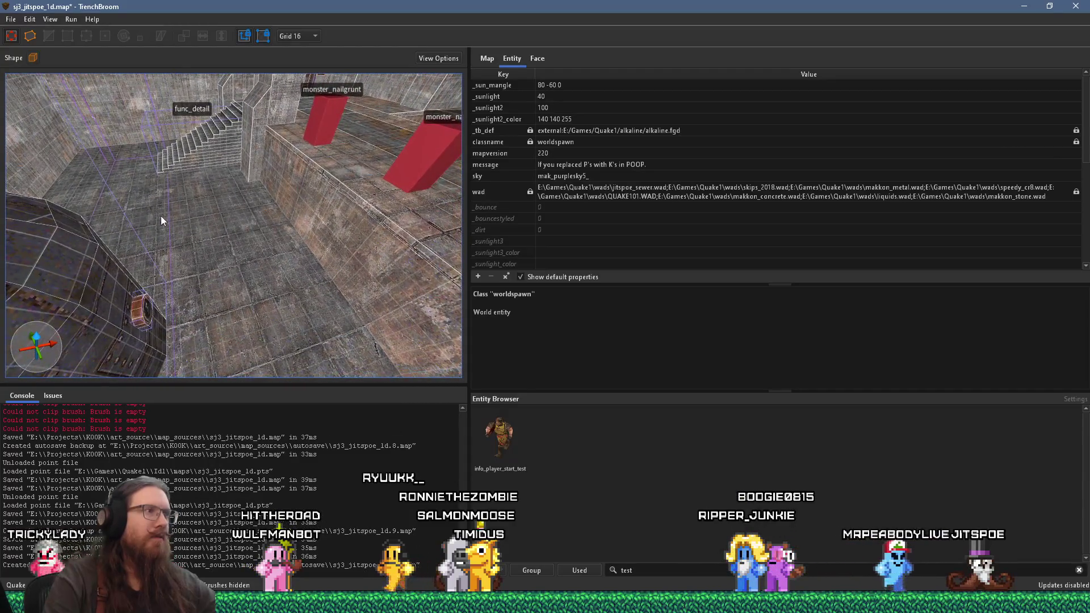